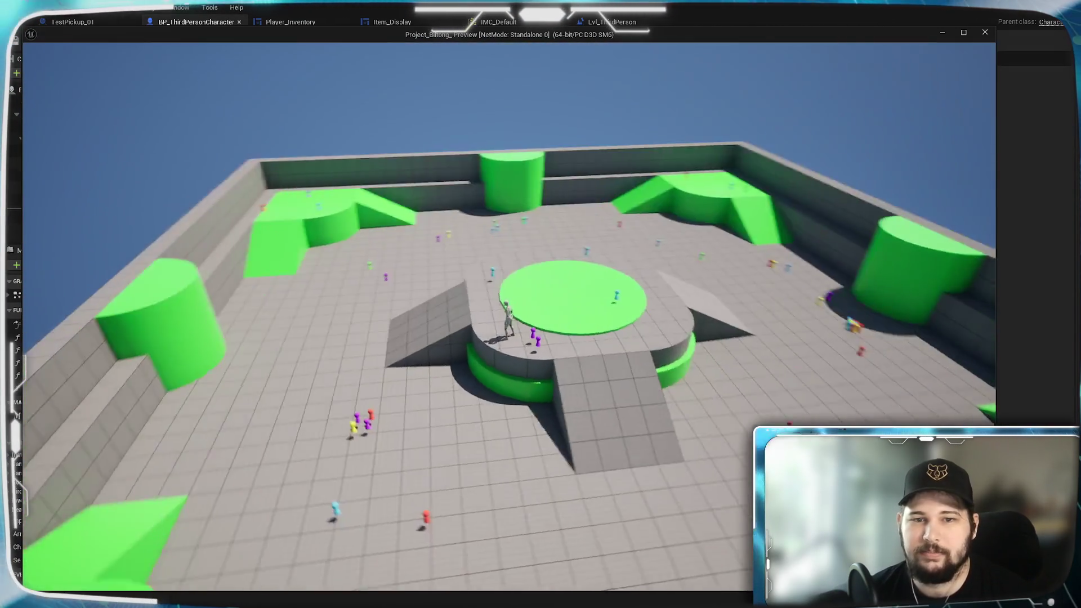
Click-move the character across the arena toward the ramp and pick up the items there
click(440, 474)
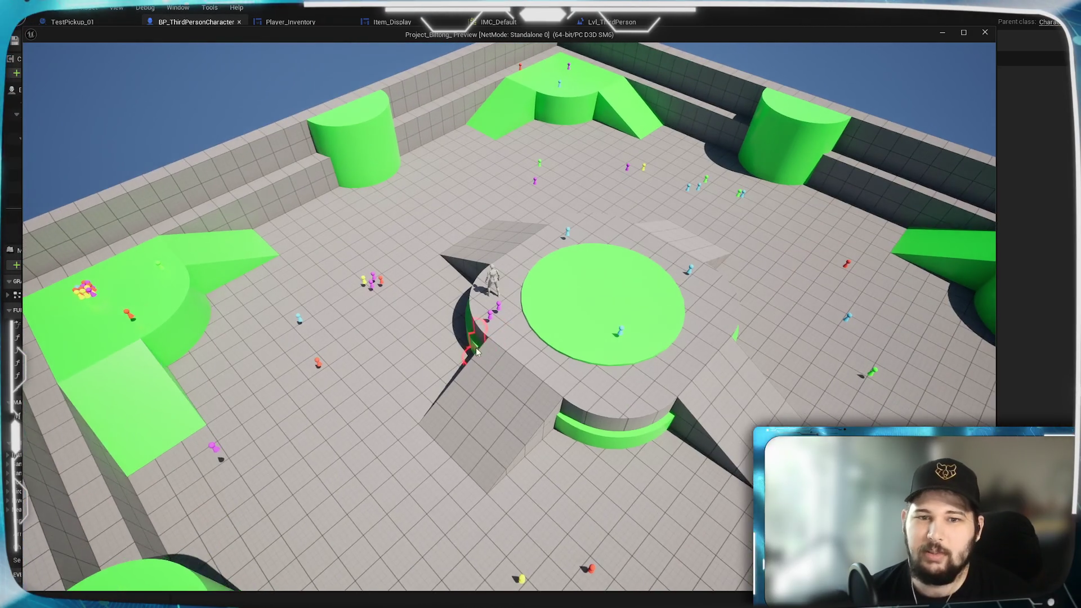
click(482, 357)
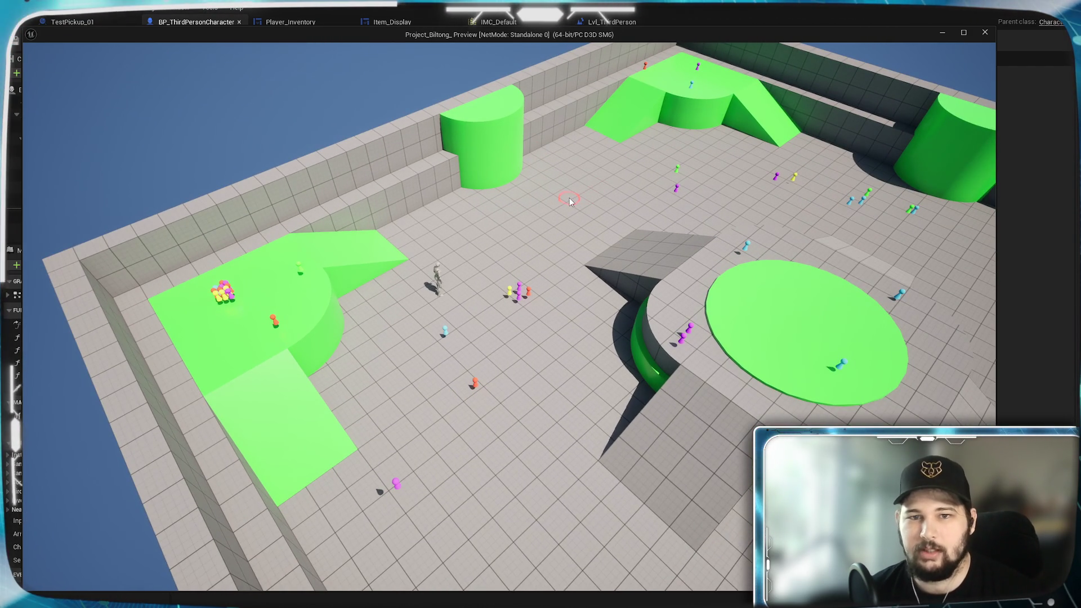
scroll(569, 202, up, 5)
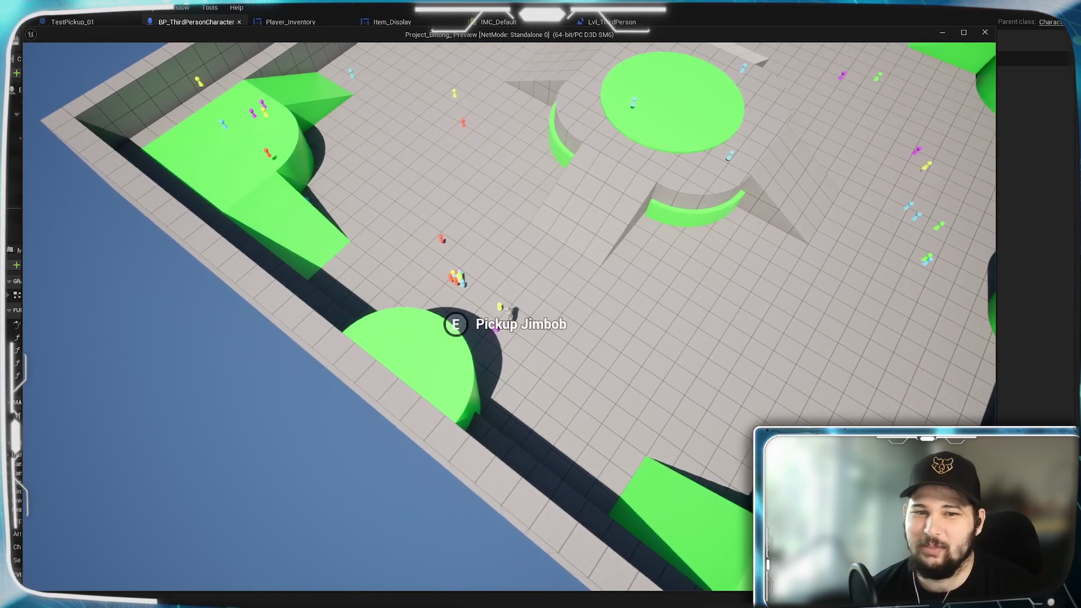
key(e)
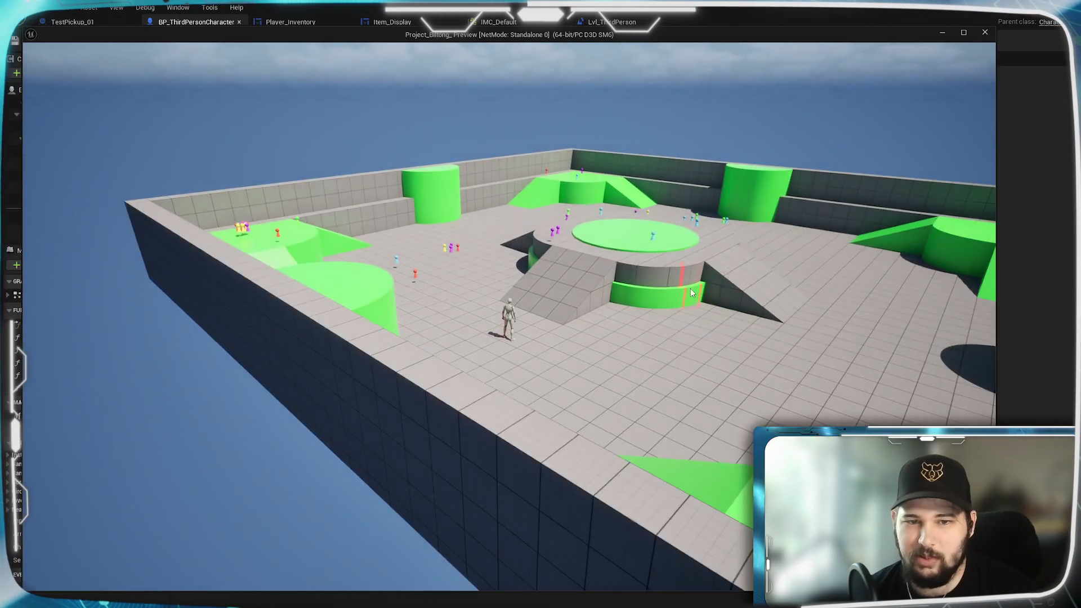
Roam the character to new spots on the arena floor, then stop the game preview
click(545, 393)
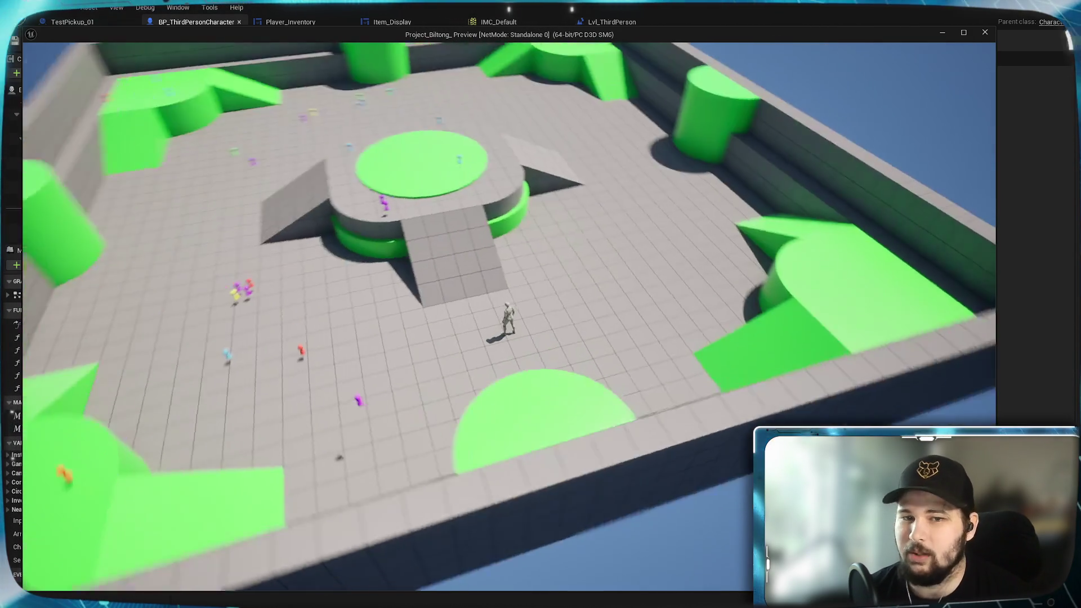
click(445, 323)
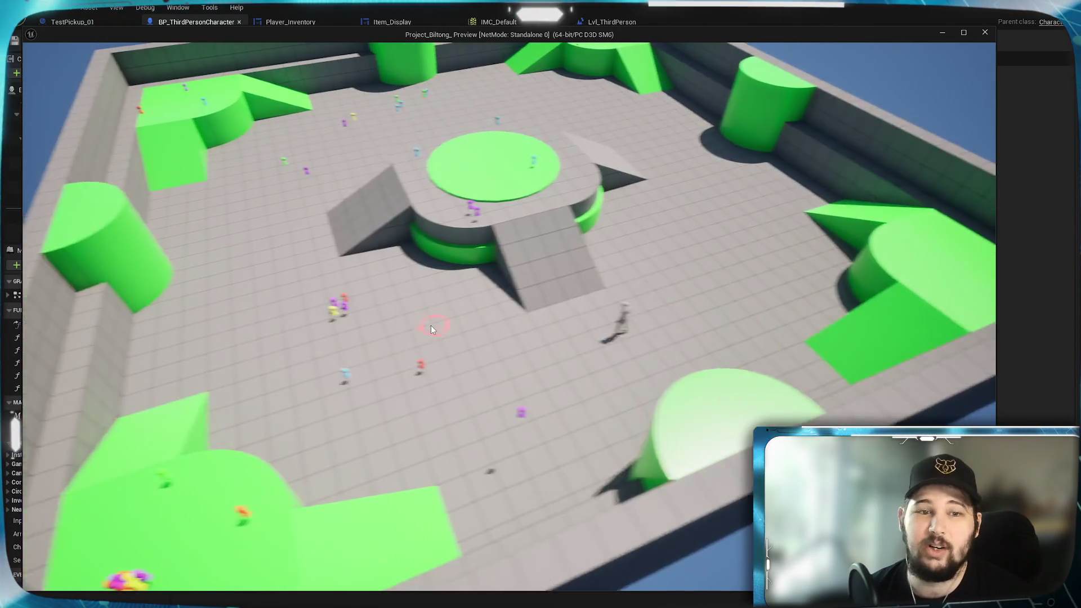
scroll(430, 329, up, 3)
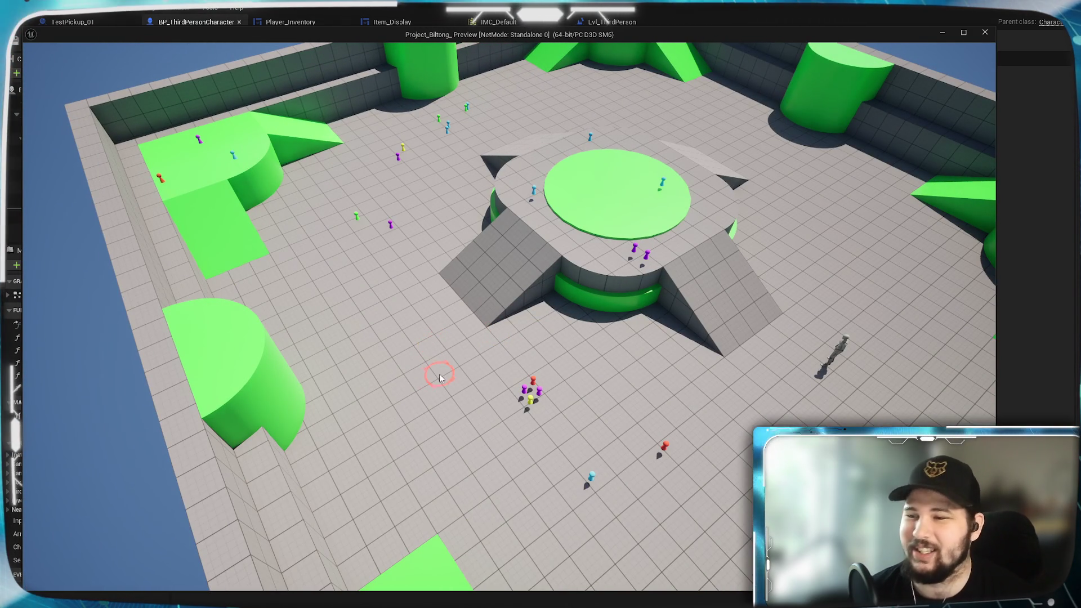
scroll(438, 347, down, 3)
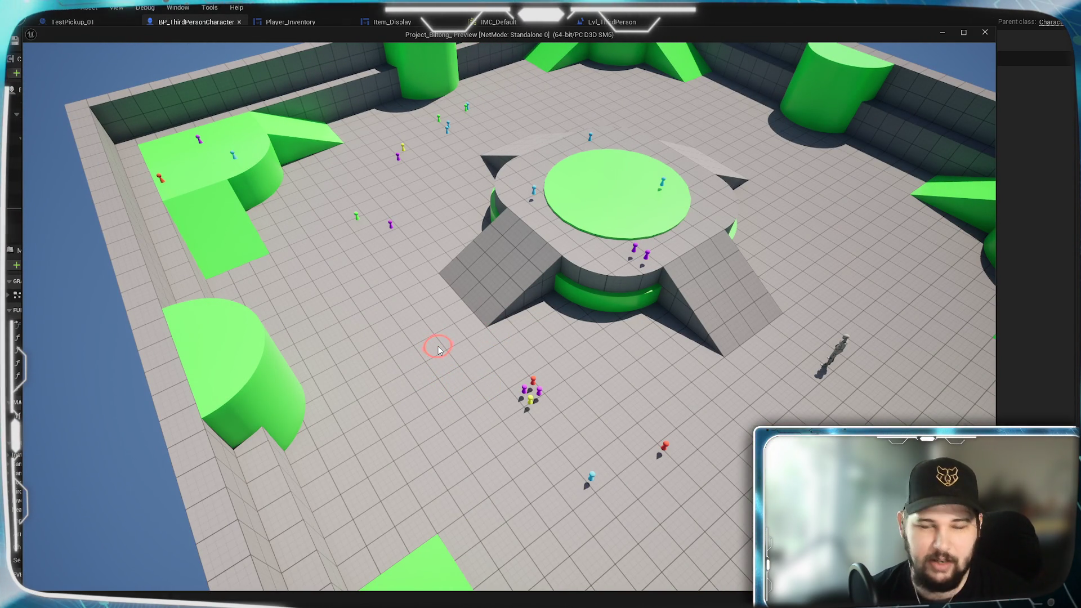
key(Escape)
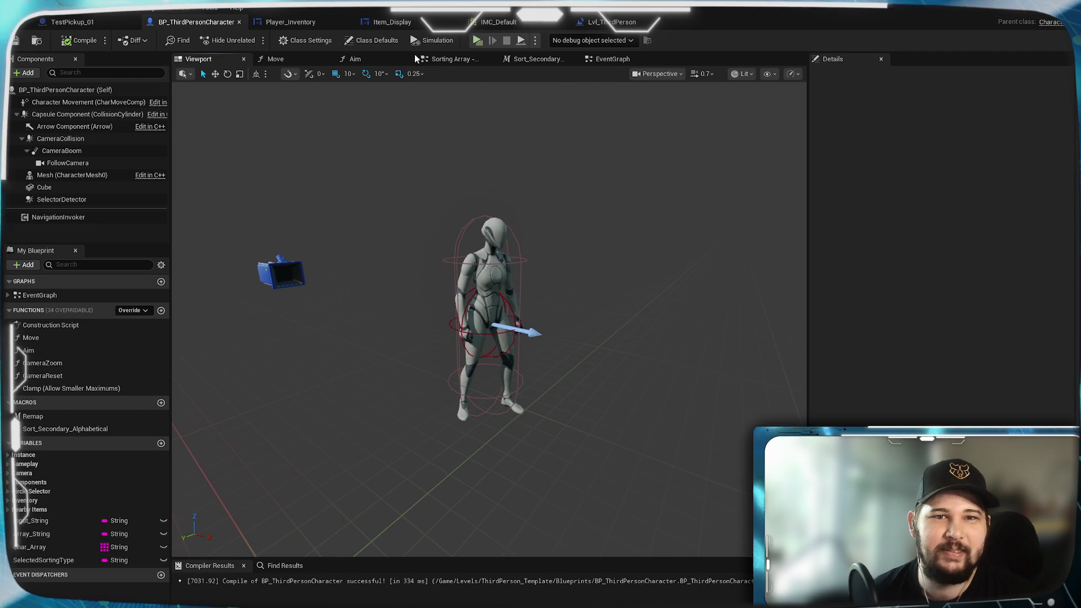
Inspect the character's event graph around the AI MoveTo, Branch and input event nodes
click(610, 60)
drag(427, 312, 307, 335)
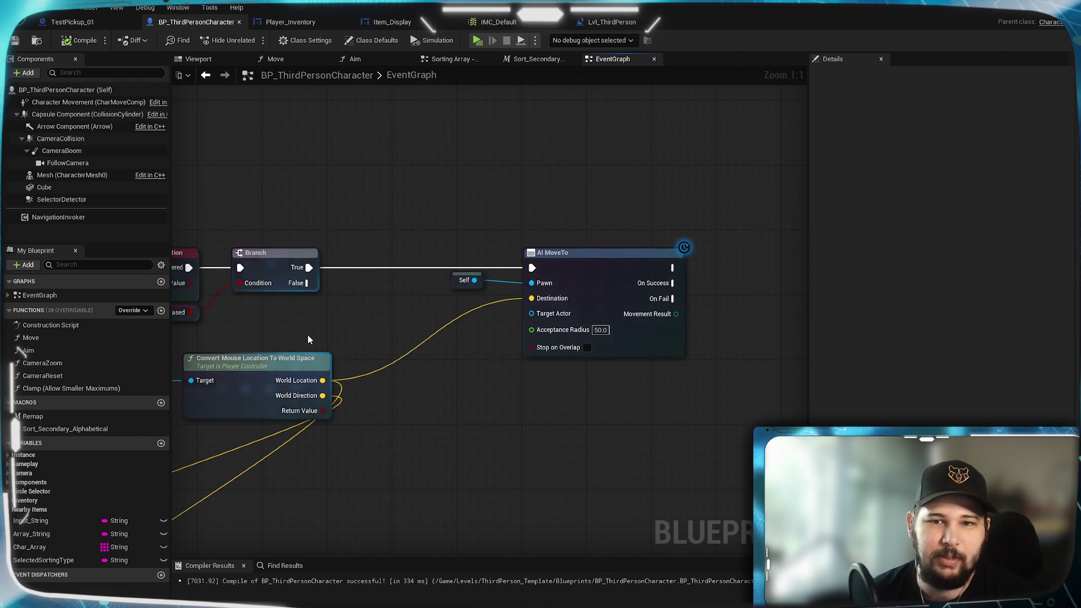
mouse_move(464, 359)
mouse_down()
mouse_move(658, 309)
mouse_move(512, 355)
mouse_up()
mouse_move(306, 256)
mouse_down()
mouse_move(466, 228)
mouse_move(617, 285)
mouse_move(445, 297)
mouse_move(478, 296)
mouse_up()
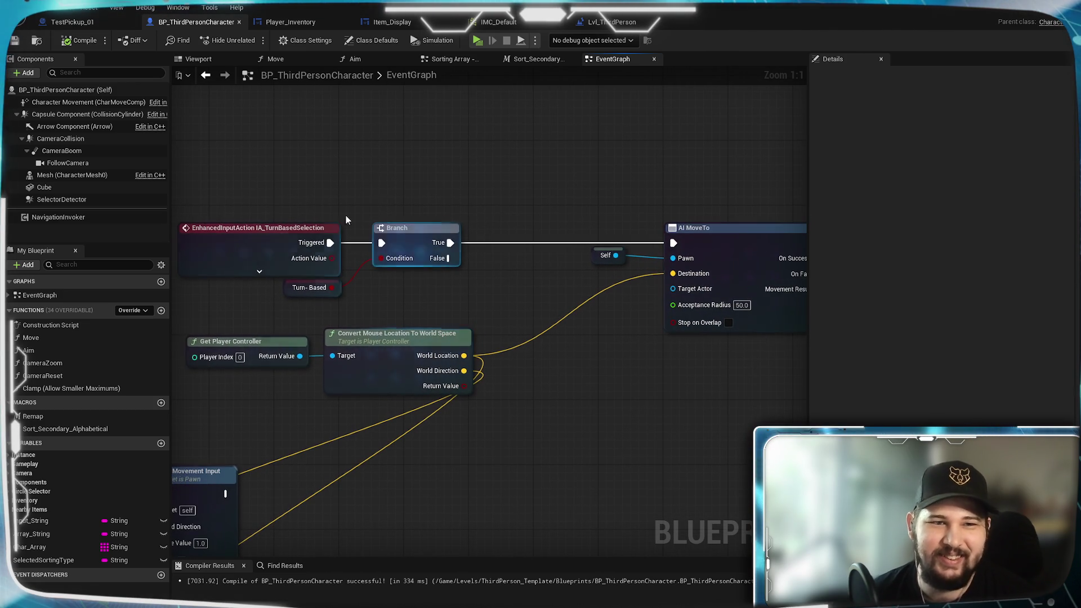
Check IMC_Default's left-click IA_TurnBasedSelection mapping, glance at Lvl_ThirdPerson, then return to the character graph
click(498, 22)
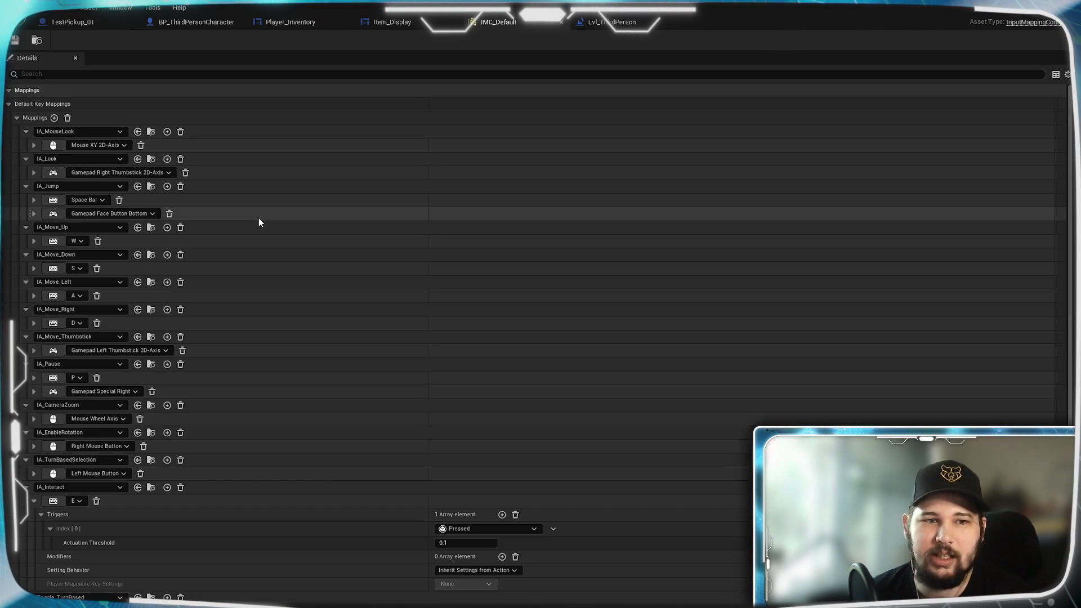
scroll(169, 306, down, 5)
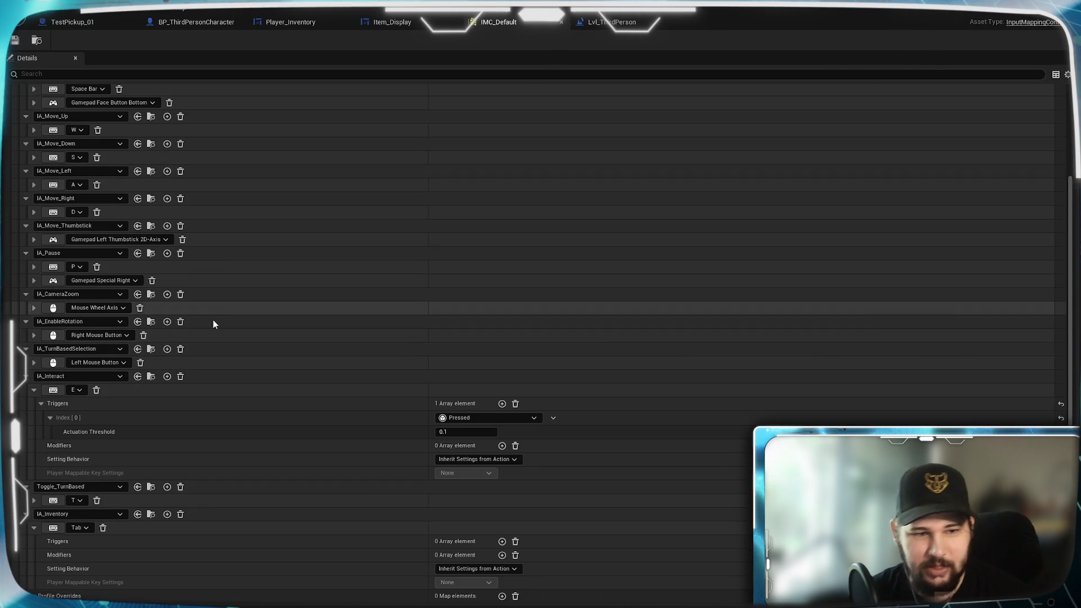
click(34, 364)
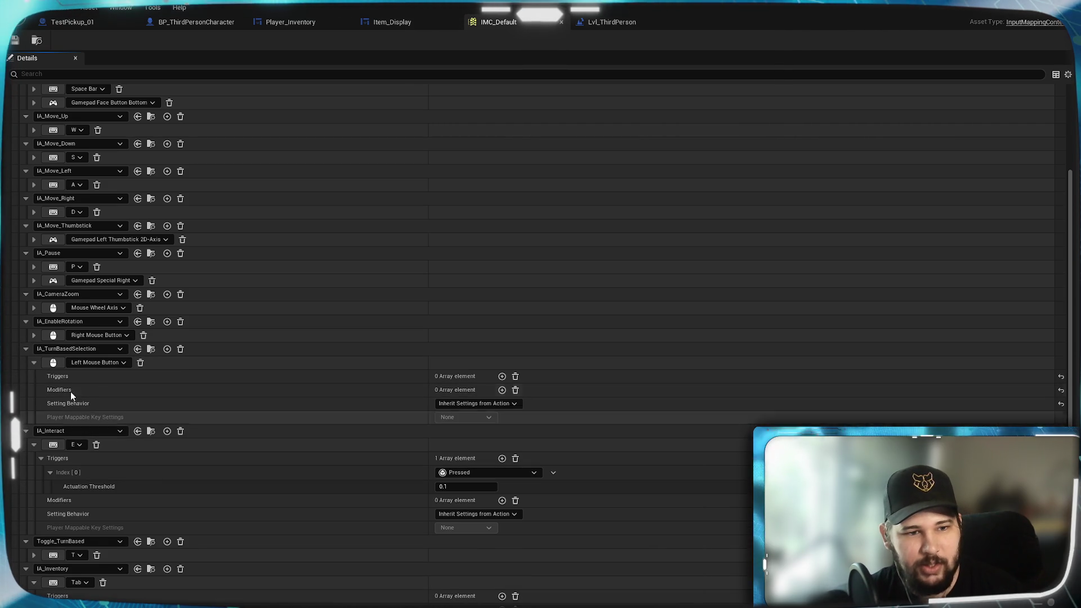
click(611, 22)
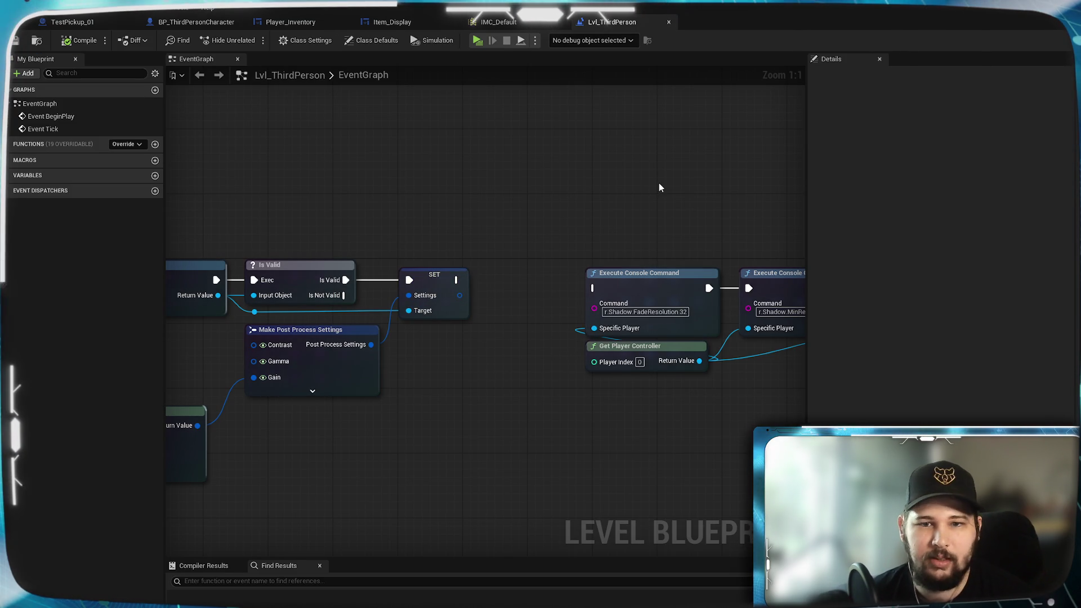
click(196, 21)
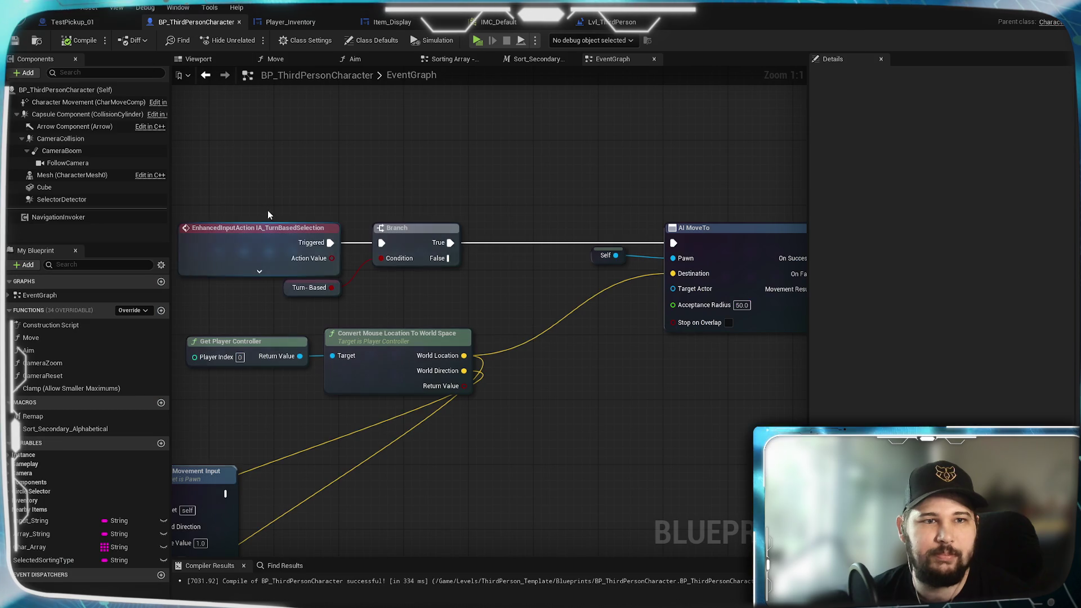
View the character's Class Defaults, then the Capsule Component and Character Movement details
drag(406, 314, 390, 301)
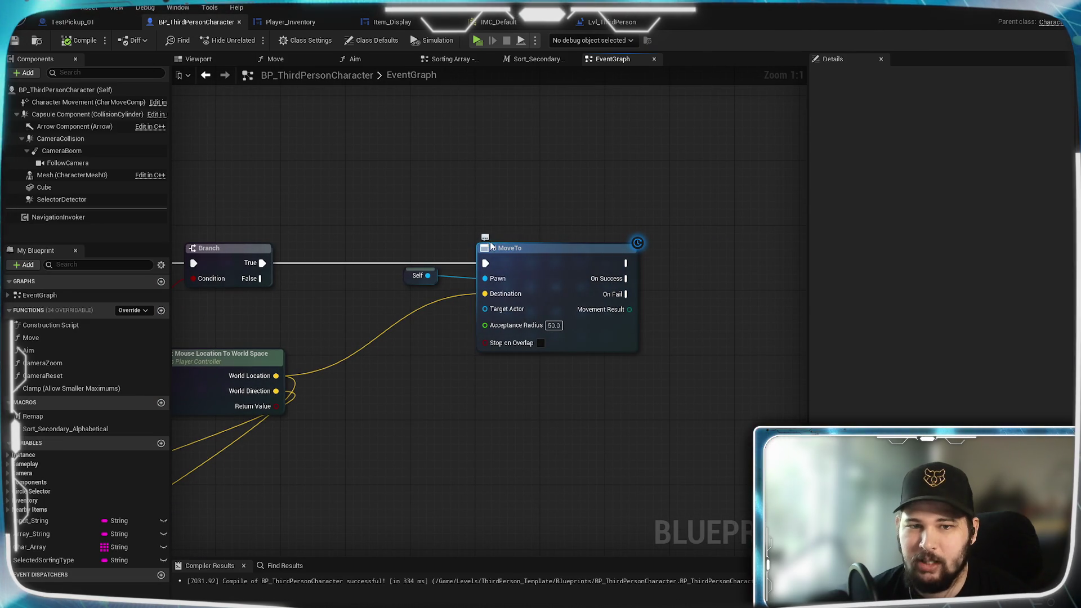
mouse_move(429, 186)
mouse_down()
mouse_move(459, 285)
mouse_move(330, 286)
mouse_move(373, 270)
mouse_move(419, 277)
mouse_move(217, 278)
mouse_move(497, 289)
mouse_move(457, 277)
mouse_move(442, 289)
mouse_up()
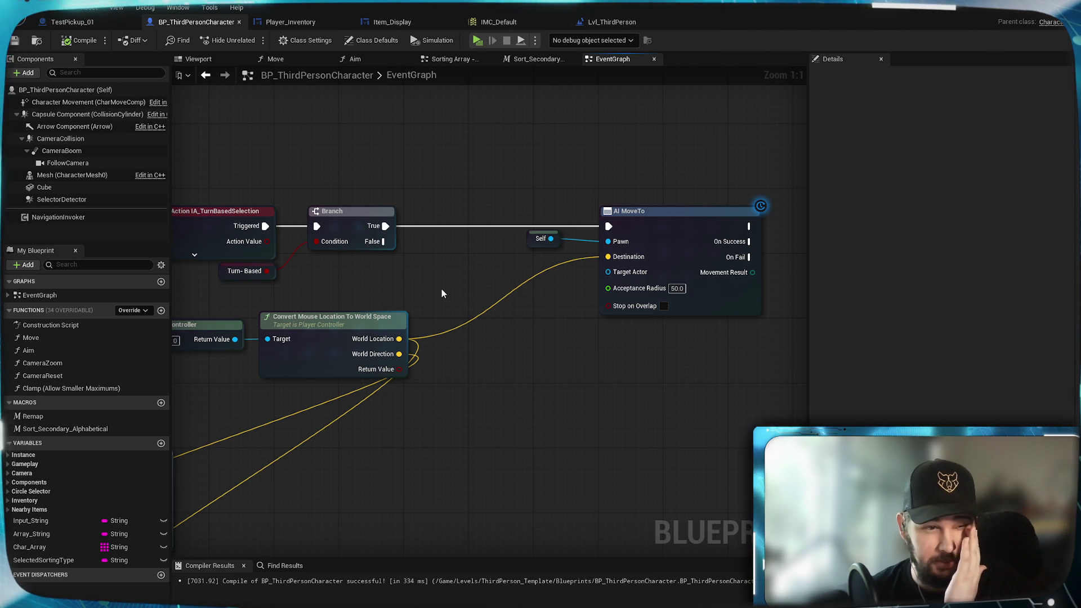
click(76, 92)
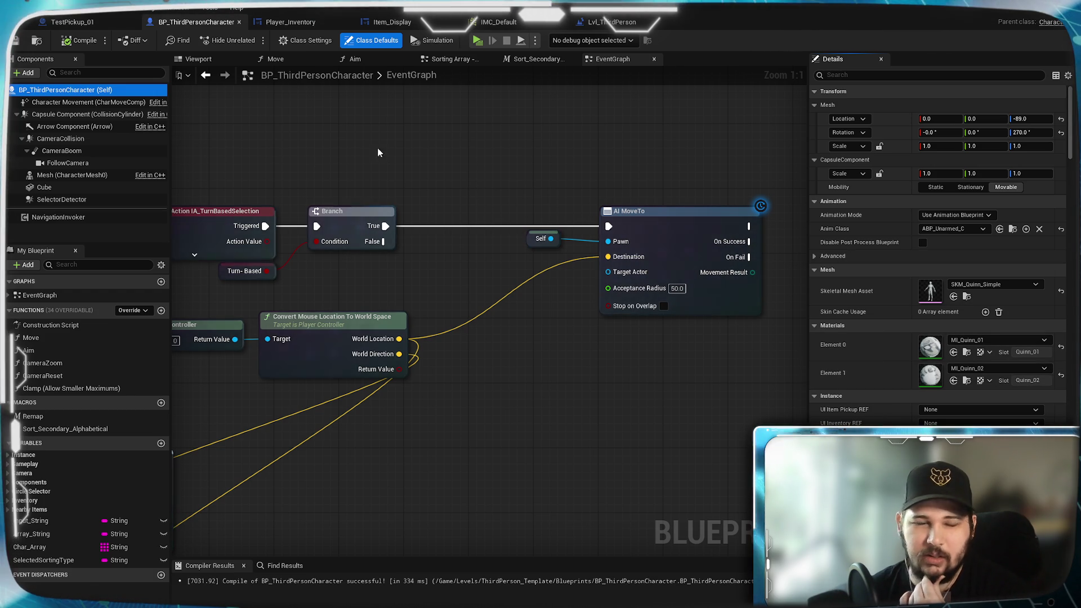
click(59, 115)
click(62, 103)
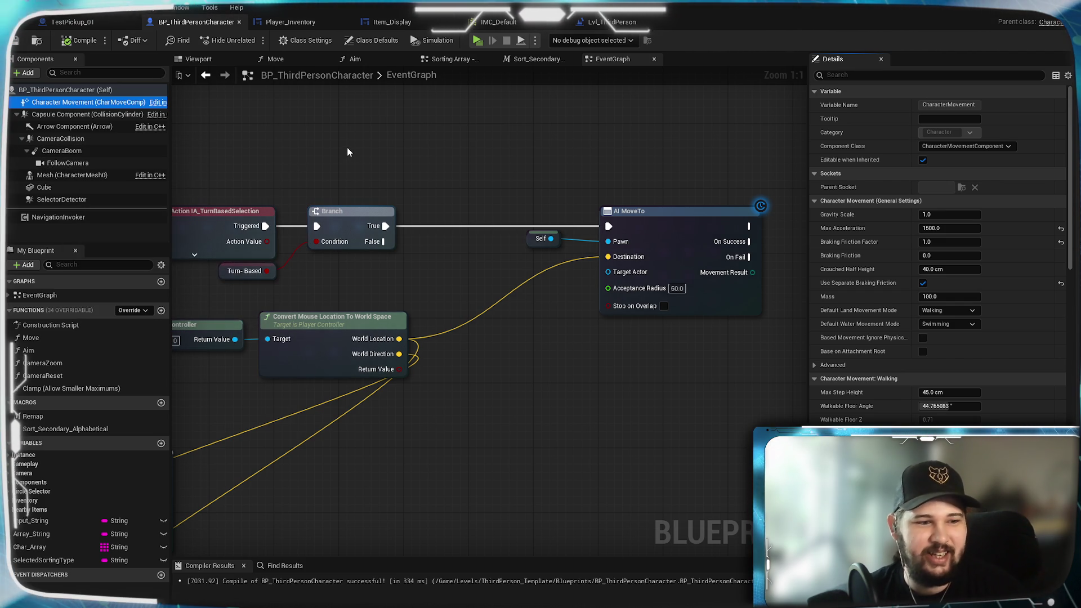
mouse_move(474, 297)
mouse_down()
mouse_move(597, 299)
mouse_move(498, 300)
mouse_up()
Tidy the graph by moving the Self node, AI MoveTo and the turn-based node group together
drag(564, 242, 475, 251)
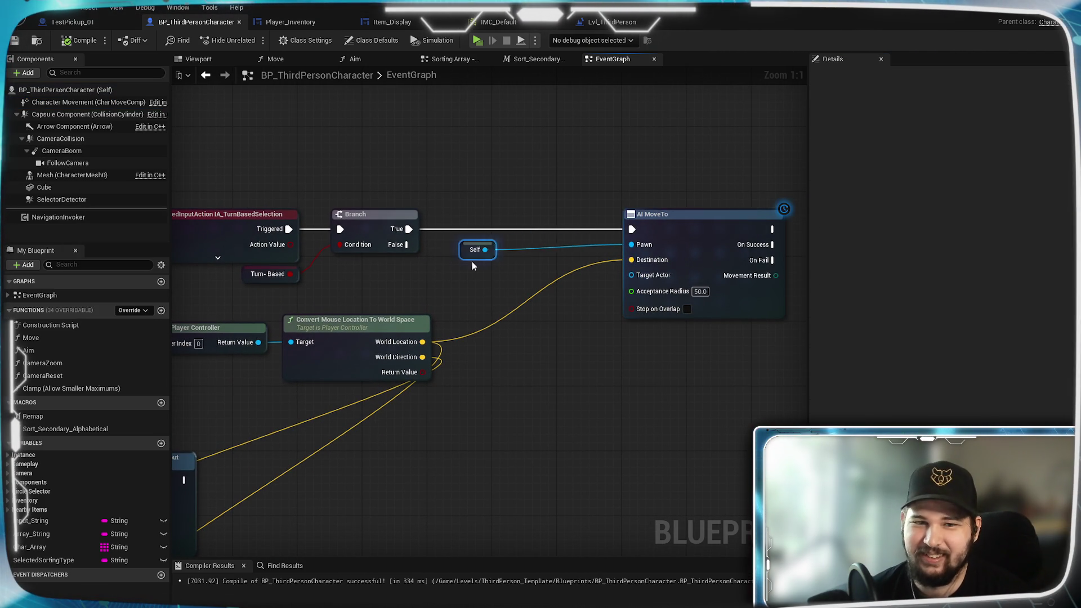
drag(673, 228, 545, 225)
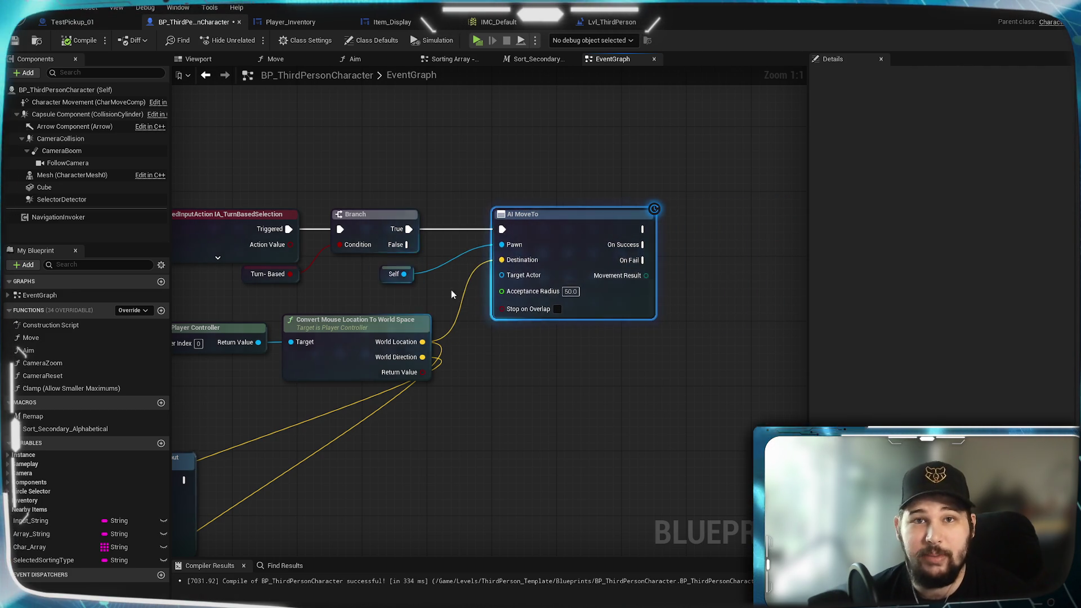
drag(451, 290, 682, 252)
drag(597, 248, 496, 256)
drag(689, 362, 242, 158)
drag(301, 212, 268, 196)
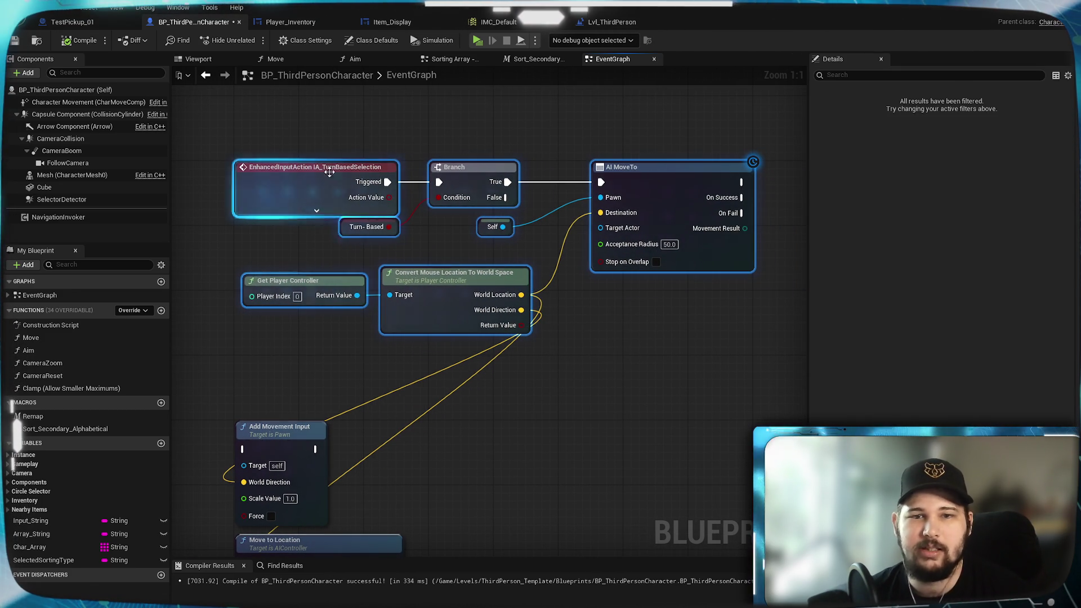
mouse_move(676, 188)
mouse_down()
mouse_move(650, 185)
mouse_move(698, 185)
mouse_move(605, 181)
mouse_up()
click(630, 113)
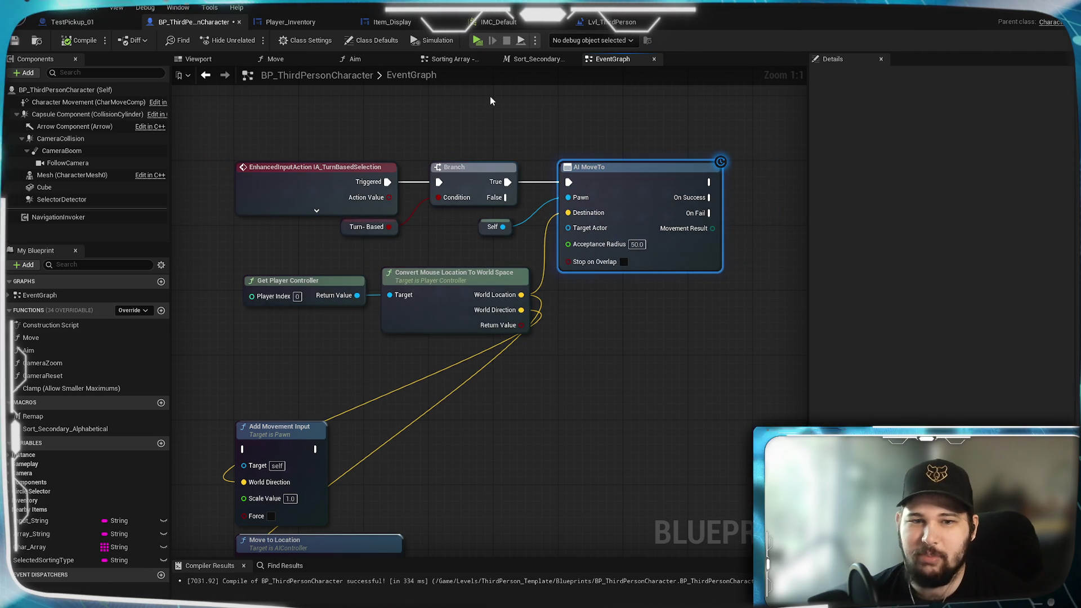
drag(490, 96, 624, 82)
Reposition the controller and mouse-location nodes and review the Move to Location and AI MoveTo nodes
drag(549, 332, 495, 287)
mouse_move(592, 322)
mouse_down()
mouse_move(566, 296)
mouse_move(582, 295)
mouse_move(579, 304)
mouse_up()
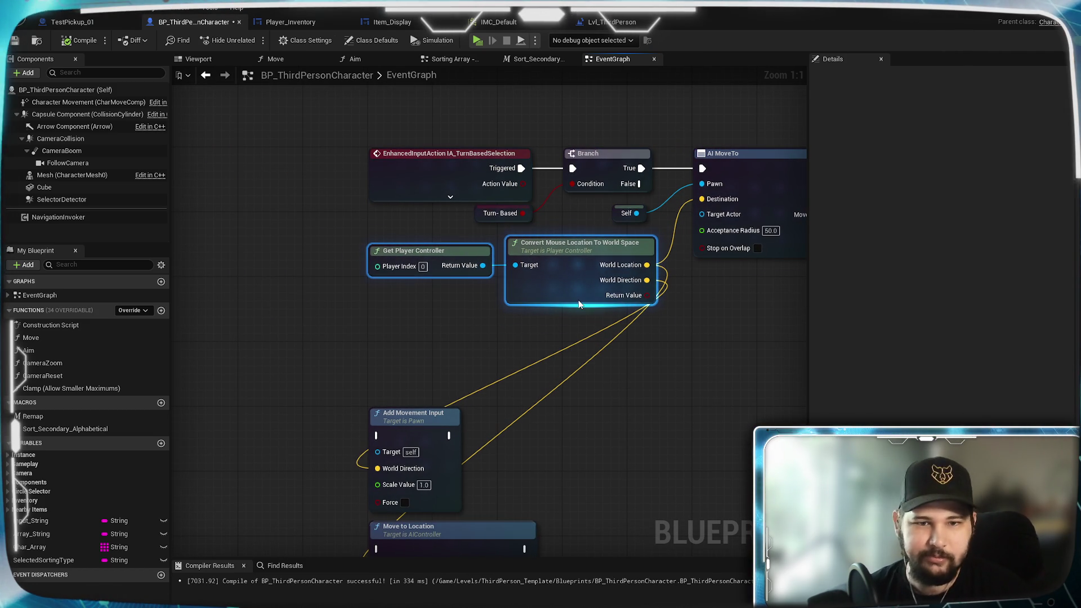
click(465, 315)
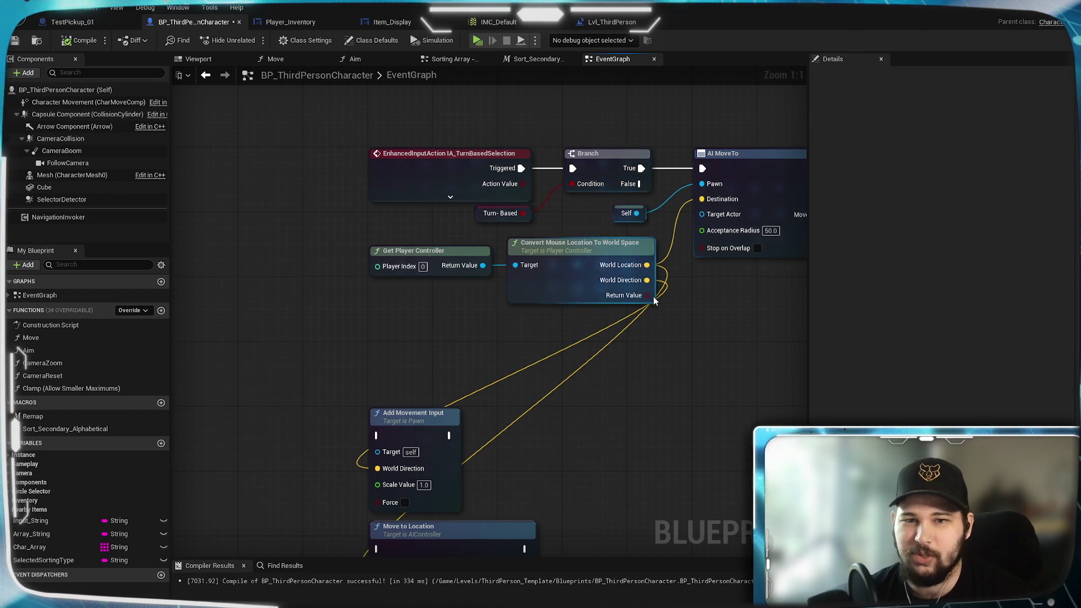
drag(653, 297, 627, 148)
mouse_move(566, 412)
mouse_down()
mouse_move(428, 281)
mouse_move(723, 271)
mouse_move(723, 146)
mouse_move(707, 132)
mouse_up()
drag(560, 254, 456, 299)
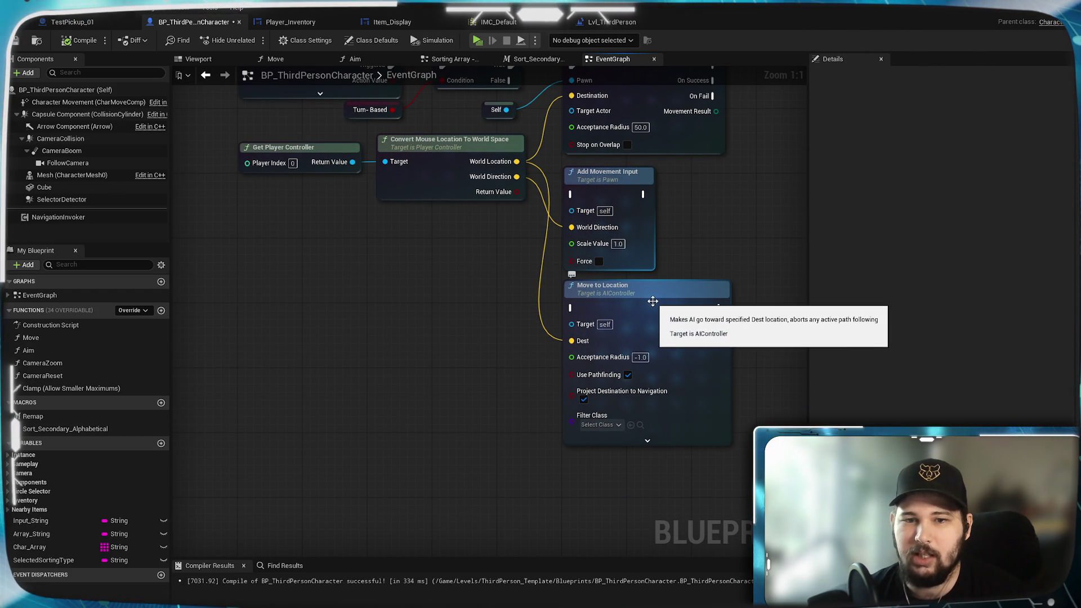
click(631, 297)
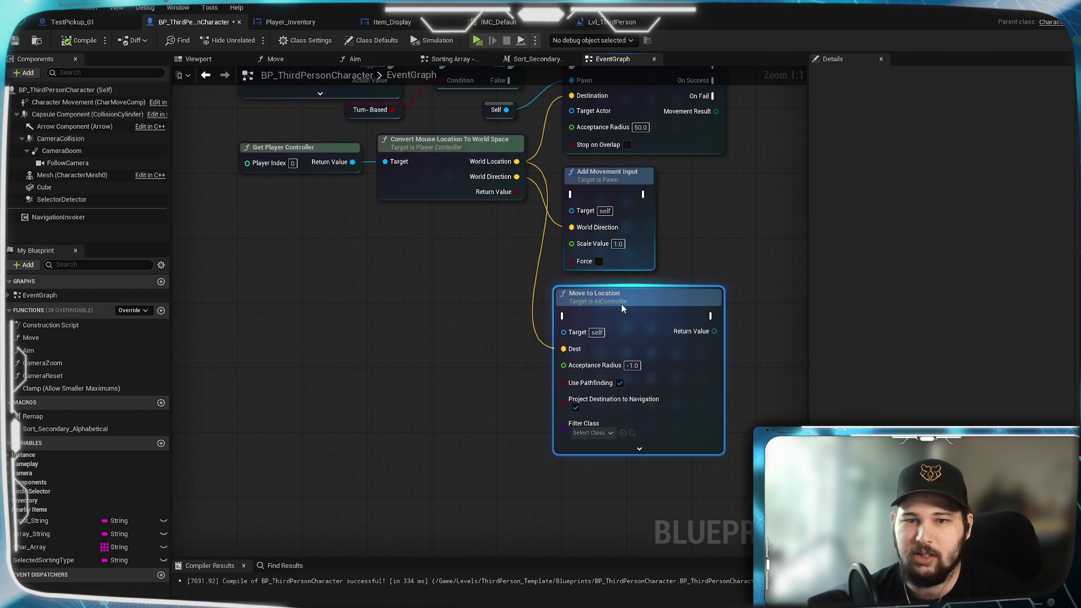
drag(621, 303, 588, 473)
click(584, 235)
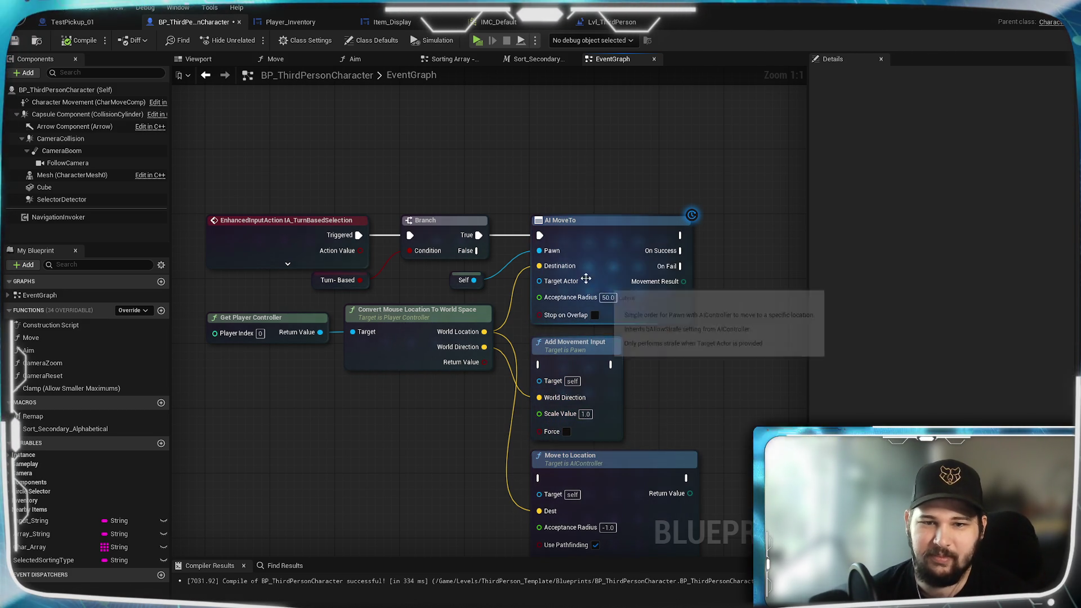
Route Branch True into Add Movement Input, compile and save, then launch a standalone play session
drag(479, 235, 548, 366)
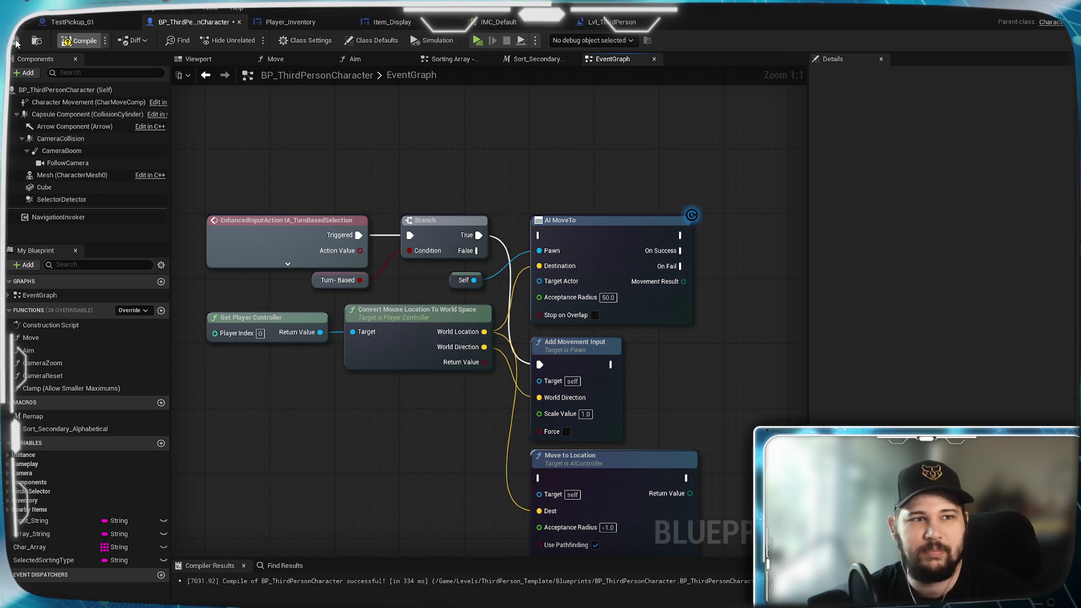
key(F7)
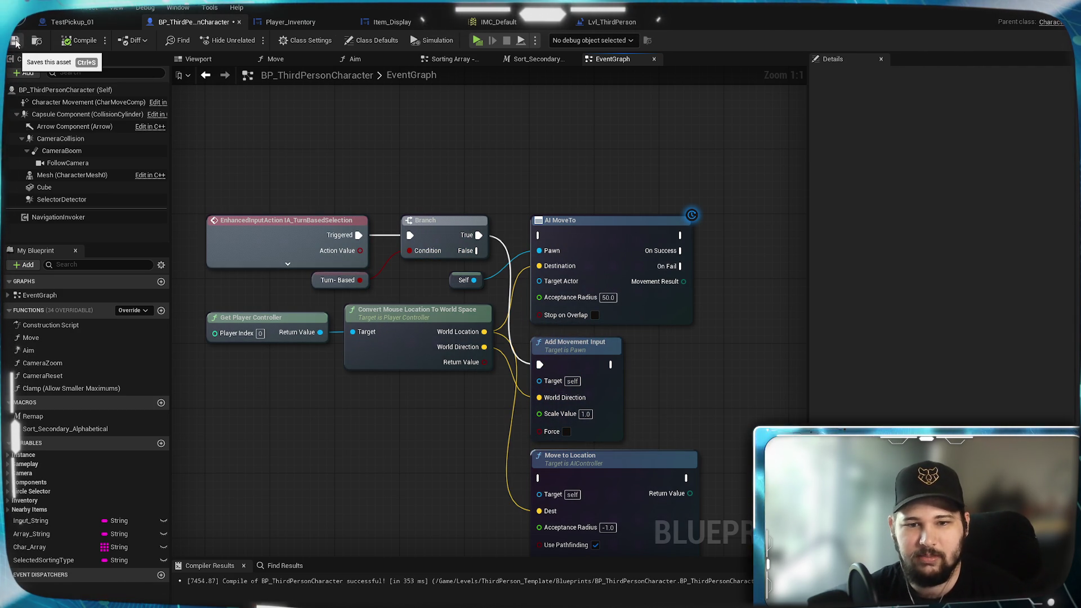
click(16, 41)
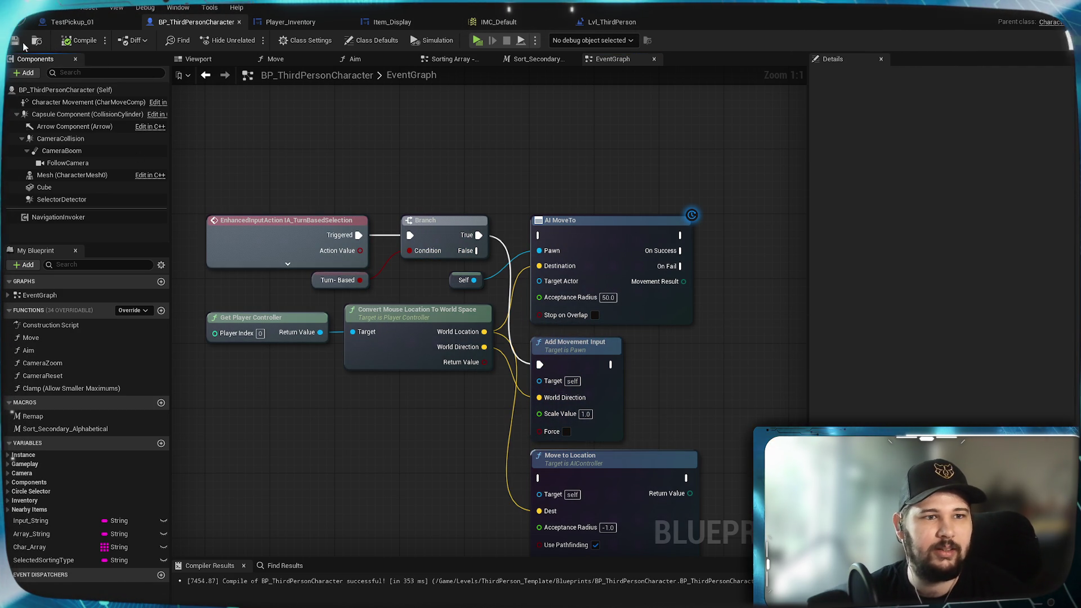
click(478, 41)
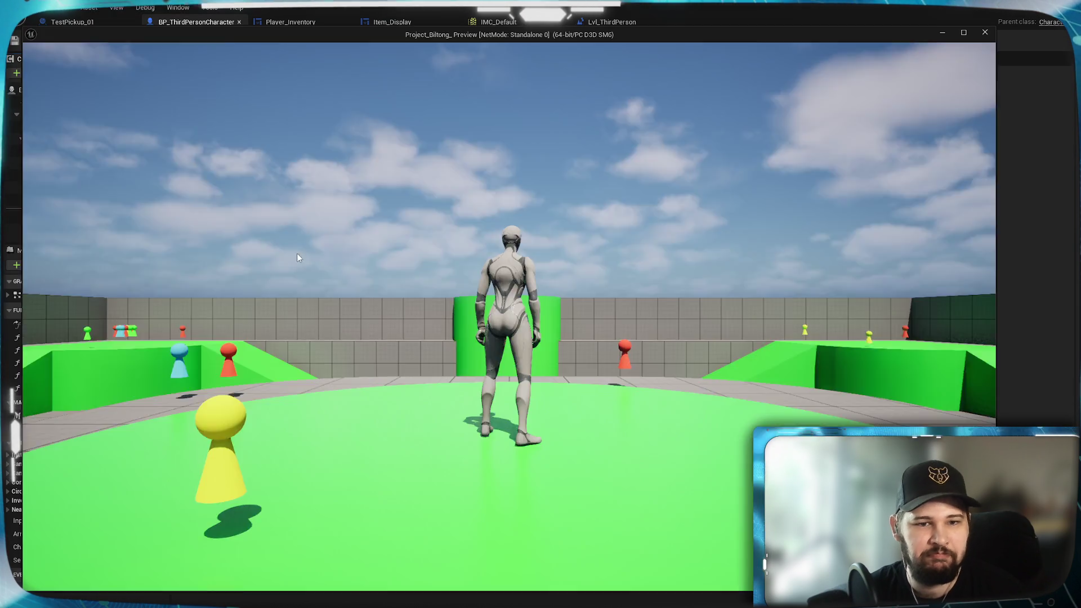
Walk the character forward, send it to a floor spot, and orbit the camera toward top-down
key(w)
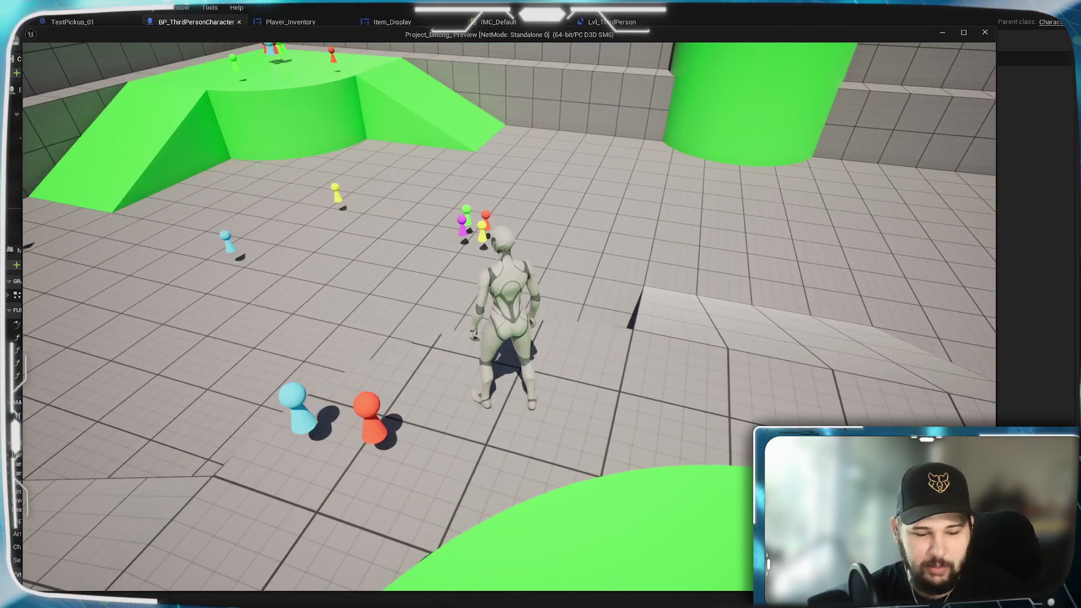
scroll(285, 316, down, 5)
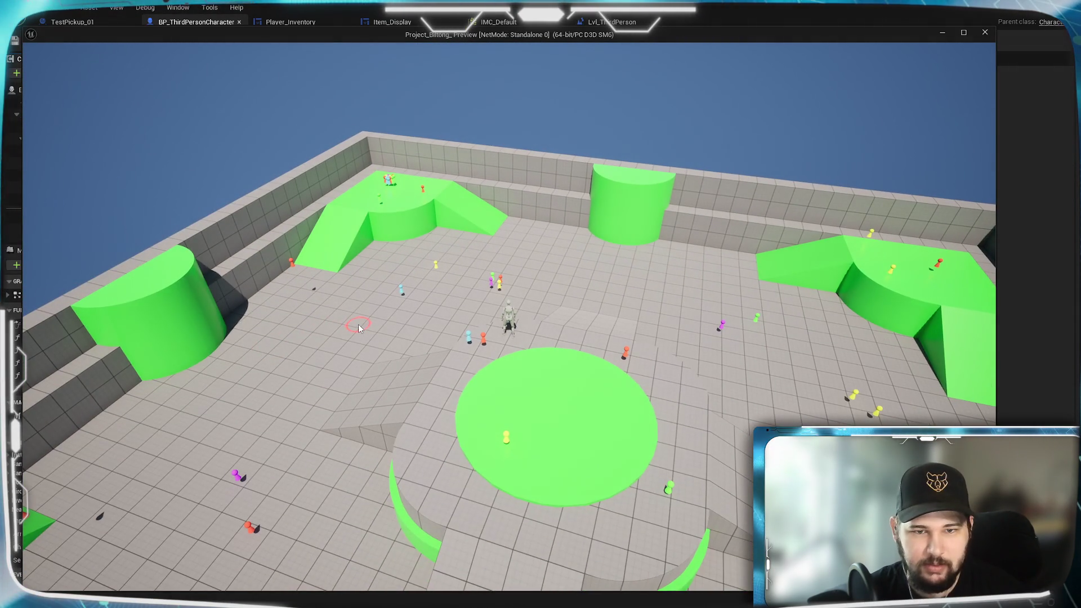
click(318, 376)
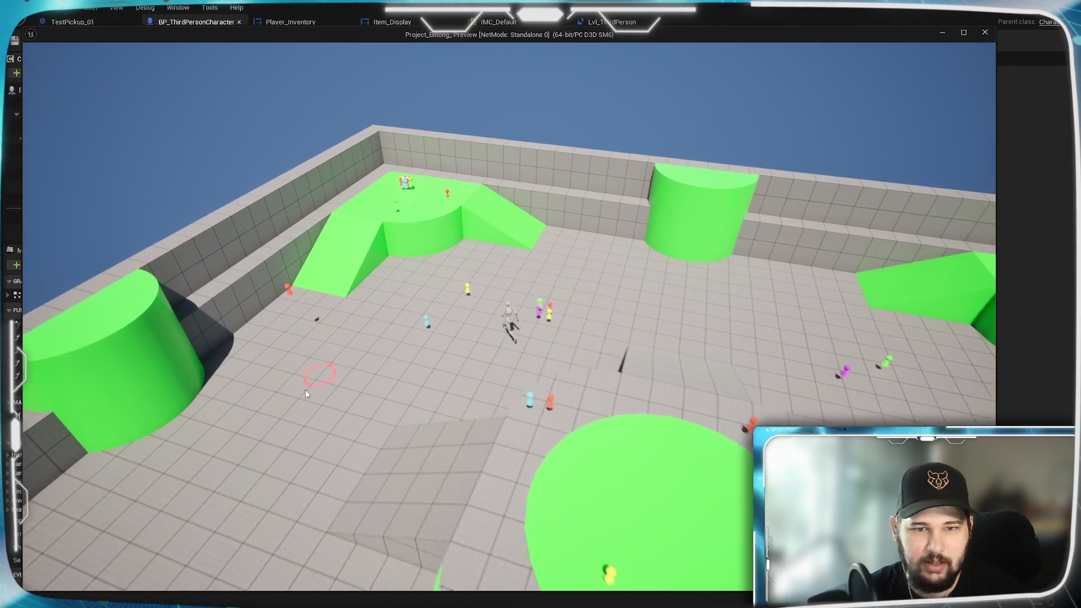
drag(502, 357, 620, 357)
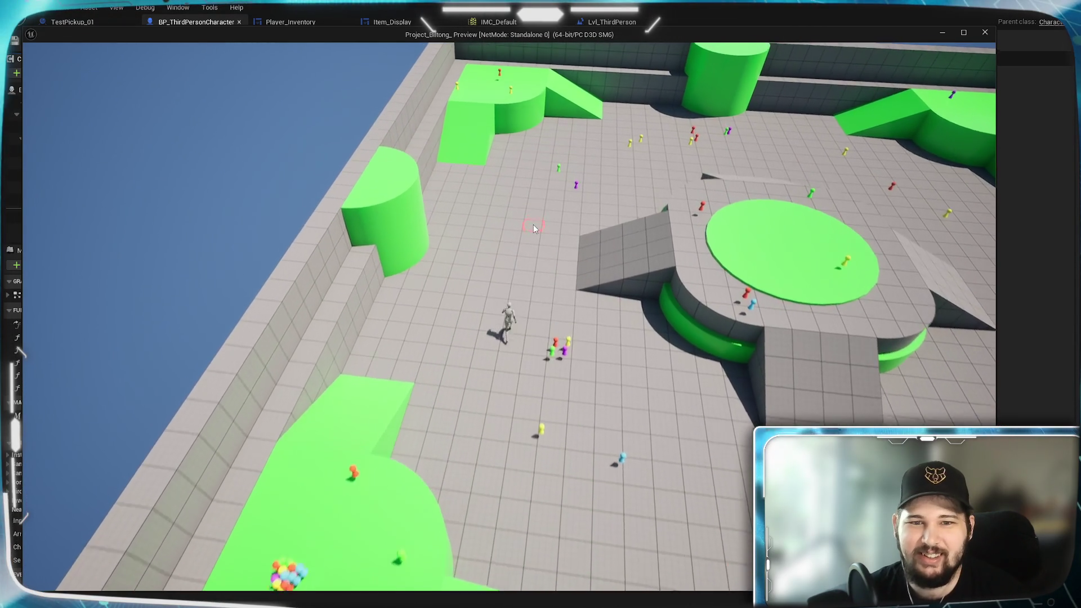
drag(529, 232, 721, 214)
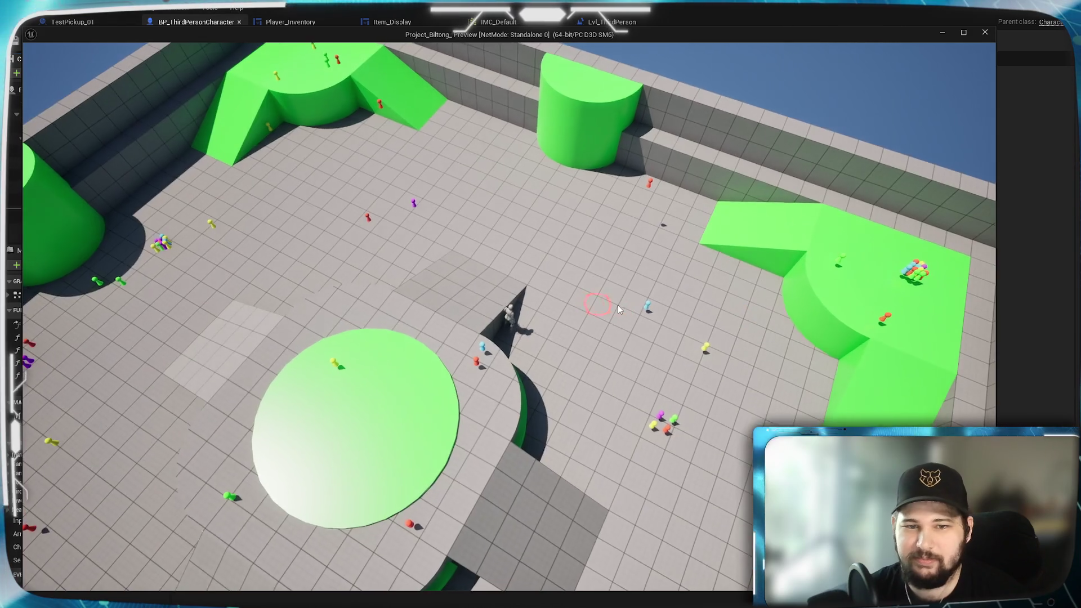
mouse_move(618, 305)
mouse_down()
mouse_move(597, 286)
mouse_move(346, 275)
mouse_move(328, 362)
mouse_move(298, 335)
mouse_move(314, 326)
mouse_move(324, 336)
mouse_move(10, 274)
mouse_up()
mouse_move(433, 220)
mouse_down()
mouse_move(499, 251)
mouse_move(388, 285)
mouse_move(305, 337)
mouse_move(312, 388)
mouse_move(386, 303)
mouse_move(607, 370)
mouse_move(324, 325)
mouse_move(620, 276)
mouse_move(292, 245)
mouse_move(794, 256)
mouse_move(406, 244)
mouse_move(299, 290)
mouse_up()
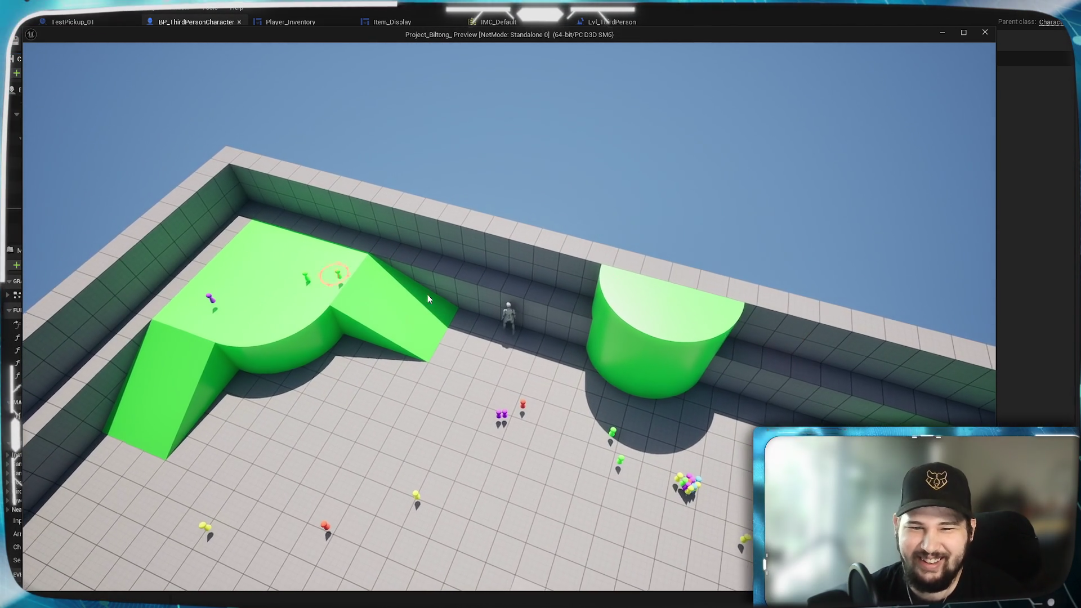
scroll(299, 290, up, 5)
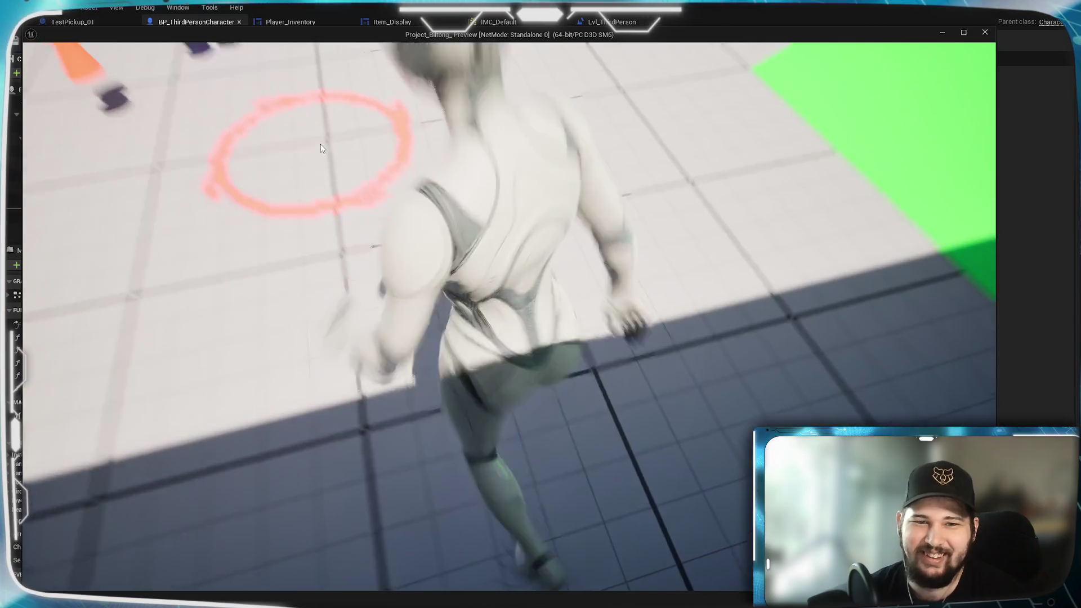
scroll(320, 149, down, 5)
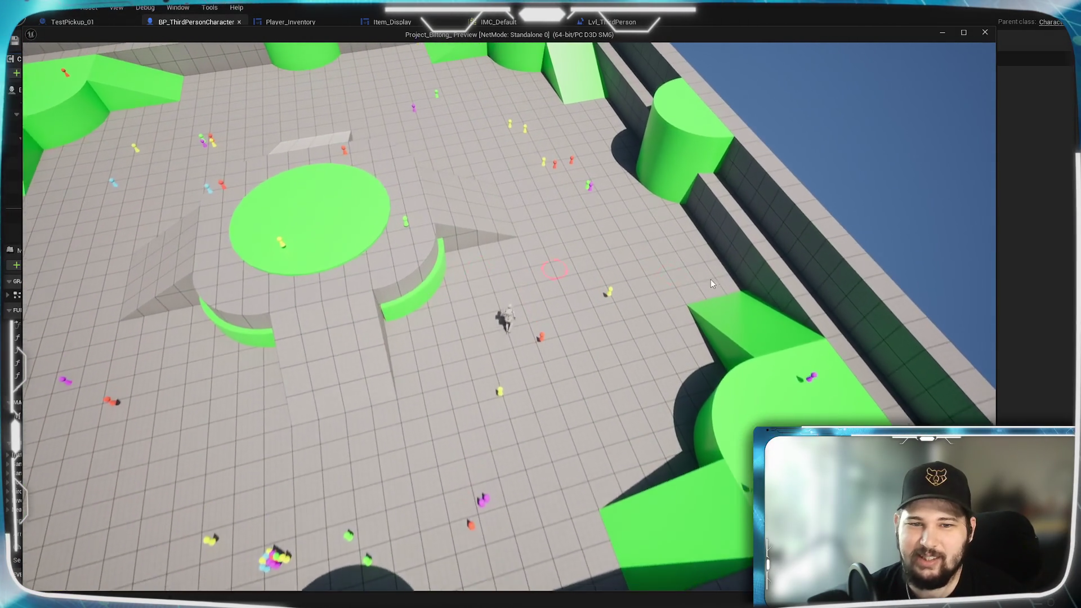
Click several move destinations on the arena floor and green platform, then stop the play session
click(597, 424)
click(472, 450)
click(603, 467)
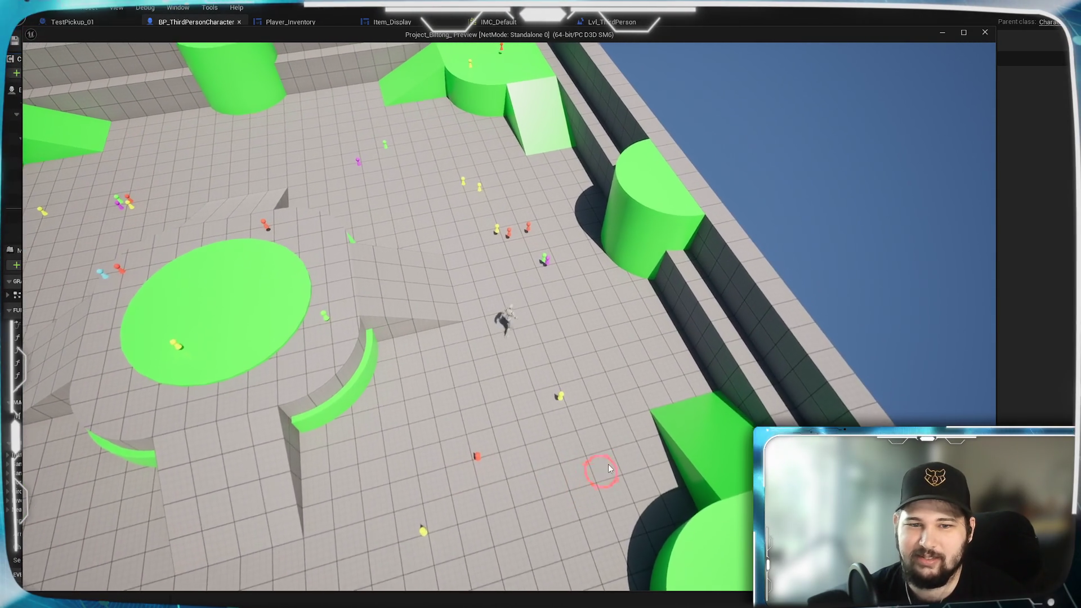
click(283, 369)
key(Escape)
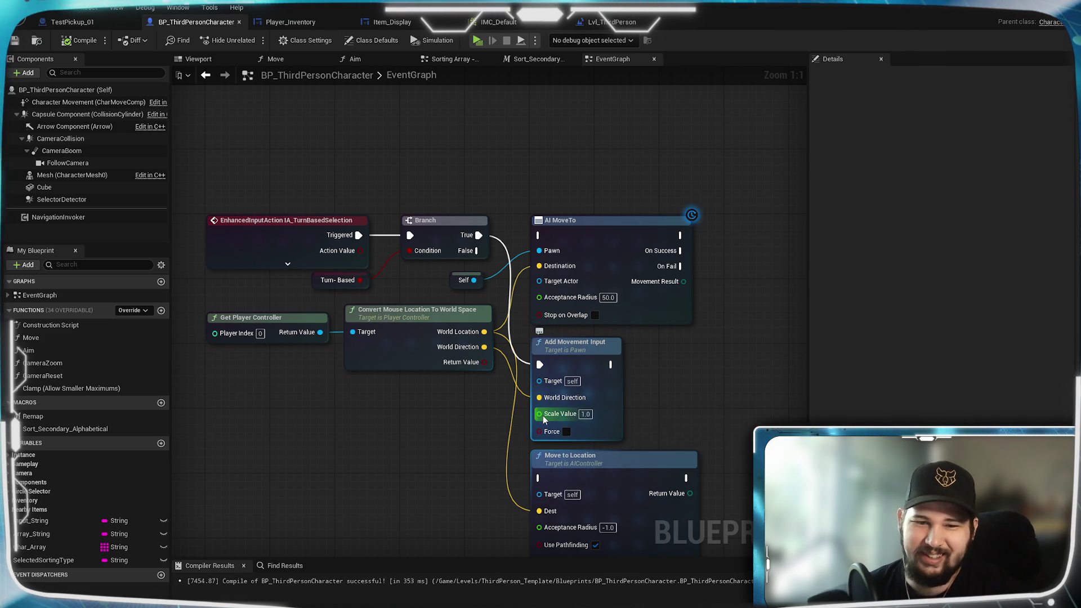
Remove the Branch True wire into Add Movement Input and save BP_ThirdPersonCharacter
mouse_move(625, 370)
mouse_down()
mouse_move(637, 341)
mouse_move(576, 331)
mouse_up()
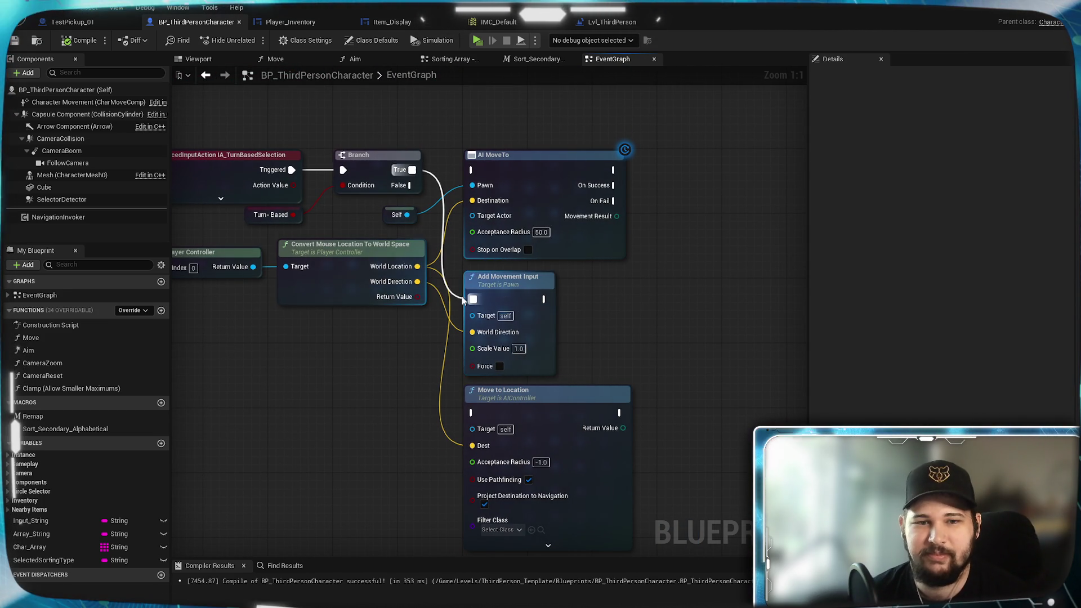
drag(463, 297, 458, 302)
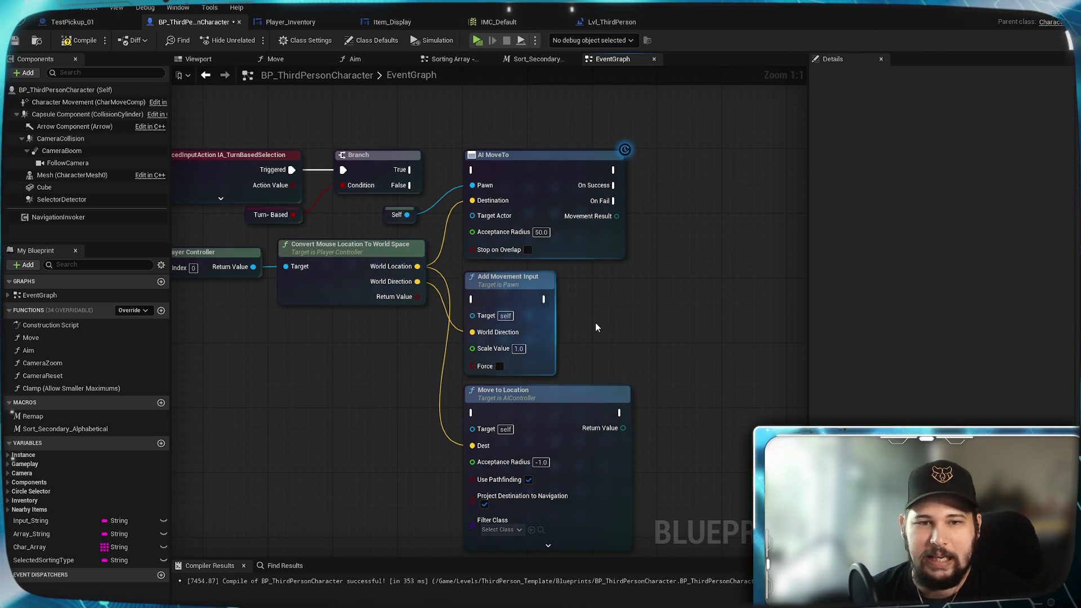
click(14, 42)
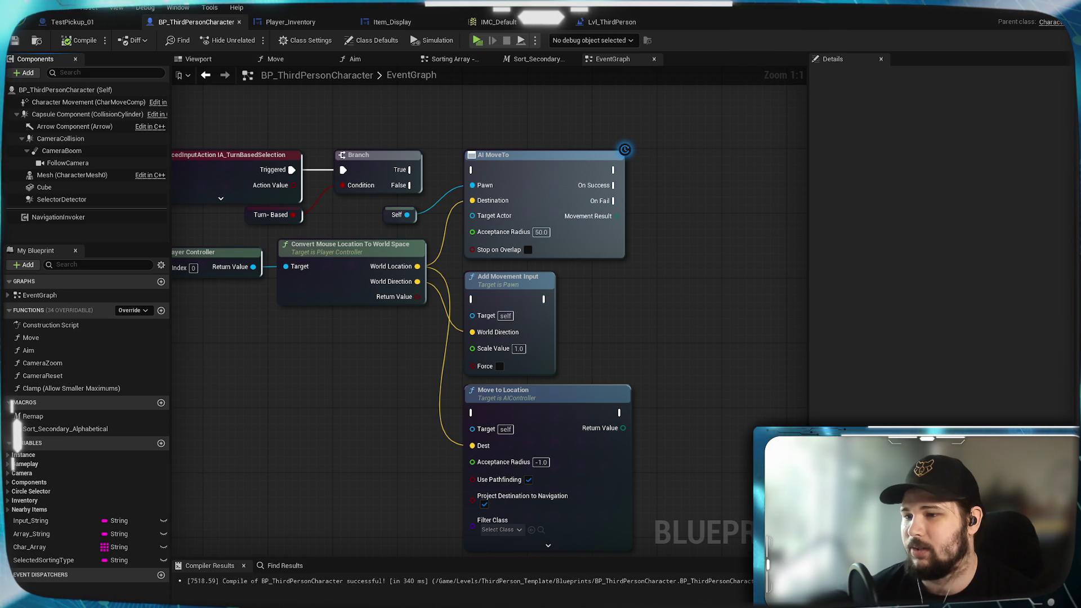
mouse_move(496, 318)
mouse_down()
mouse_move(531, 323)
mouse_move(355, 346)
mouse_move(425, 285)
mouse_move(415, 308)
mouse_up()
mouse_move(486, 313)
mouse_down()
mouse_move(485, 304)
mouse_move(523, 346)
mouse_move(492, 325)
mouse_up()
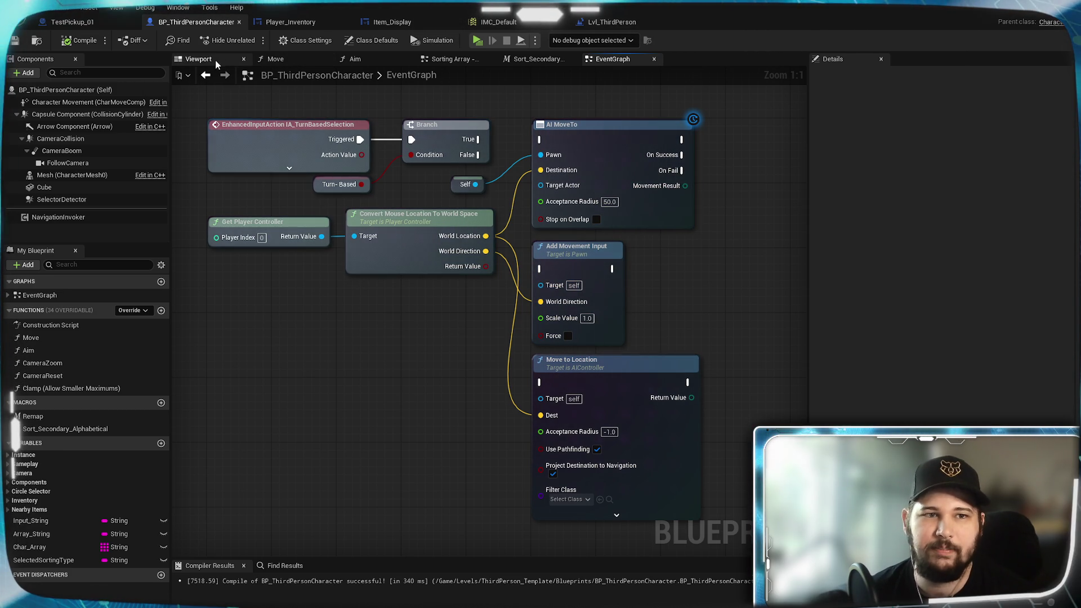
Select the movement node cluster and wrap it in a comment titled PAIN
scroll(563, 295, down, 7)
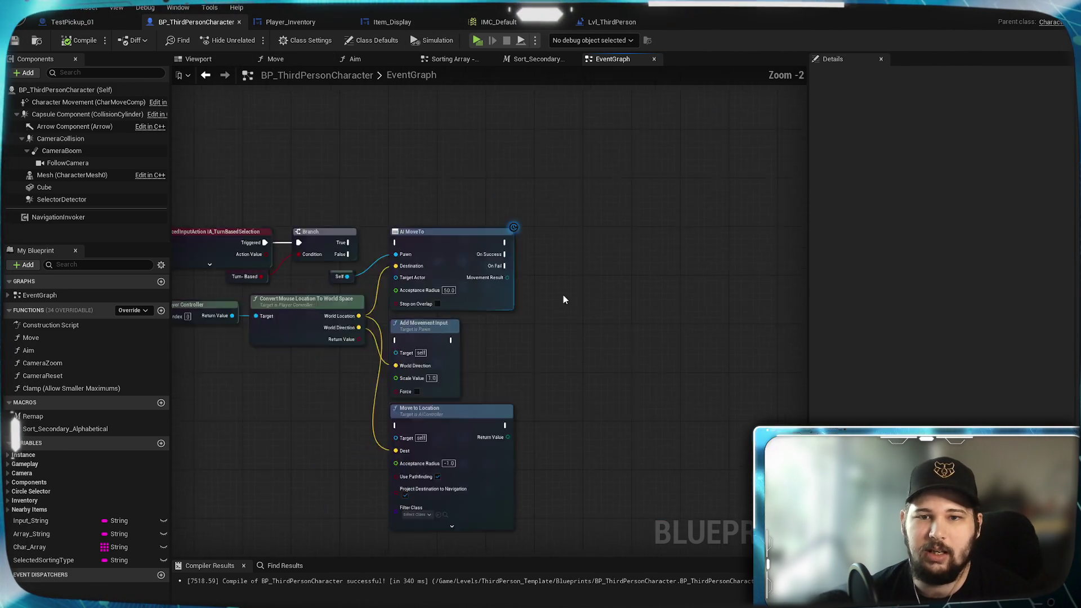
drag(298, 287, 422, 224)
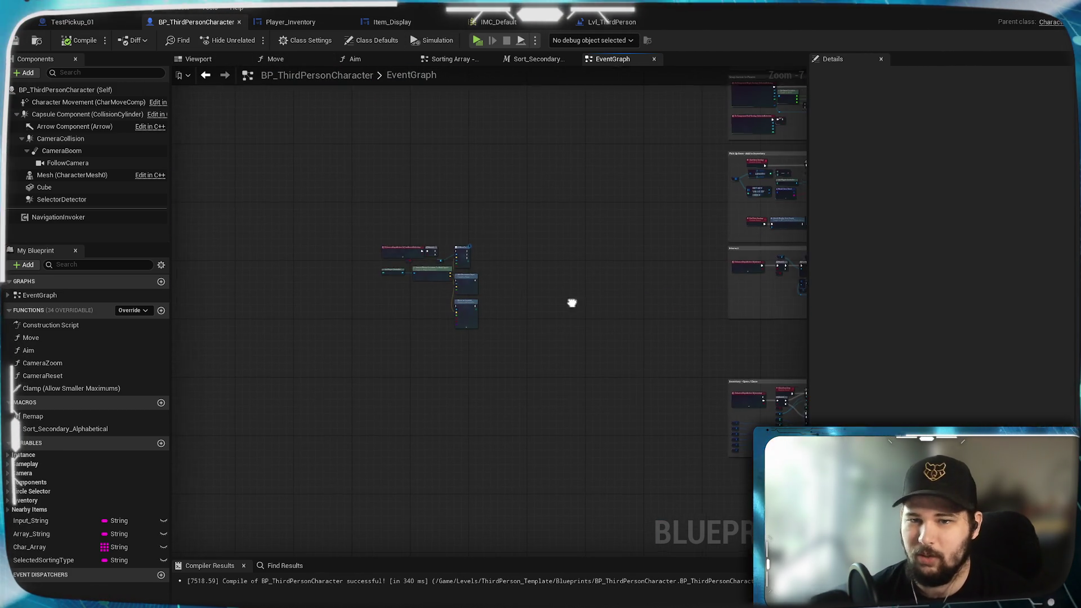
drag(338, 192, 583, 384)
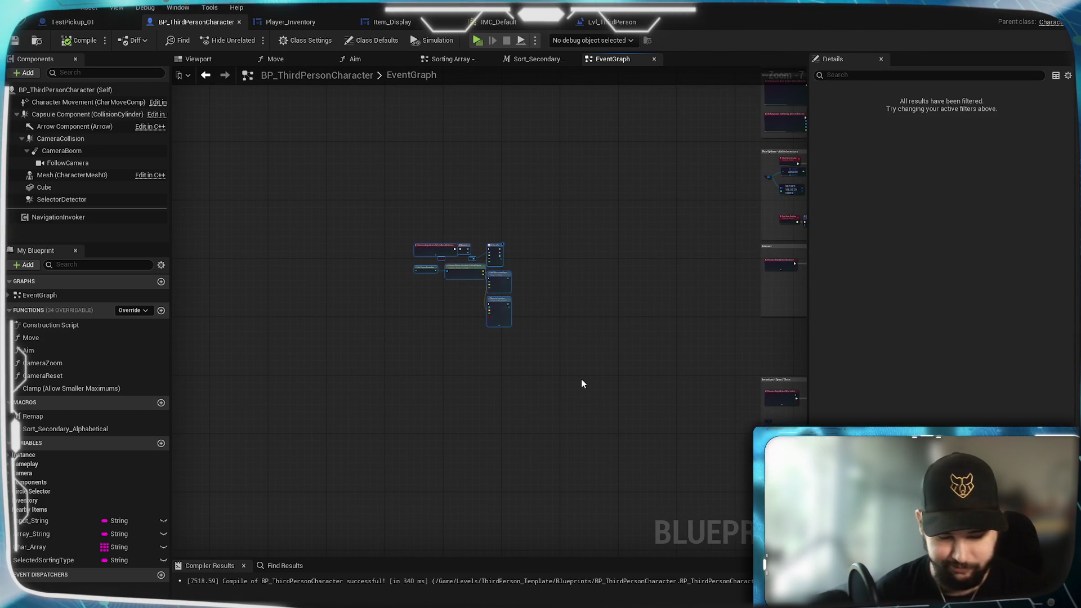
key(c)
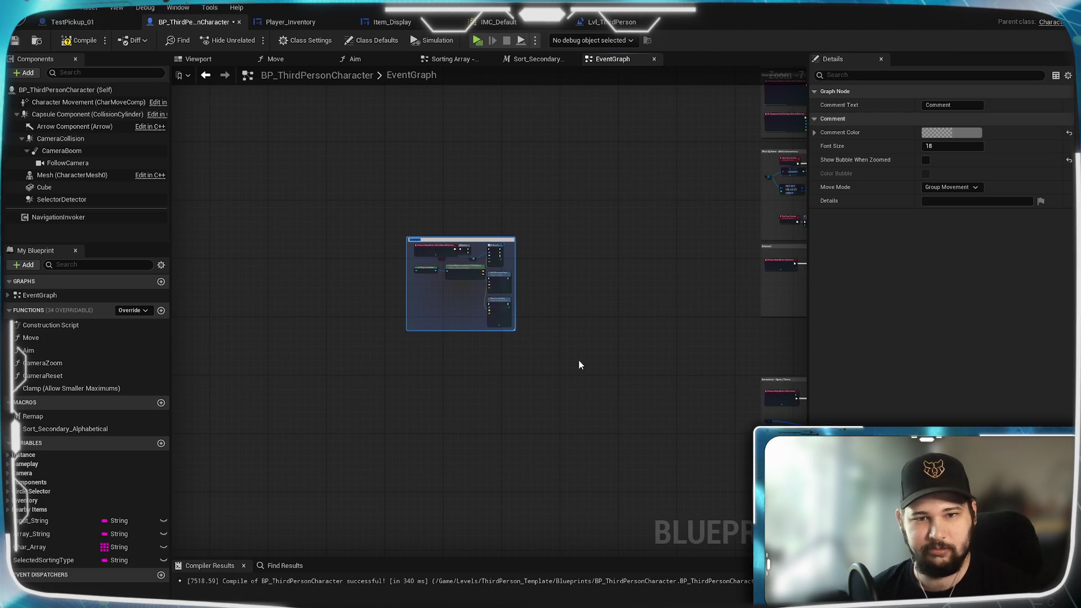
scroll(579, 360, up, 7)
scroll(571, 304, down, 2)
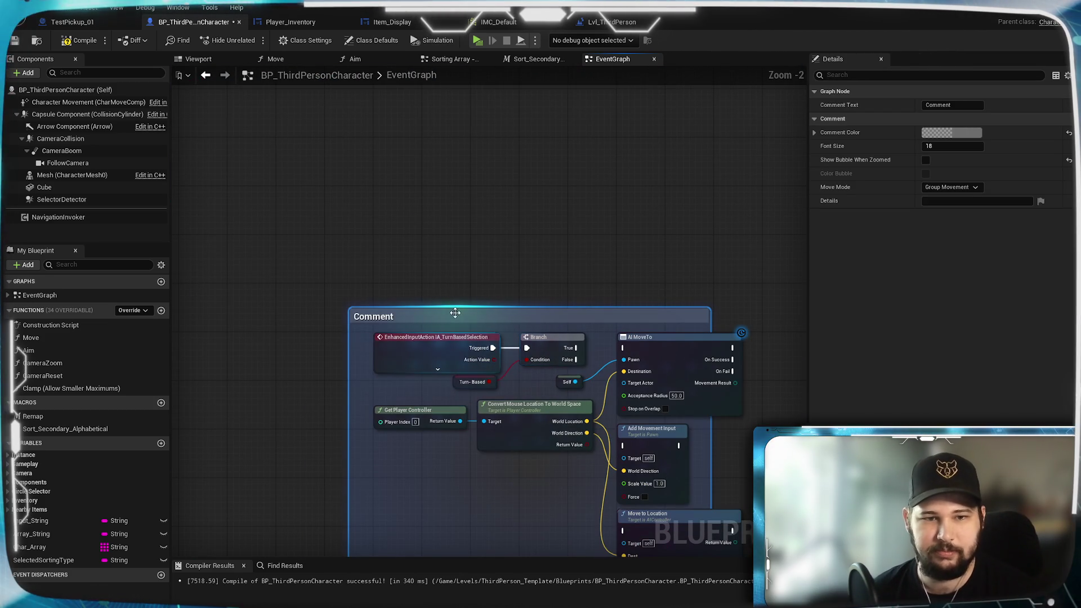
double_click(370, 316)
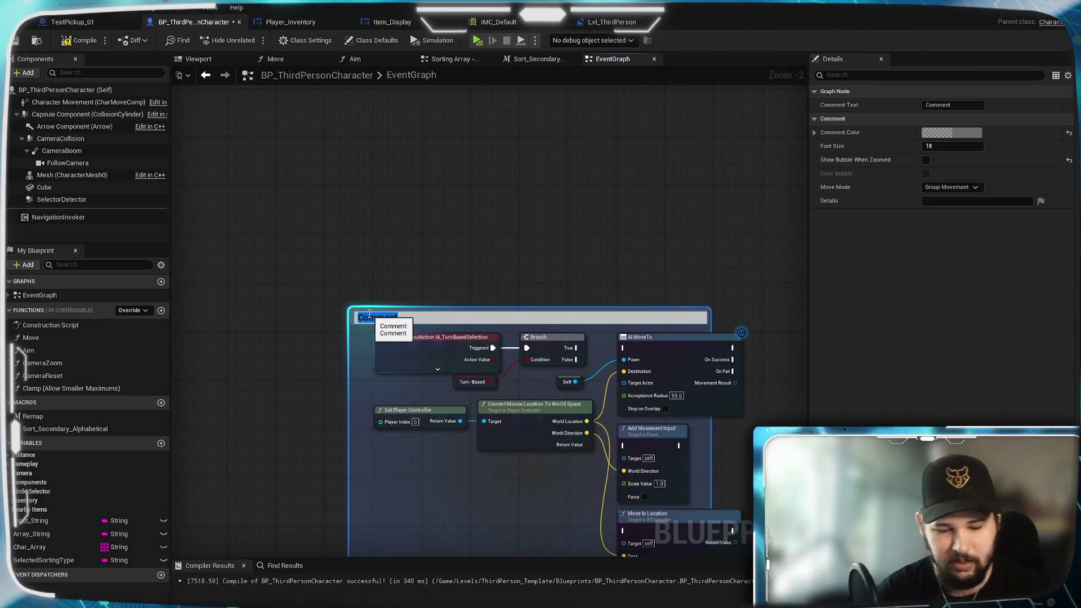
text(PAIN)
key(Return)
Resize and reposition the PAIN comment around the nodes, then save the blueprint
drag(527, 275, 387, 107)
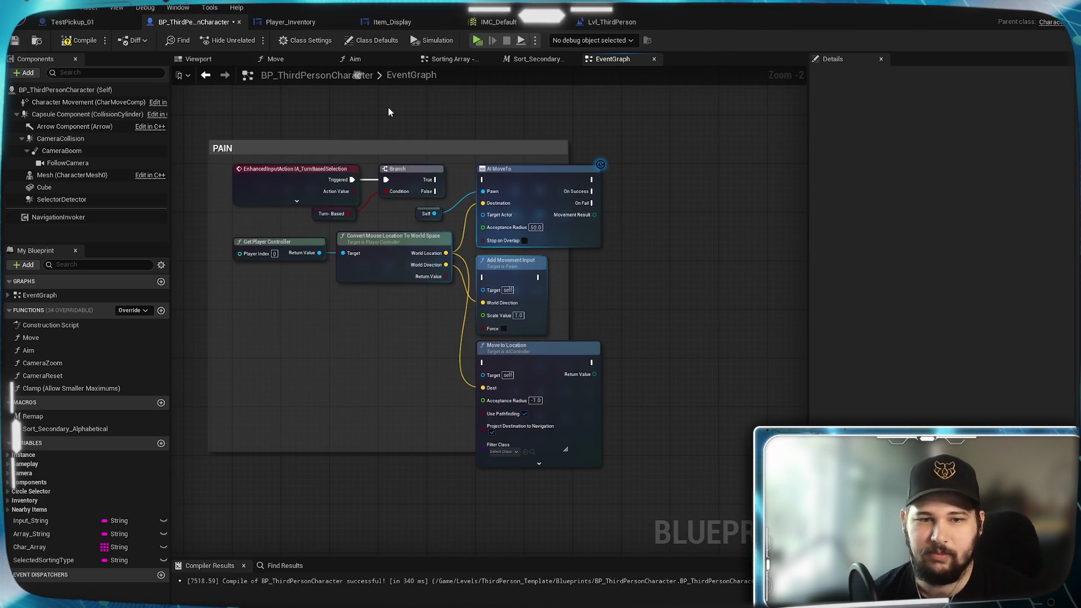
mouse_move(569, 335)
mouse_down()
mouse_move(635, 313)
mouse_move(650, 338)
mouse_up()
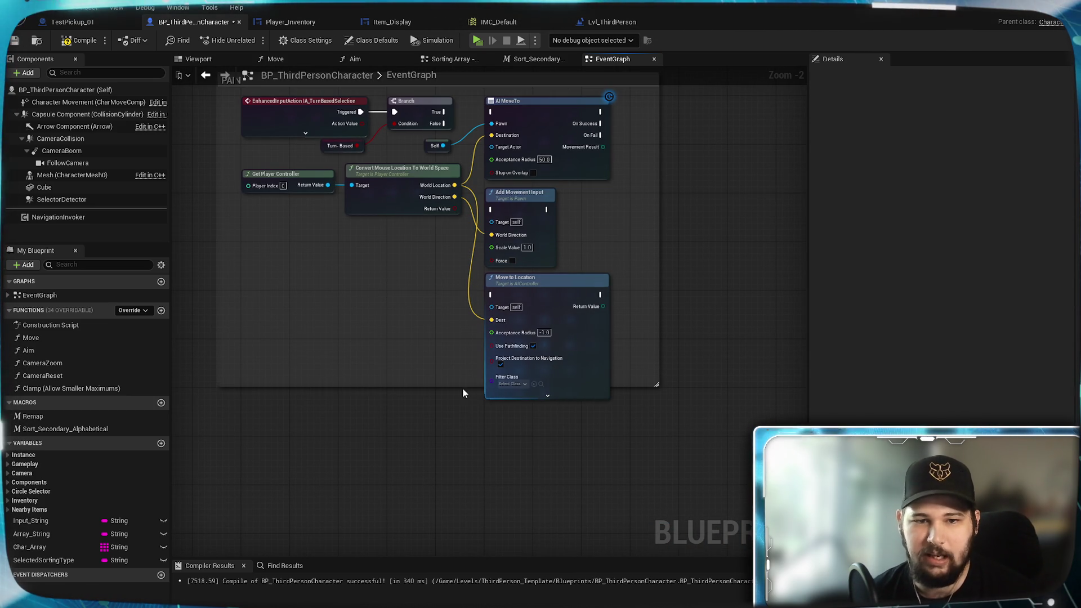
drag(457, 396, 456, 459)
scroll(695, 284, down, 5)
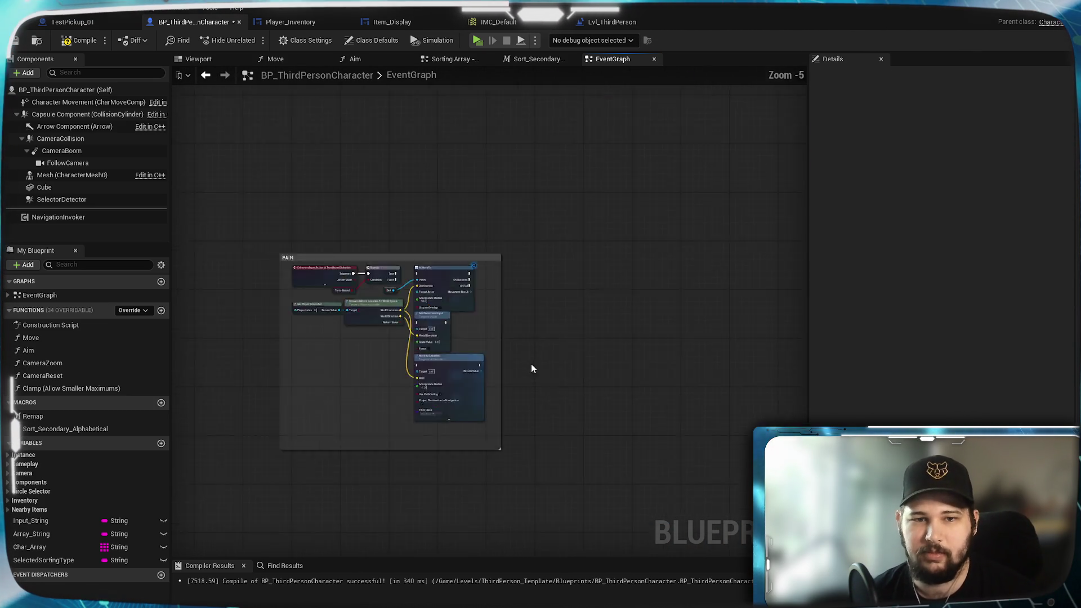
mouse_move(451, 302)
mouse_down()
mouse_move(626, 312)
mouse_move(226, 214)
mouse_up()
click(14, 43)
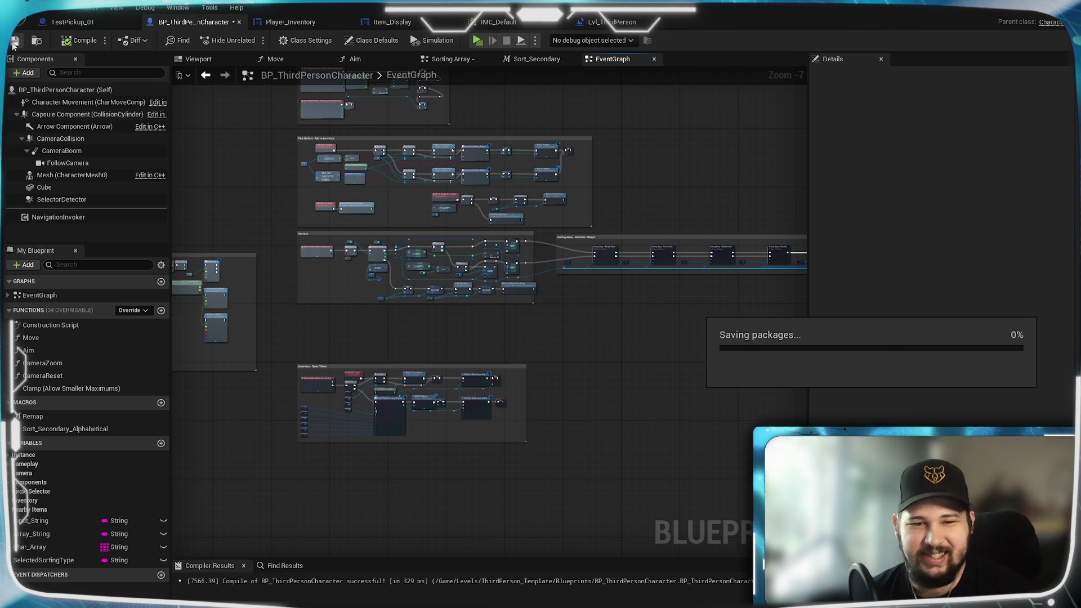
Look over the upper comment groups in the event graph, then switch to Obsidian
scroll(662, 346, up, 2)
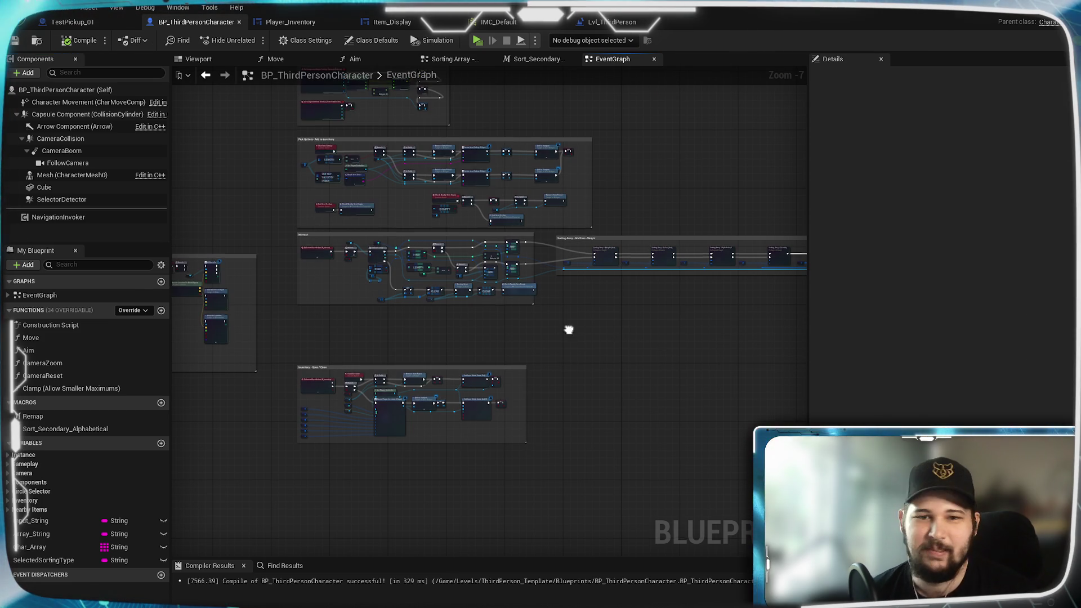
scroll(612, 361, down, 1)
mouse_move(633, 445)
mouse_down()
mouse_move(664, 286)
mouse_move(647, 387)
mouse_move(588, 414)
mouse_move(507, 308)
mouse_up()
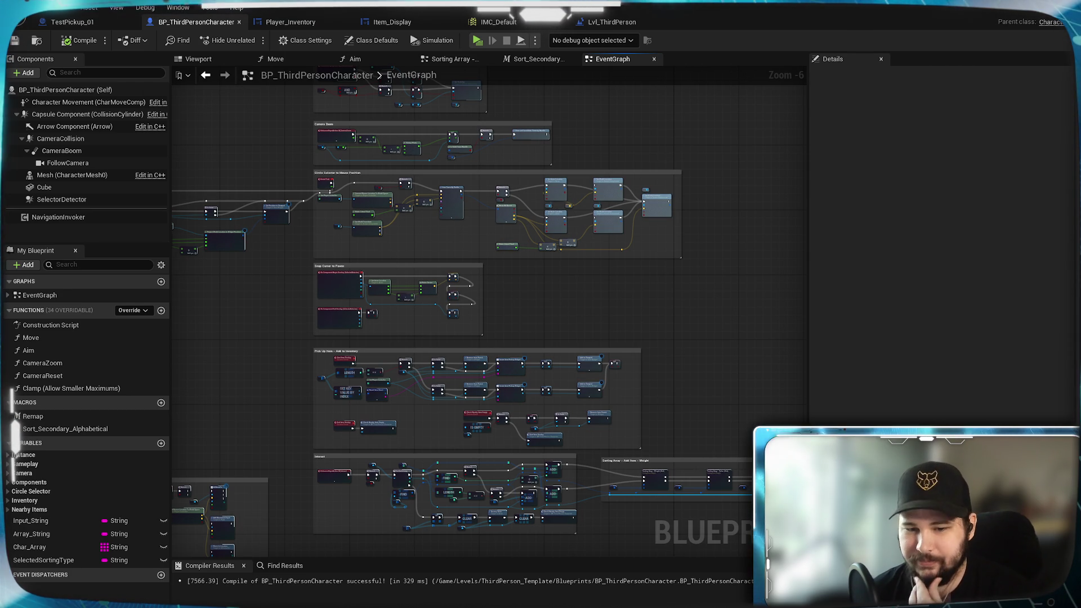
key(alt+Tab)
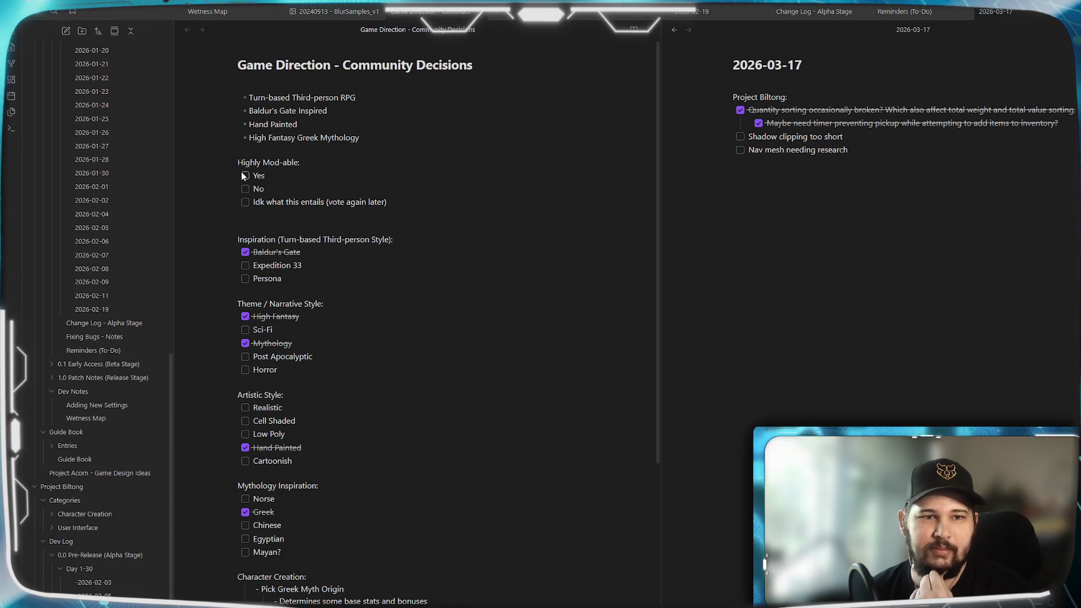
Scroll through the Game Direction note's ticked votes, then switch back to the Unreal blueprint editor
scroll(265, 207, down, 3)
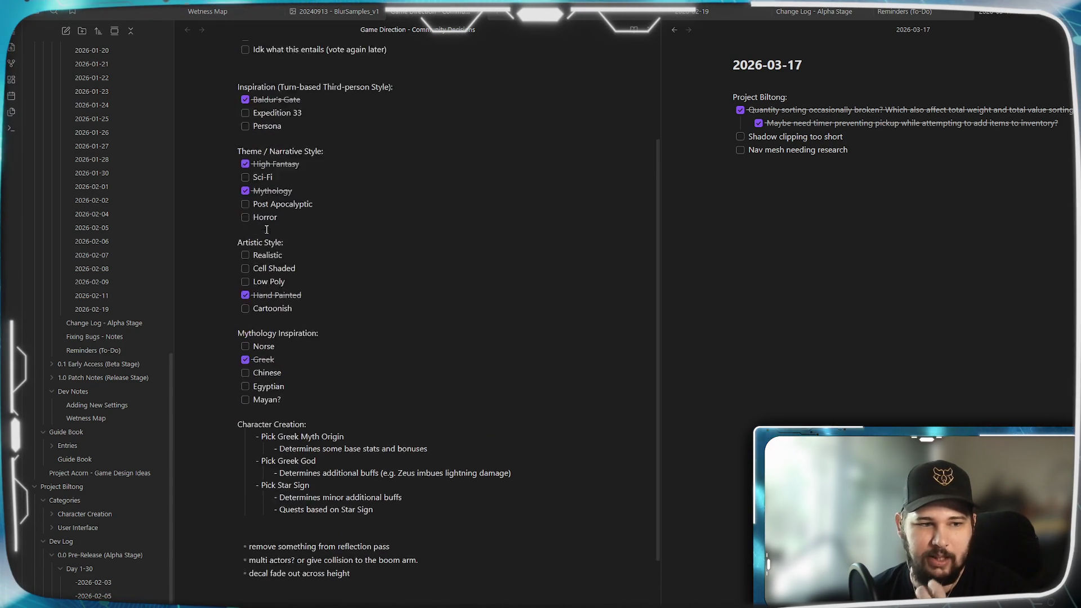
scroll(266, 230, up, 3)
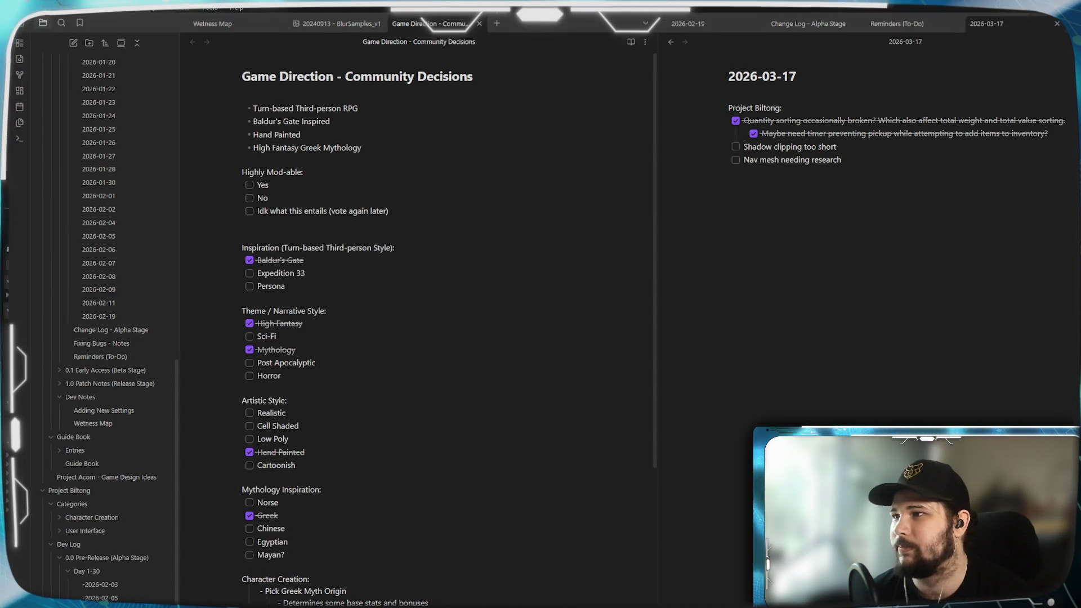
key(alt+Tab)
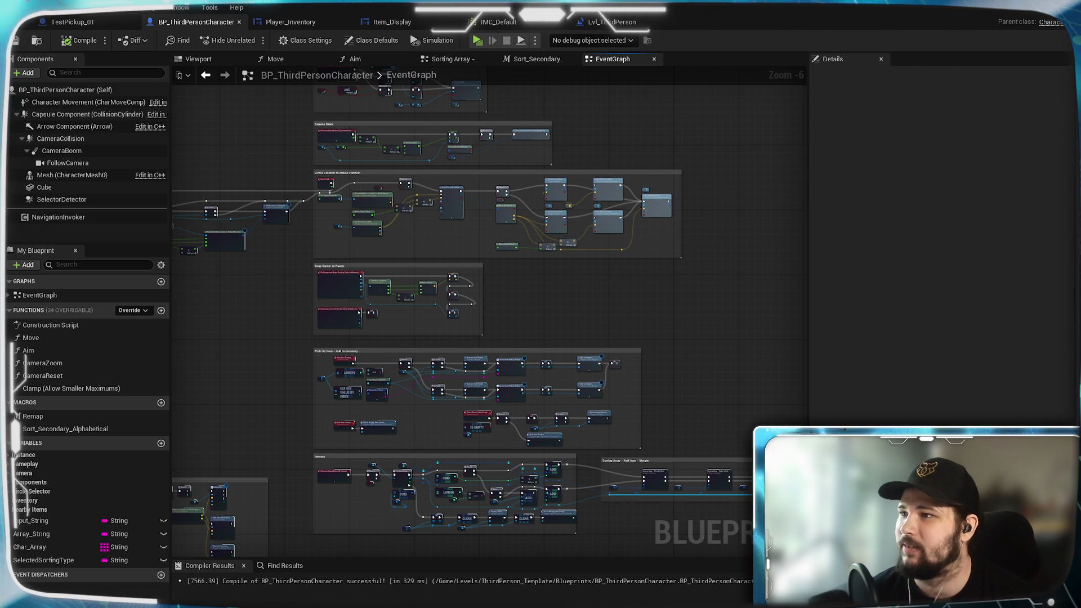
Pan around the EventGraph past the Turn-Based, sorting and inventory groups to the Interact group
mouse_move(531, 307)
mouse_down()
mouse_move(638, 241)
mouse_move(562, 337)
mouse_move(445, 198)
mouse_move(474, 354)
mouse_move(456, 323)
mouse_move(427, 435)
mouse_up()
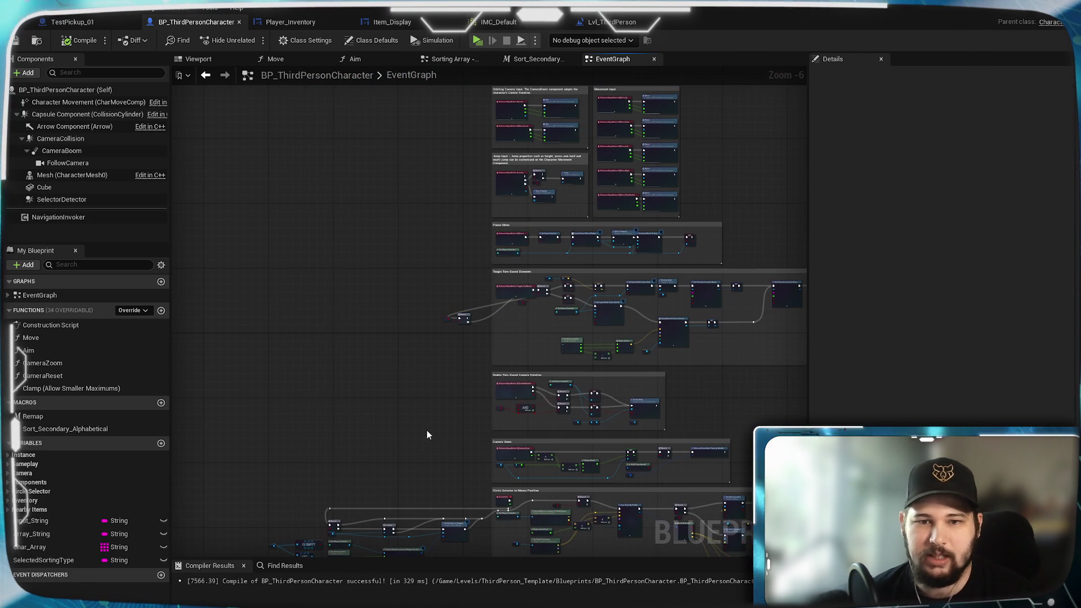
scroll(453, 336, up, 6)
scroll(533, 360, down, 1)
mouse_move(532, 360)
mouse_down()
mouse_move(253, 447)
mouse_move(328, 451)
mouse_up()
scroll(329, 451, down, 5)
mouse_move(427, 443)
mouse_down()
mouse_move(583, 332)
mouse_move(497, 220)
mouse_up()
mouse_move(539, 411)
mouse_down()
mouse_move(597, 150)
mouse_move(674, 200)
mouse_move(492, 228)
mouse_move(705, 272)
mouse_up()
scroll(492, 227, up, 5)
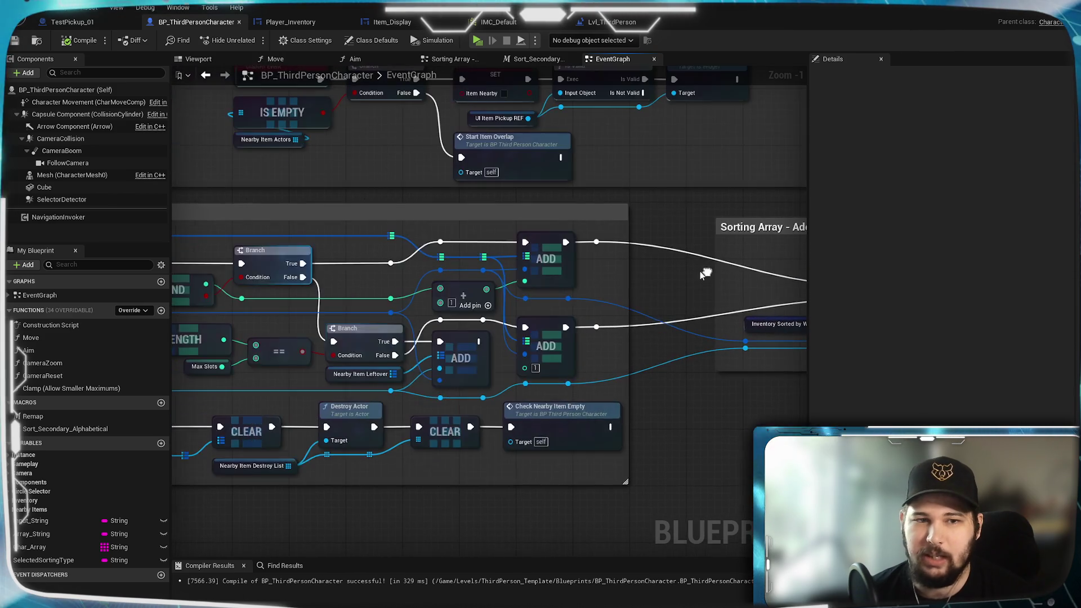
mouse_move(380, 389)
mouse_down()
mouse_move(563, 349)
mouse_move(596, 367)
mouse_move(631, 344)
mouse_move(591, 350)
mouse_up()
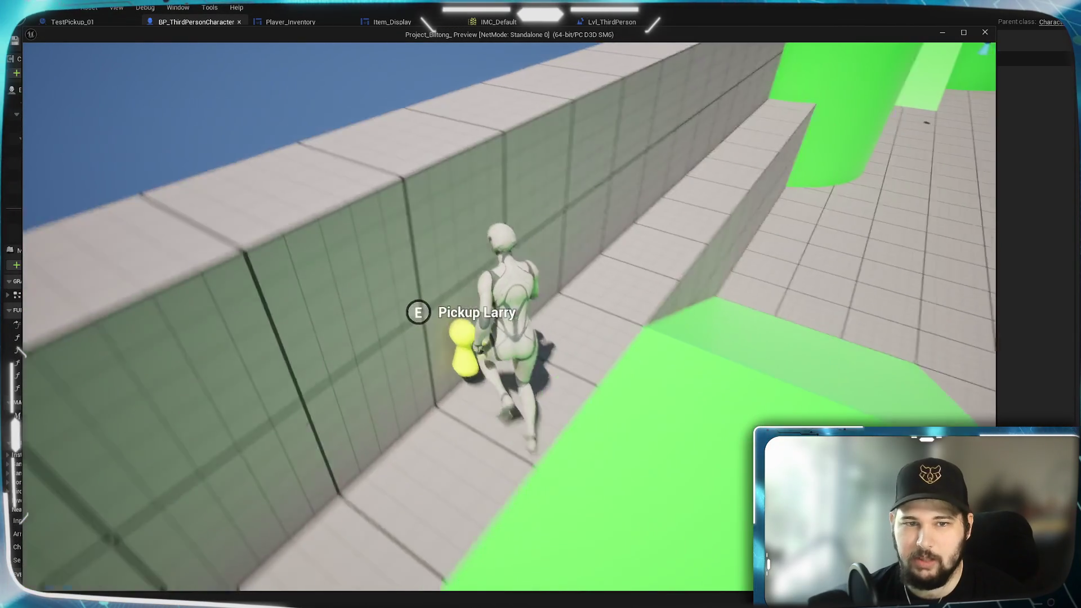
Run the character across the arena onto the round platform near the pickups
key(w)
key(w)
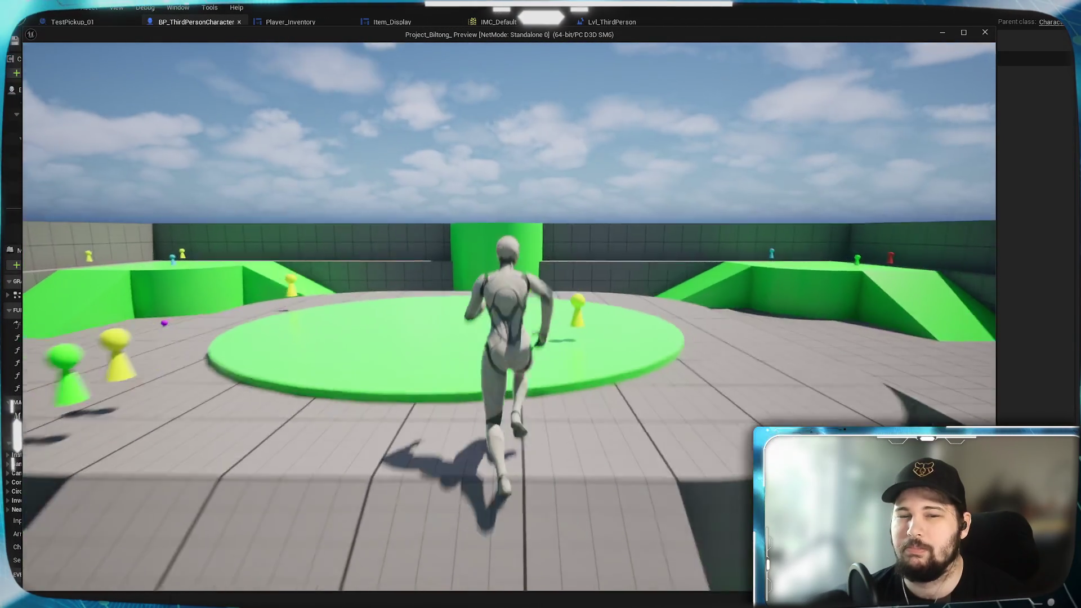
key(w)
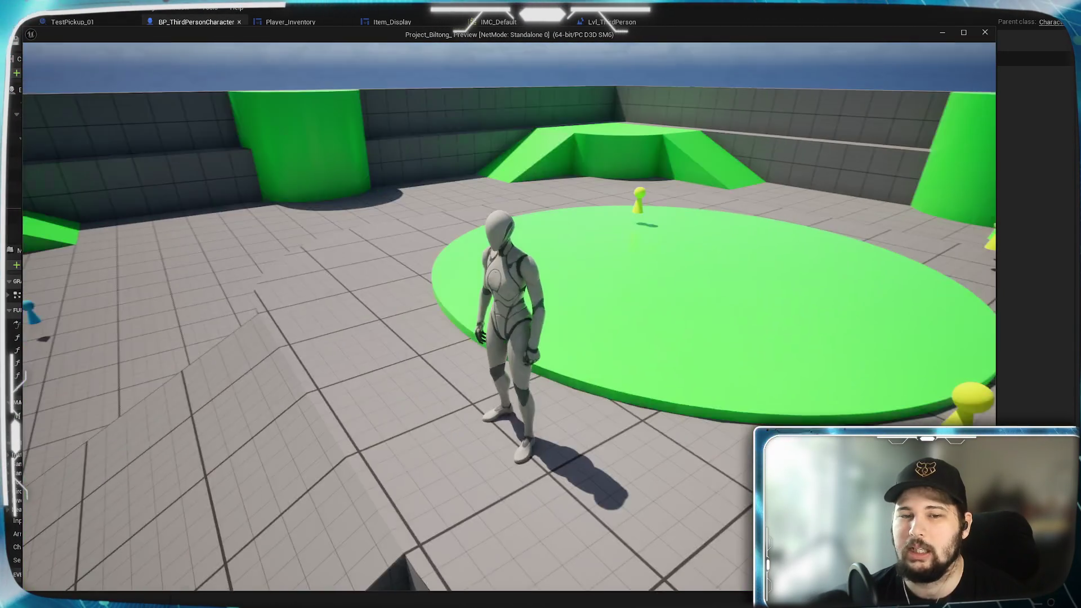
key(w)
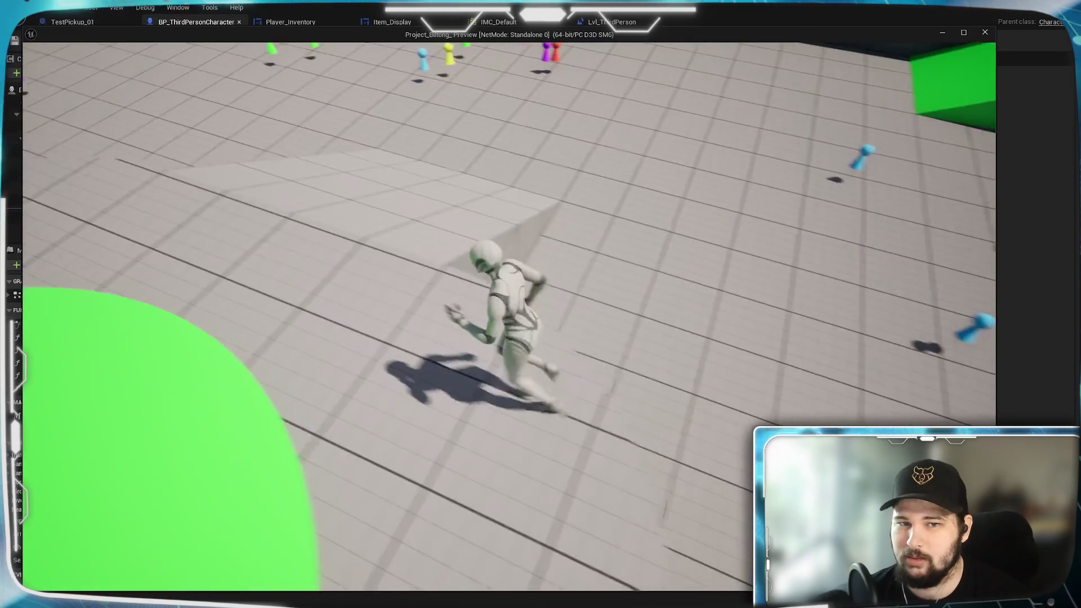
key(w)
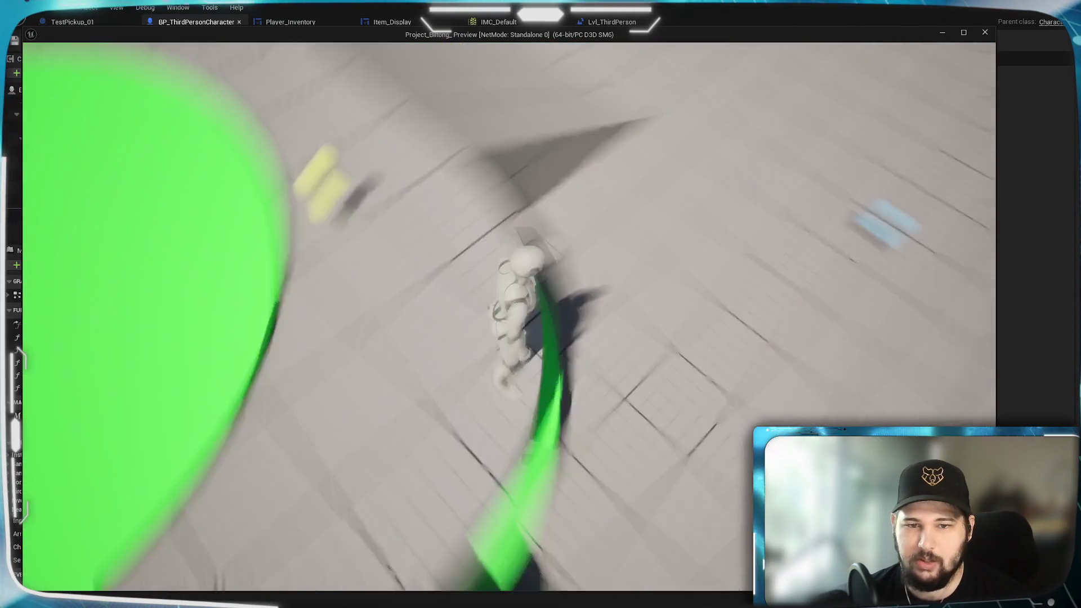
Open the inventory and sort it by Quantity, then Weight (Total), then Value (Total)
key(i)
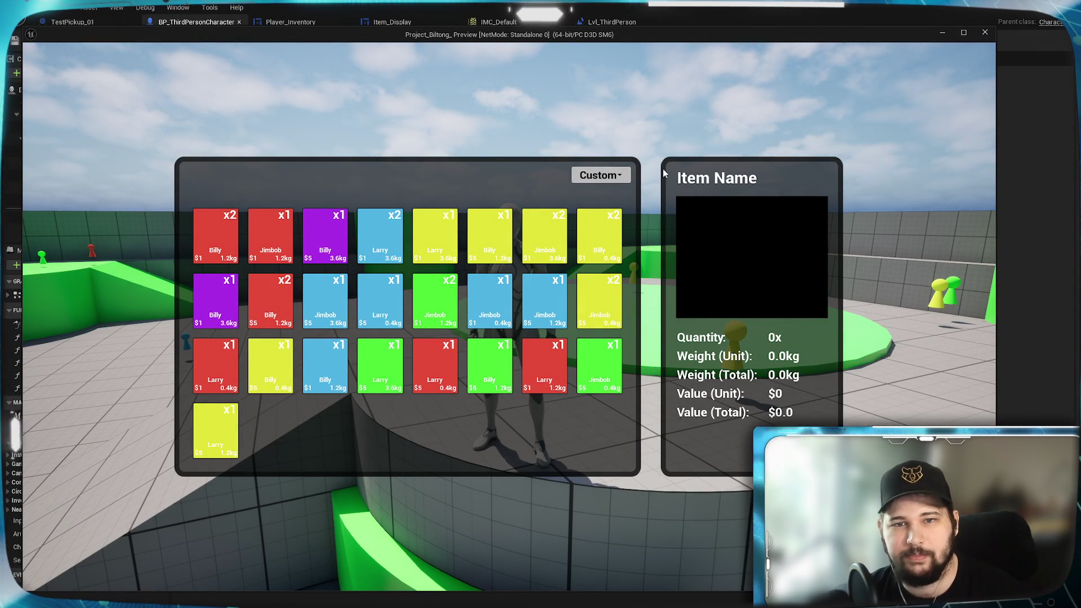
click(601, 175)
click(595, 241)
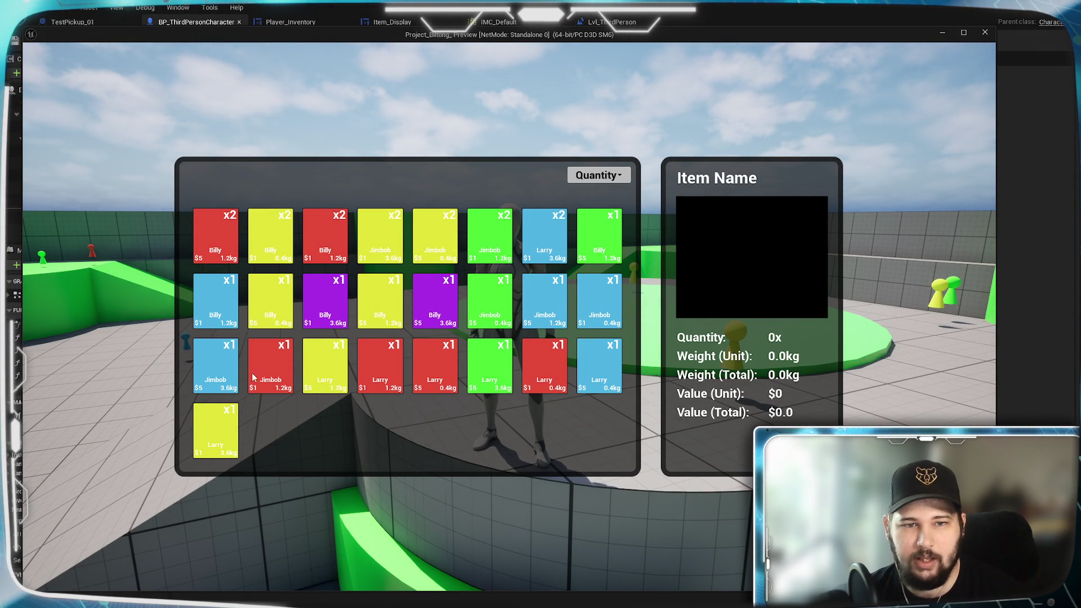
click(617, 175)
click(598, 253)
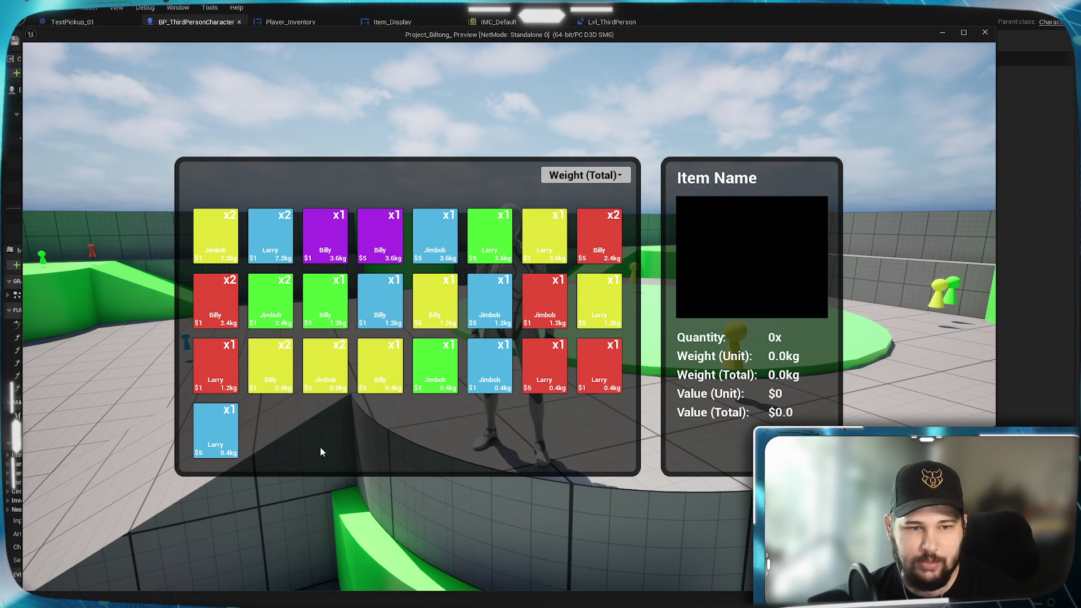
click(597, 175)
click(597, 263)
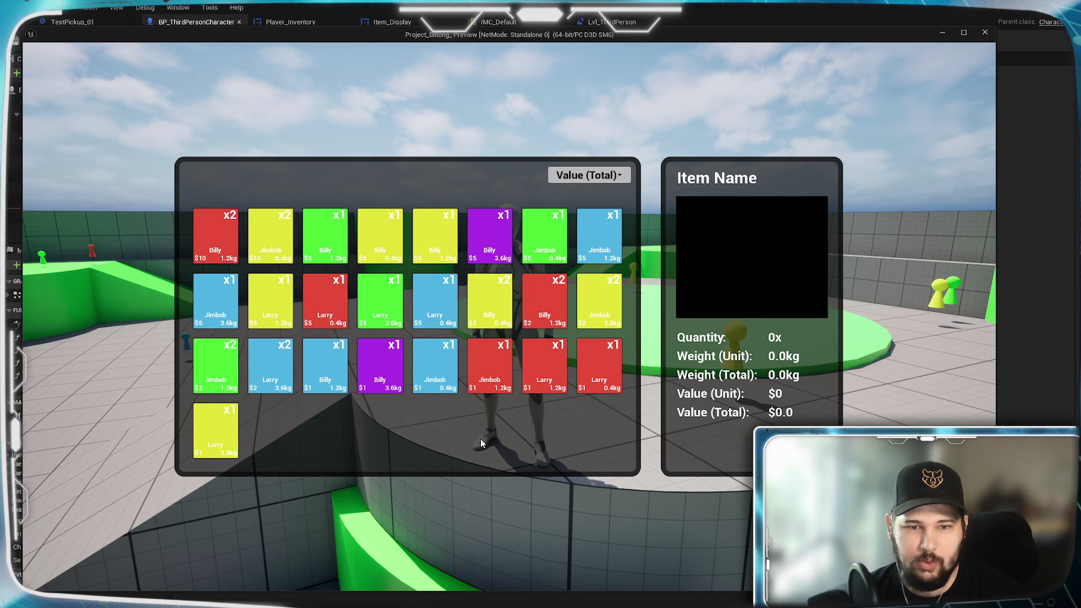
Close the inventory, walk forward and jump, then stop the play session
key(i)
key(w)
key(space)
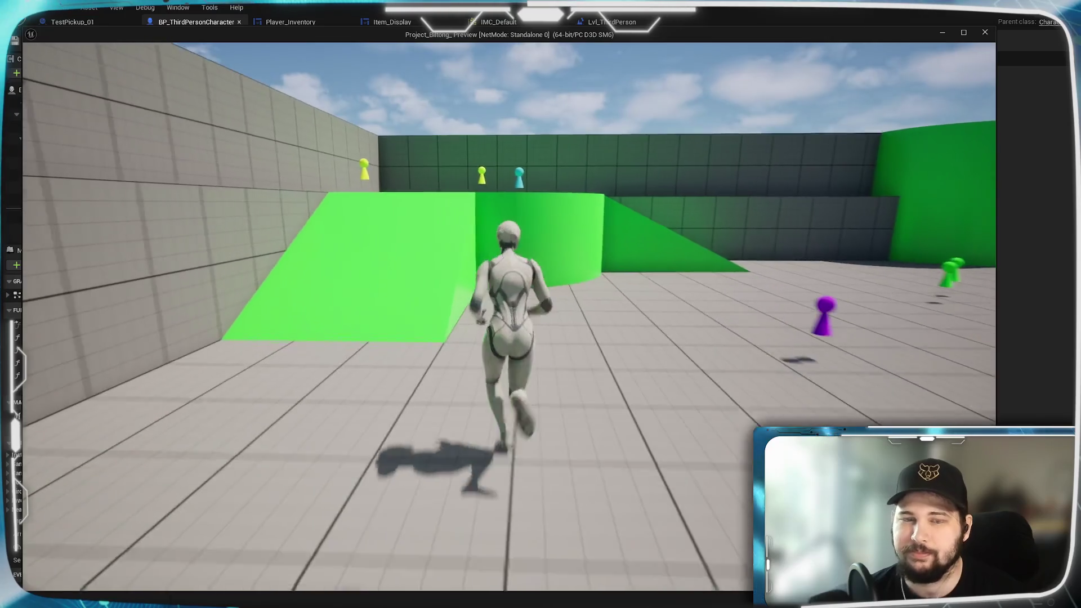
key(alt+Tab)
key(Escape)
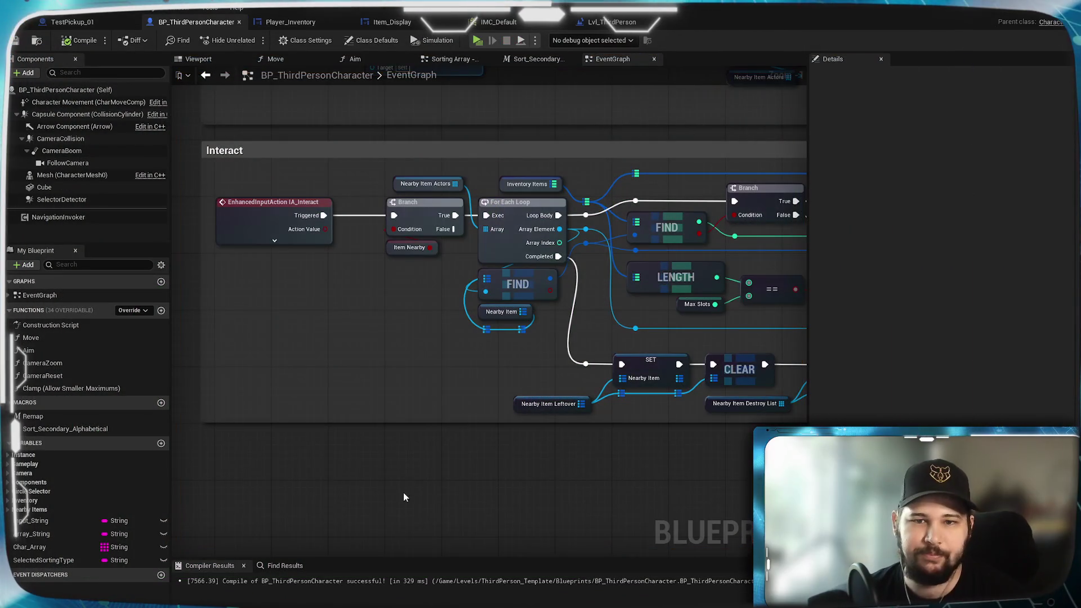
Pan and zoom through the Interact, camera, turn-based and movement input sections of the event graph
scroll(413, 434, down, 5)
scroll(467, 359, up, 2)
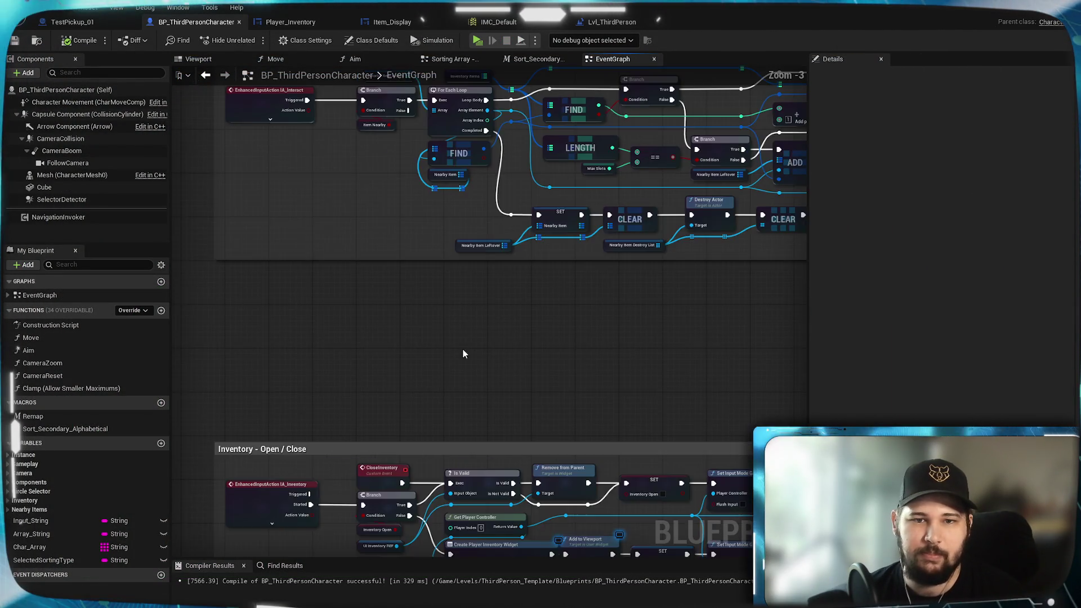
drag(463, 354, 530, 446)
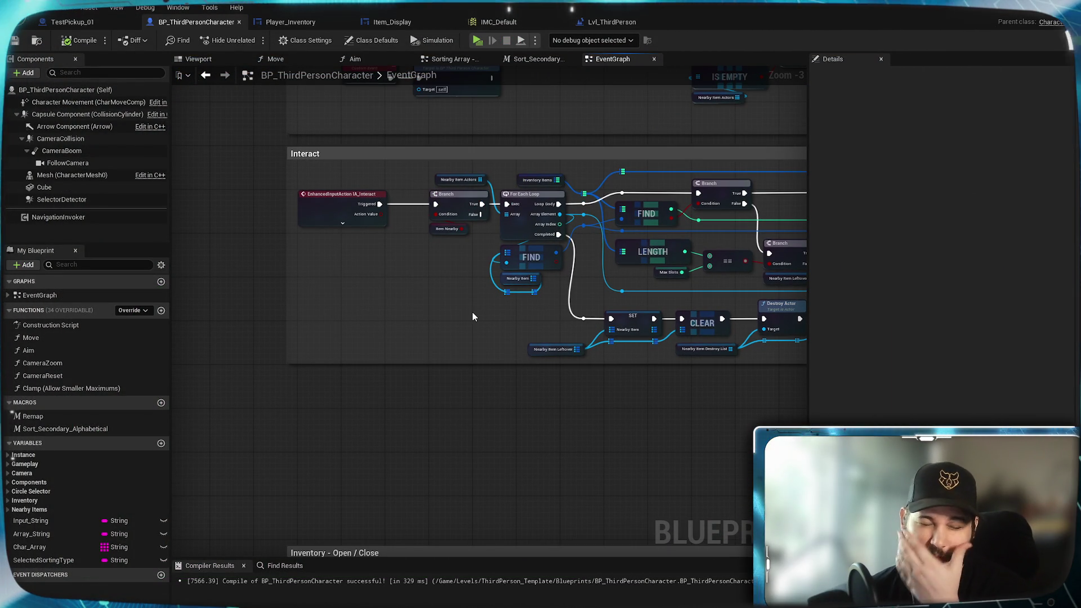
drag(472, 312, 456, 381)
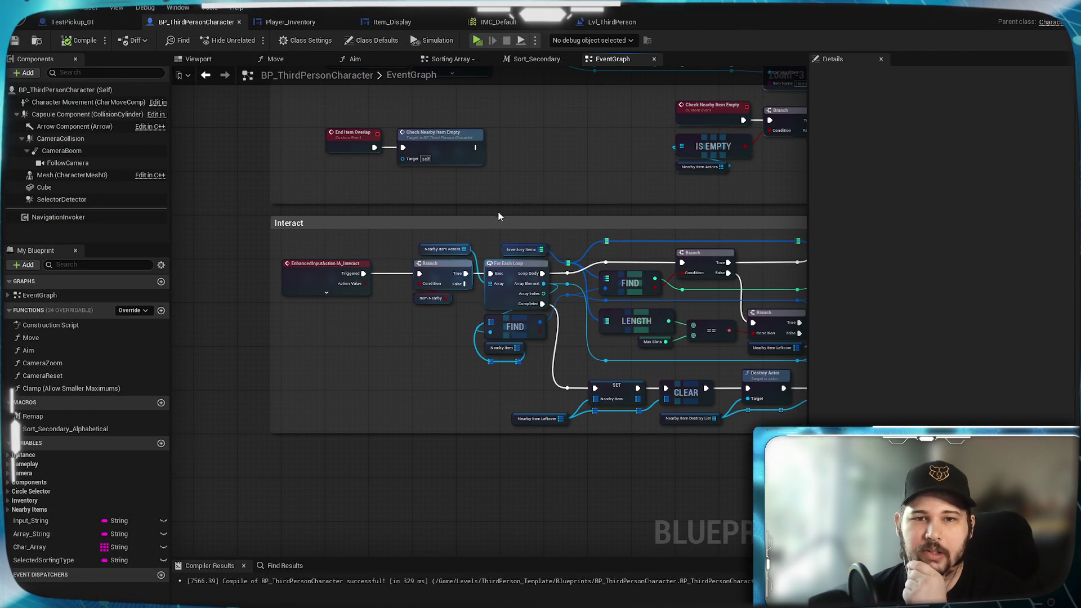
drag(509, 214, 551, 262)
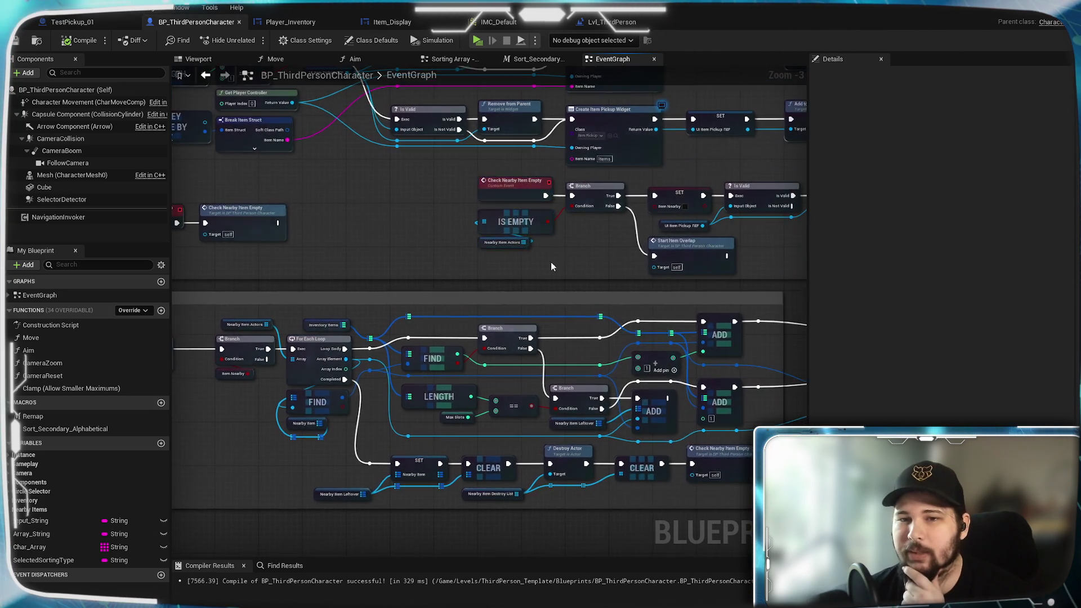
scroll(551, 261, down, 4)
scroll(474, 373, up, 3)
drag(474, 373, 474, 479)
scroll(474, 305, up, 2)
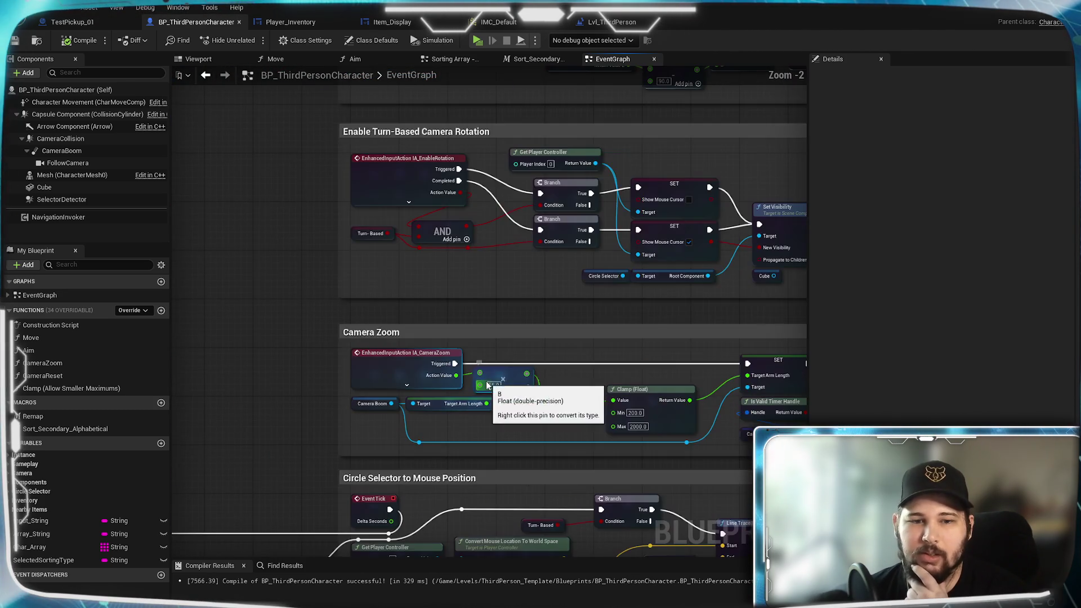
scroll(496, 269, up, 2)
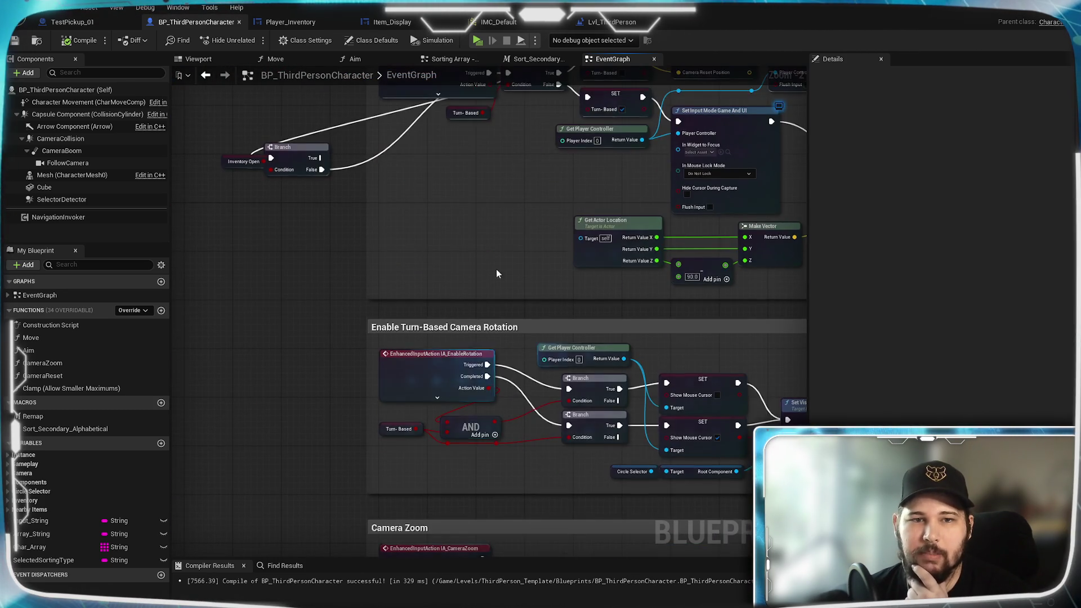
drag(496, 269, 484, 502)
mouse_move(502, 168)
mouse_down()
mouse_move(501, 304)
mouse_move(470, 524)
mouse_up()
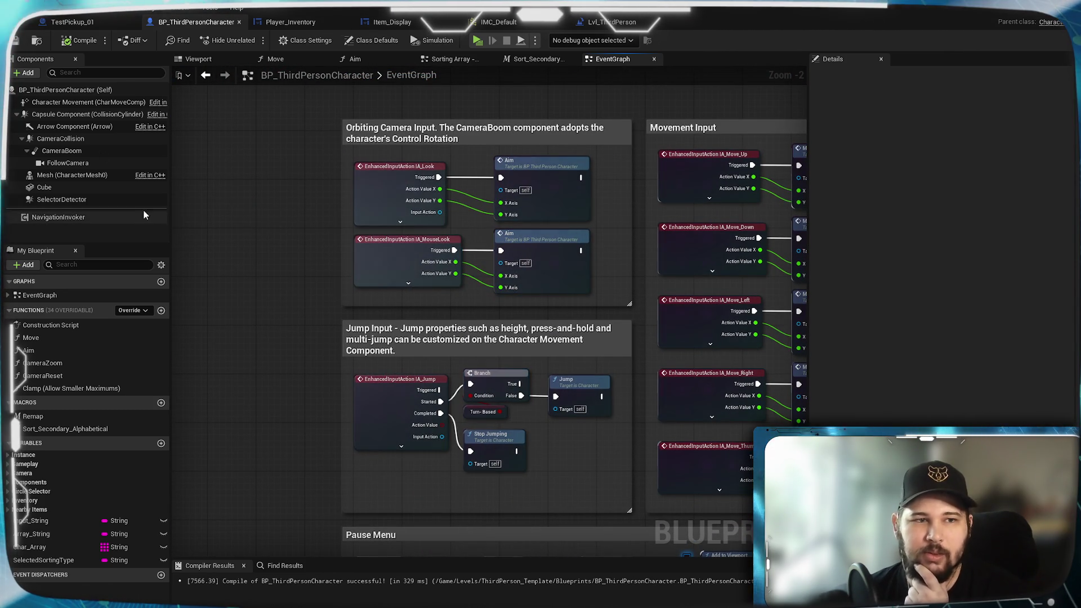
Expand EventGraph in My Blueprint, then search 'begin' in the add-node menu on empty canvas
click(8, 296)
scroll(84, 349, down, 2)
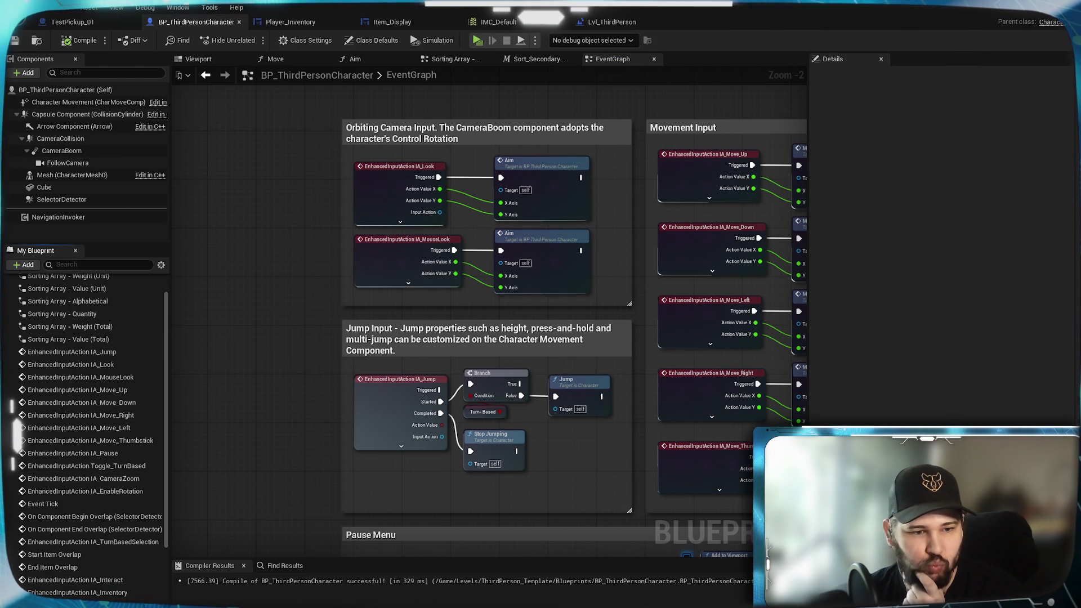
scroll(94, 316, up, 2)
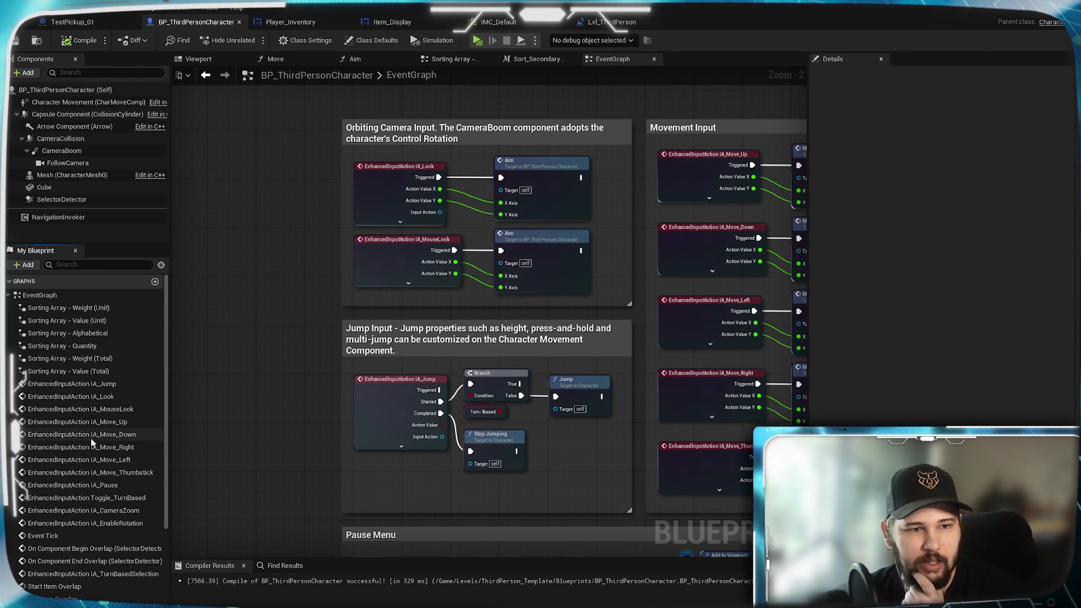
scroll(91, 438, down, 3)
scroll(407, 429, down, 6)
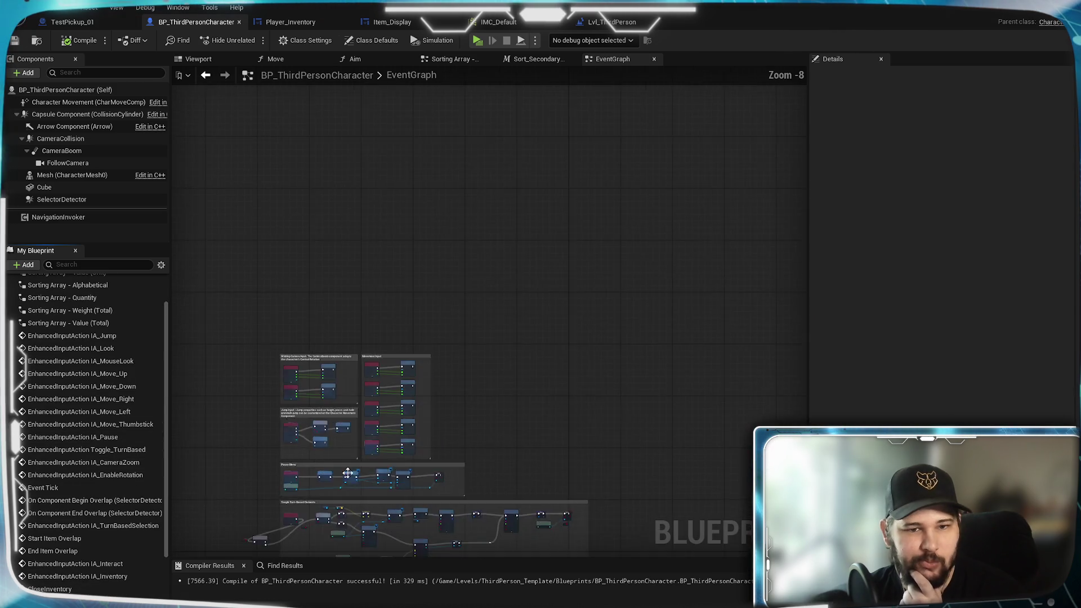
scroll(407, 429, up, 8)
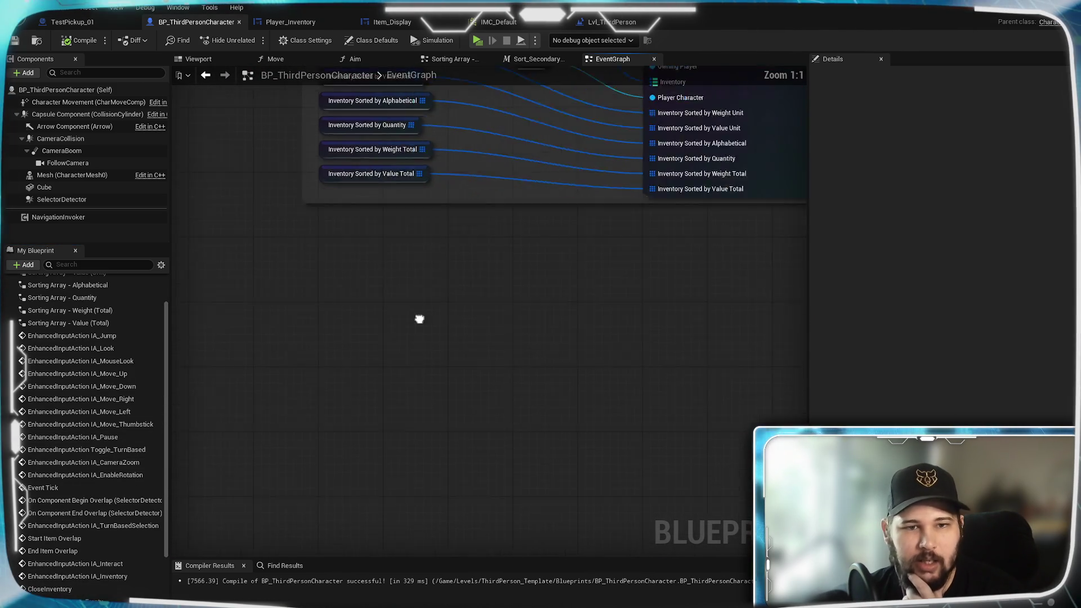
right_click(367, 260)
text(begin)
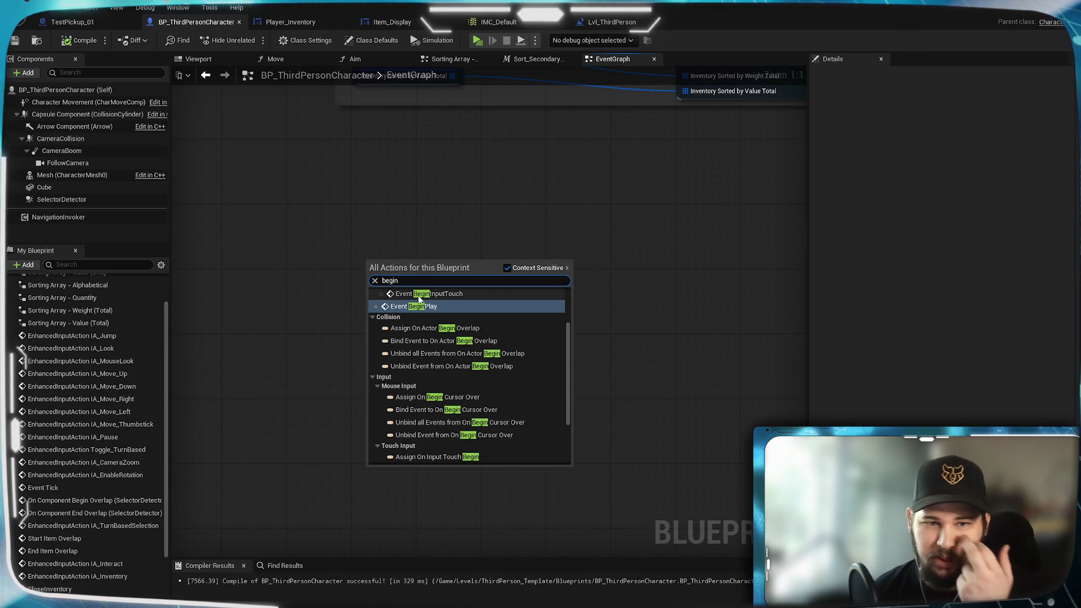
Place an Event BeginPlay node, compile the character blueprint, and show the Content Browser
key(Escape)
mouse_move(396, 288)
mouse_down()
mouse_move(266, 298)
mouse_move(415, 253)
mouse_move(368, 253)
mouse_up()
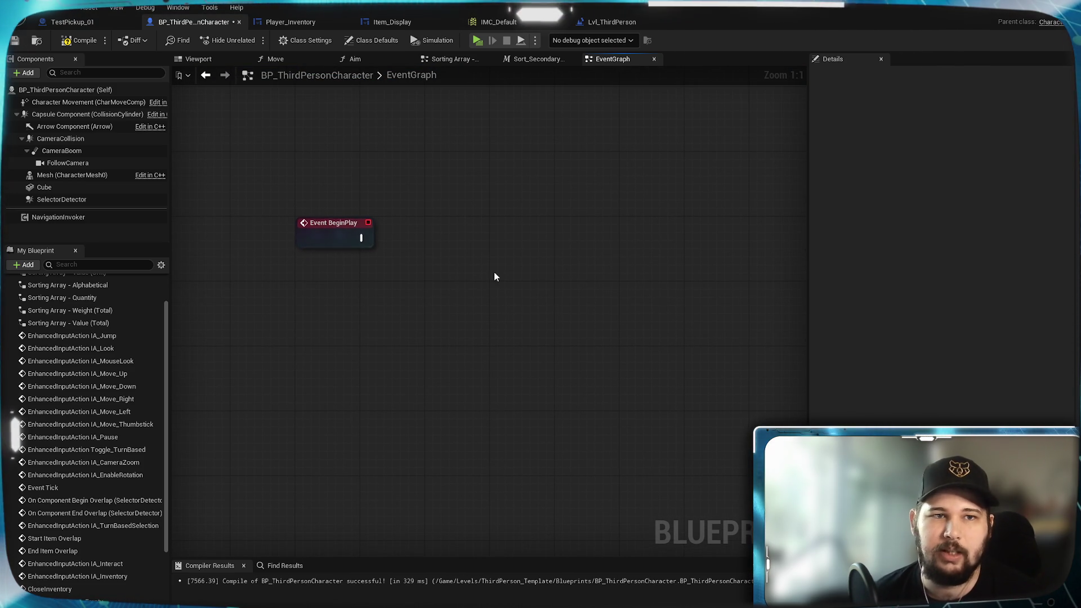
click(78, 39)
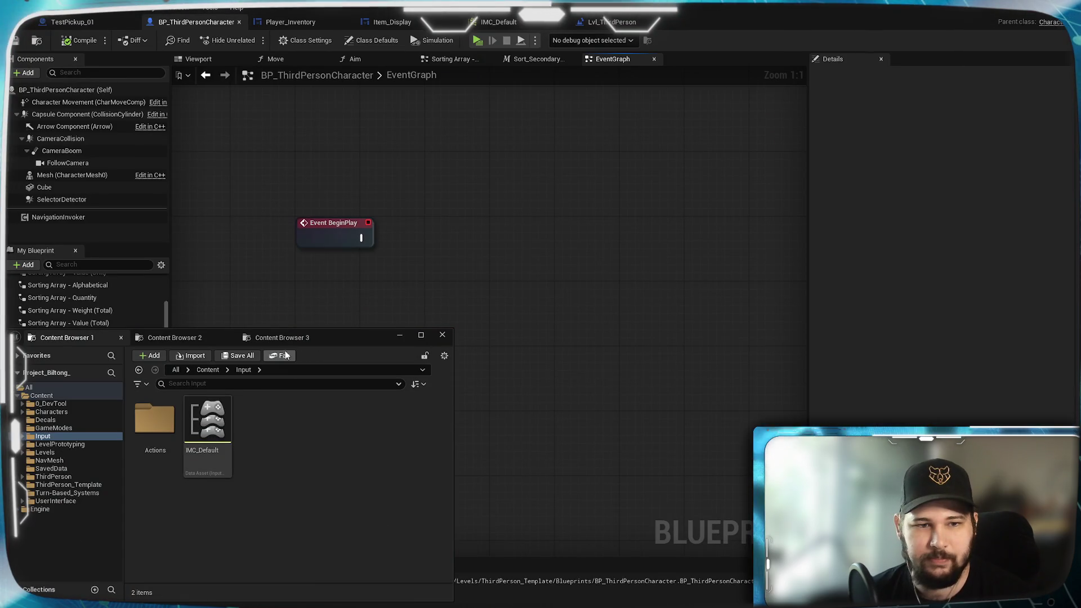
click(281, 338)
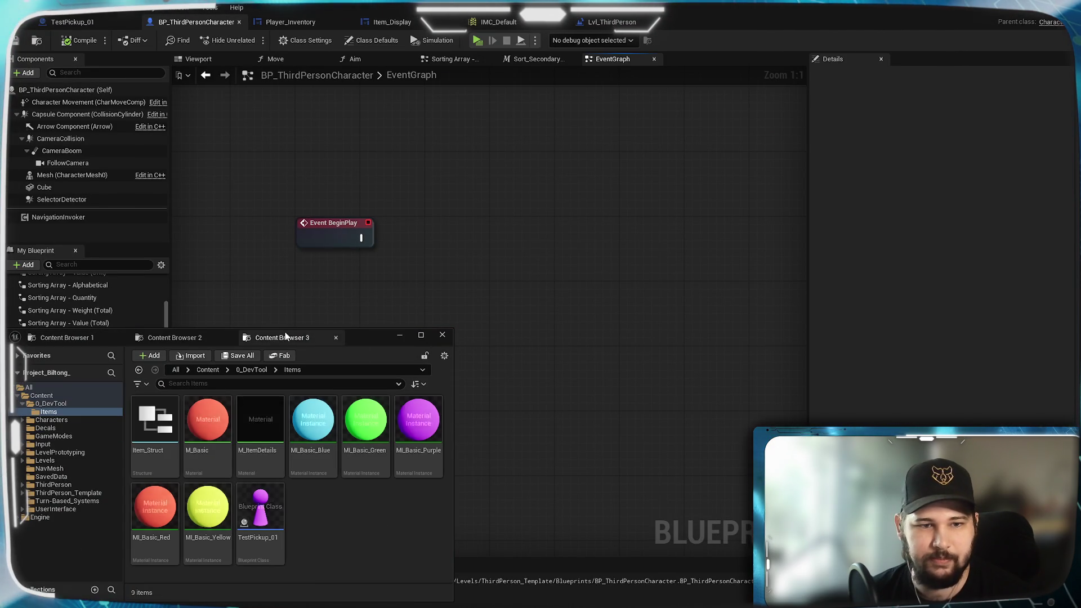
Create a User Widget-based Widget Blueprint named HUD in the UserInterface folder
click(191, 338)
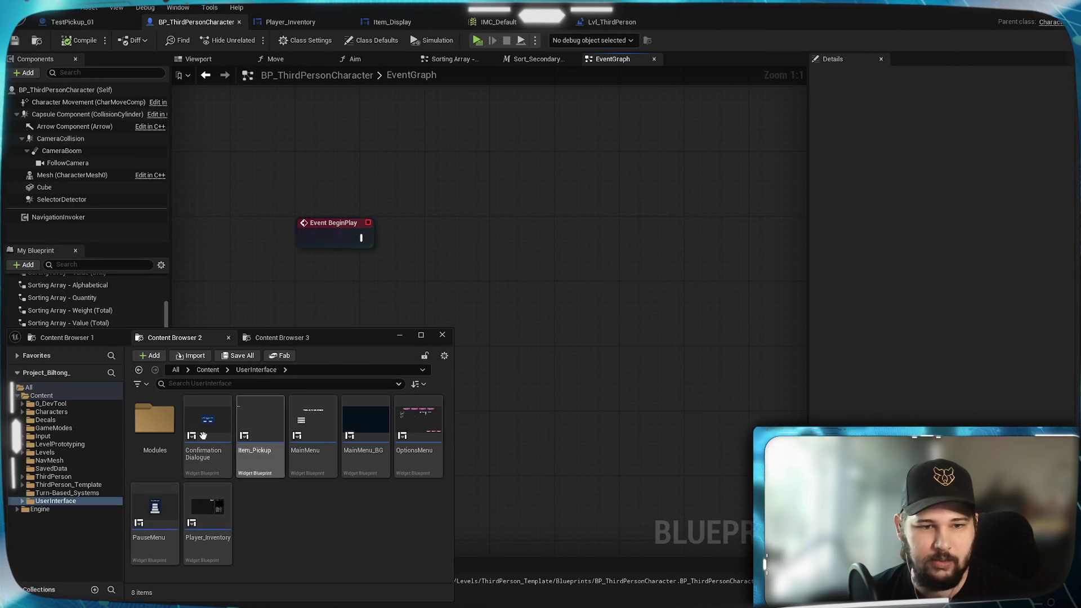
right_click(289, 512)
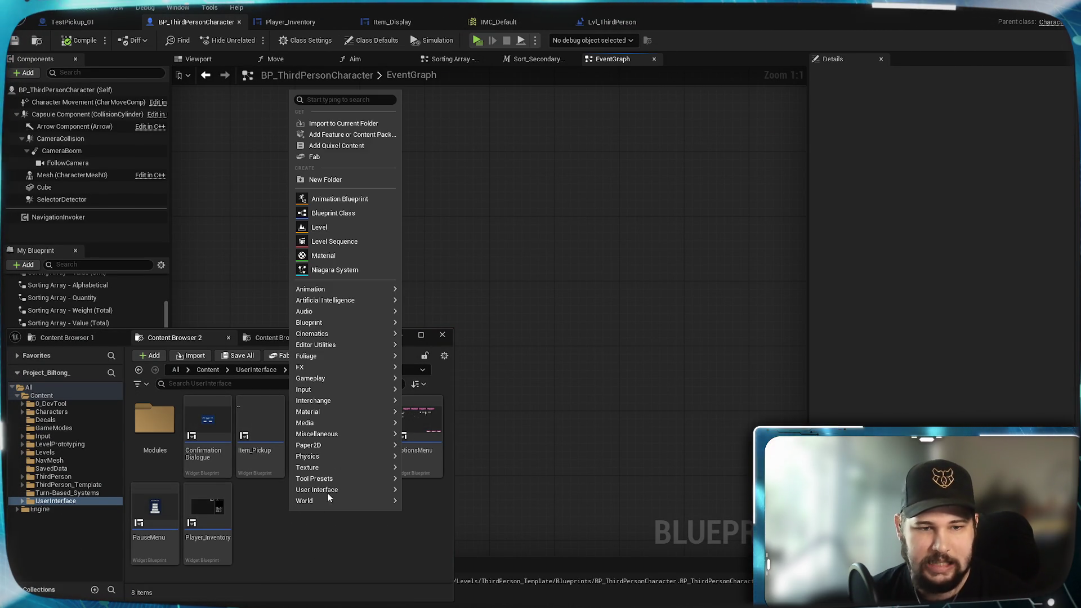
mouse_move(355, 478)
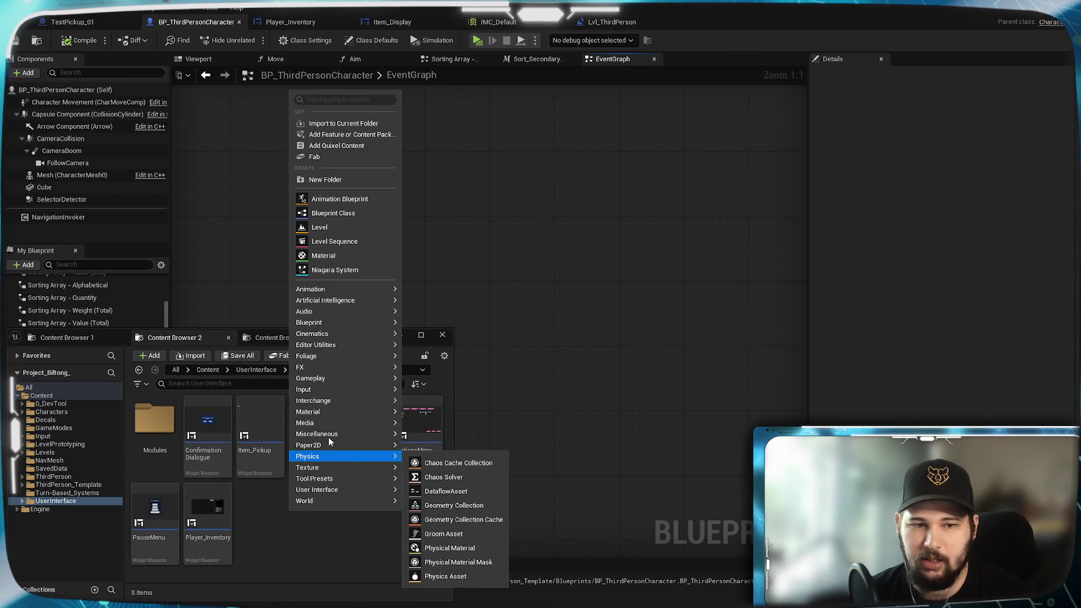
mouse_move(356, 490)
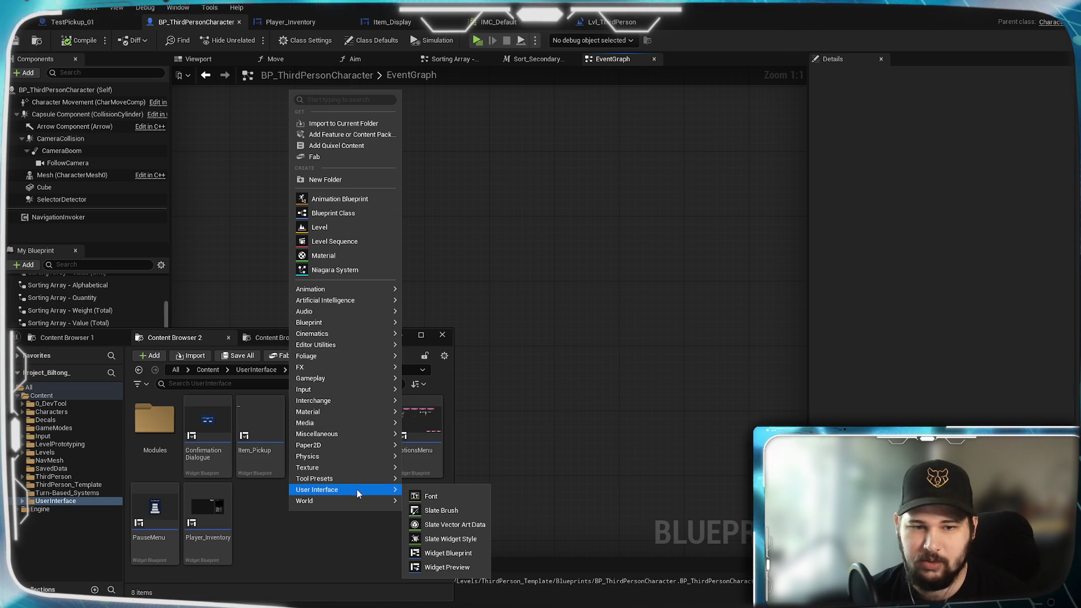
click(446, 554)
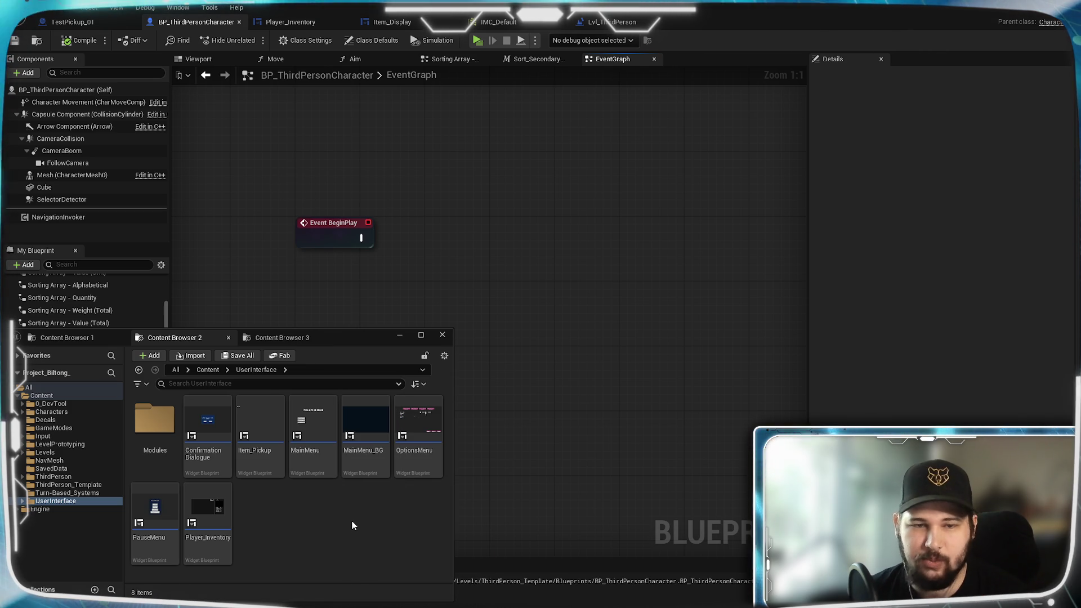
click(786, 266)
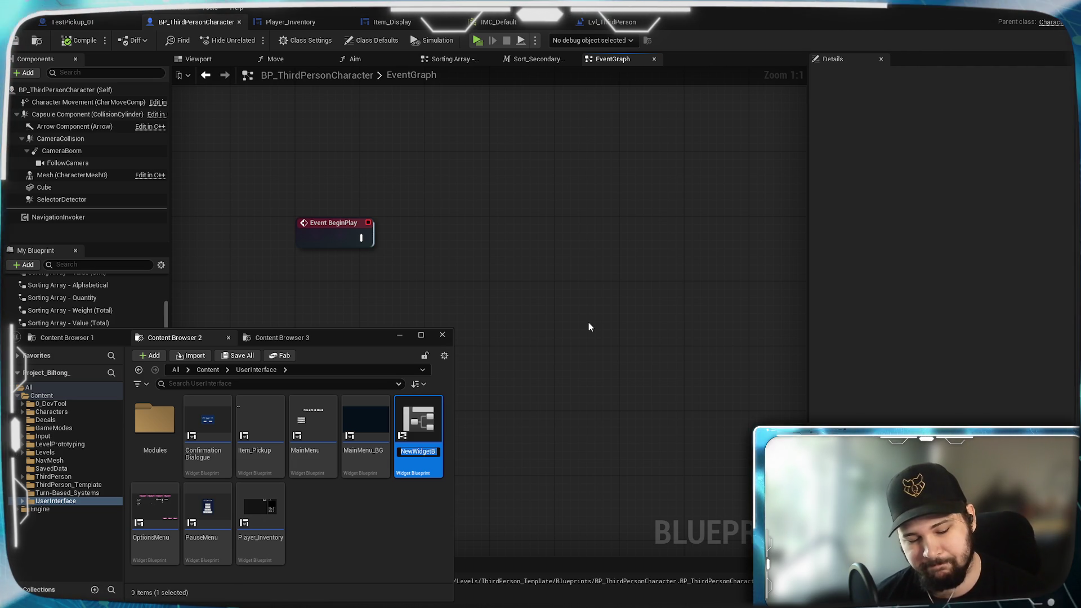
text(HUD)
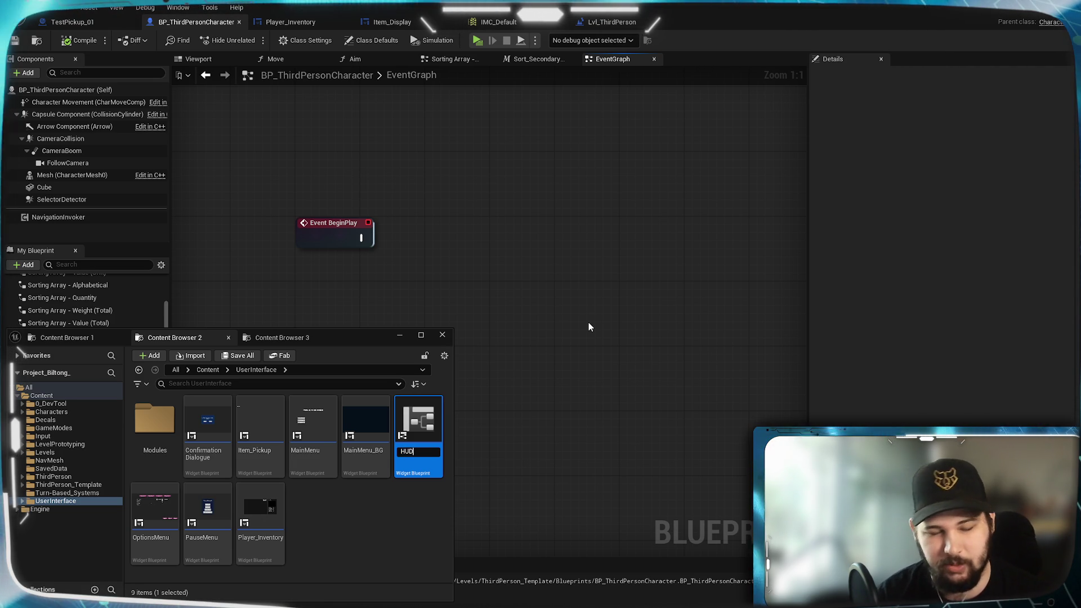
key(Return)
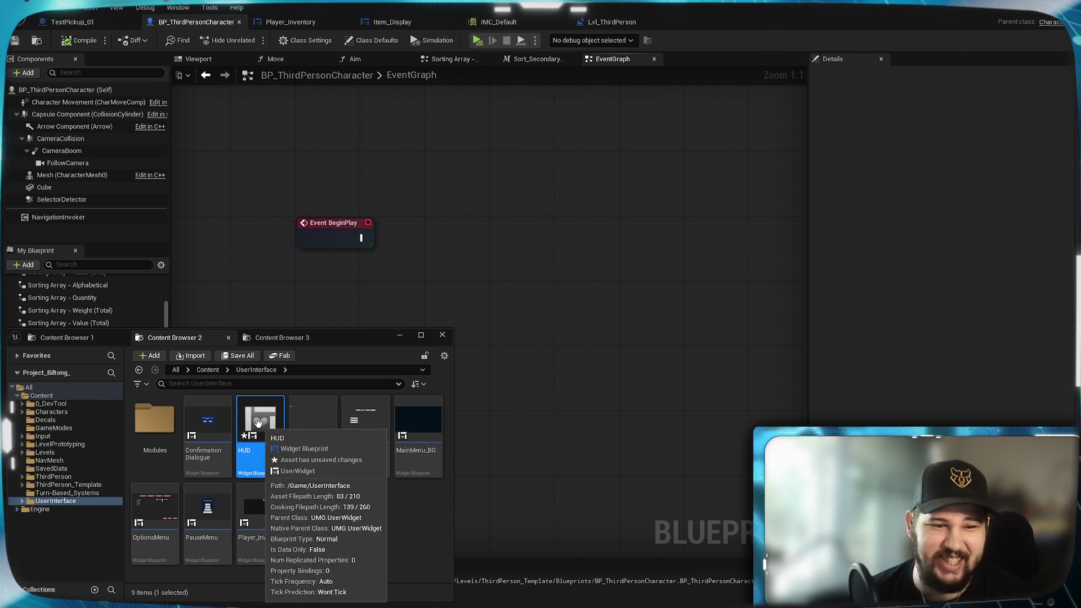
Open and save the HUD widget, then add a Canvas Panel renamed CP_HUD
click(442, 335)
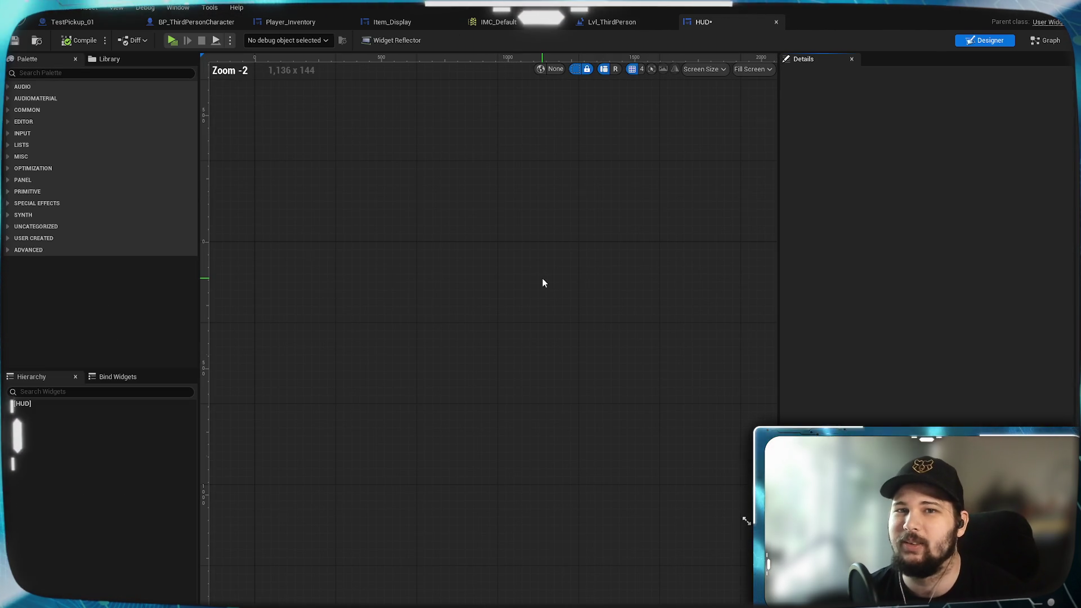
click(17, 41)
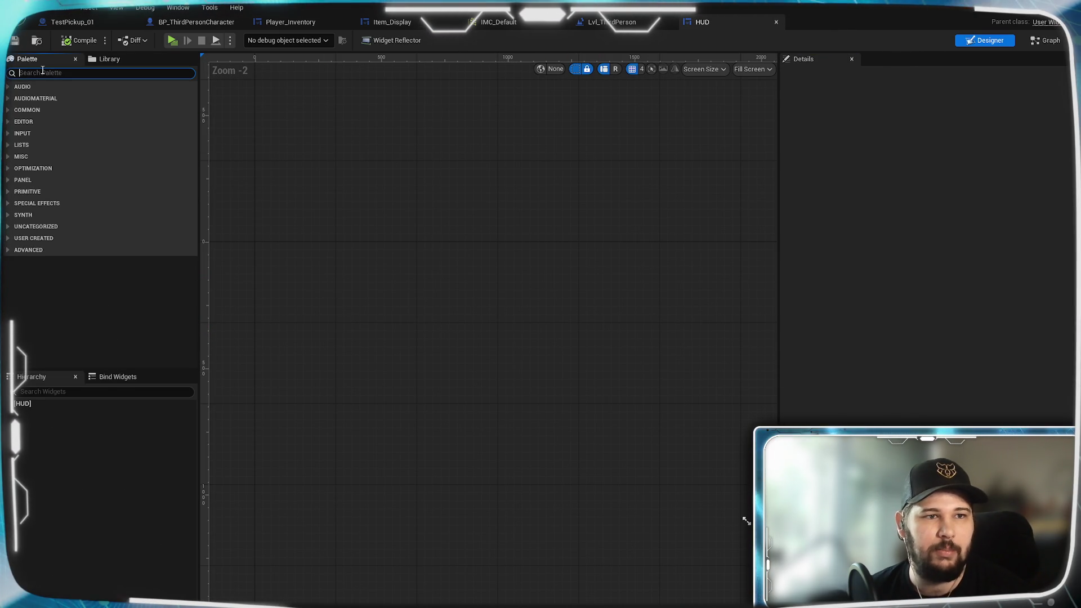
text(Canvas)
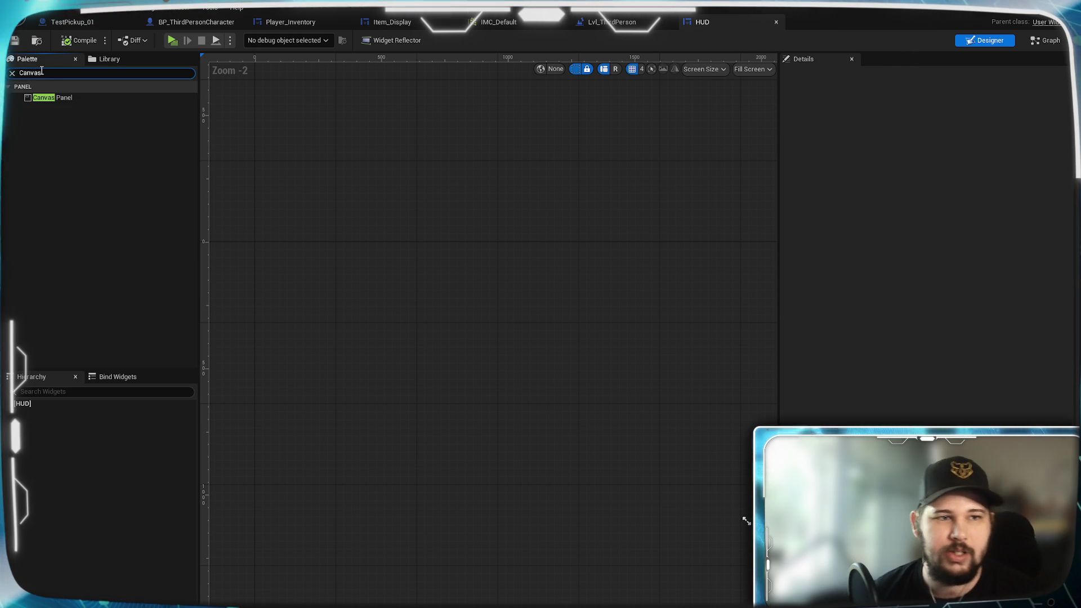
mouse_move(89, 96)
mouse_down()
mouse_move(30, 428)
mouse_move(33, 411)
mouse_up()
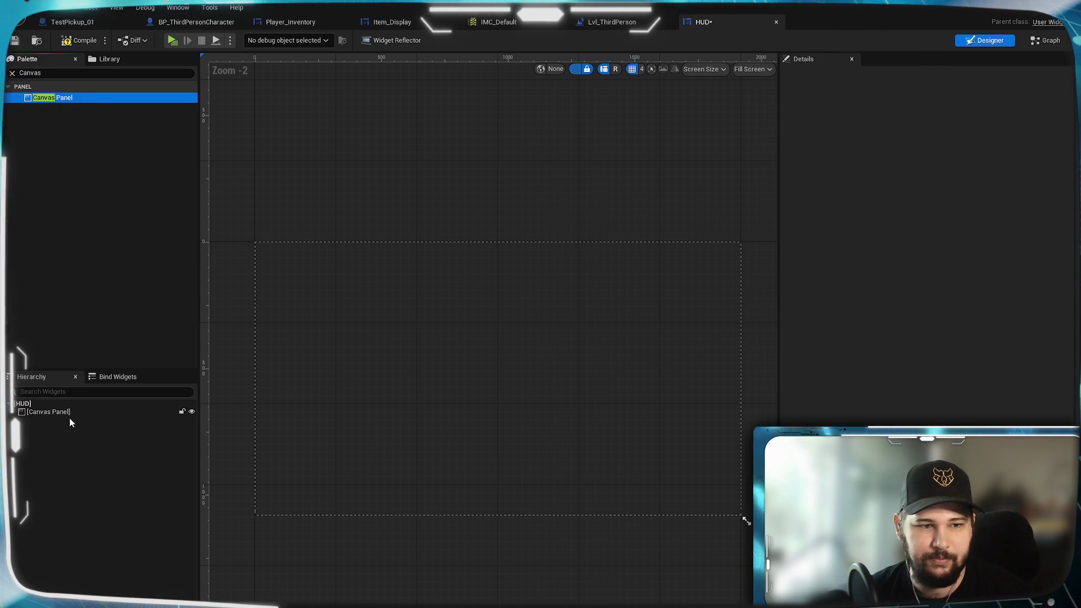
click(67, 414)
click(849, 77)
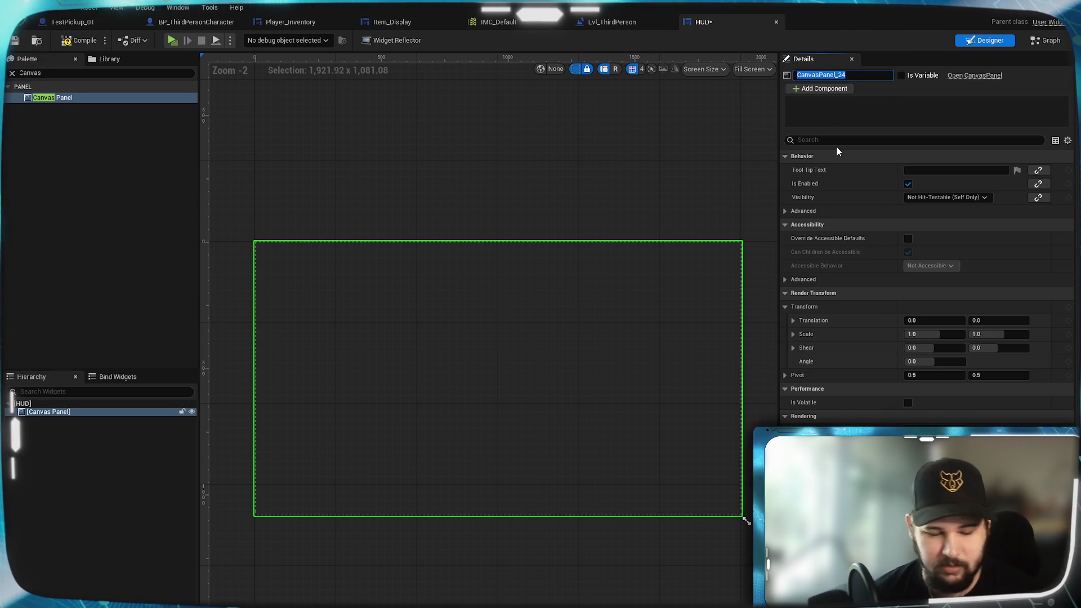
text(CP_HUD)
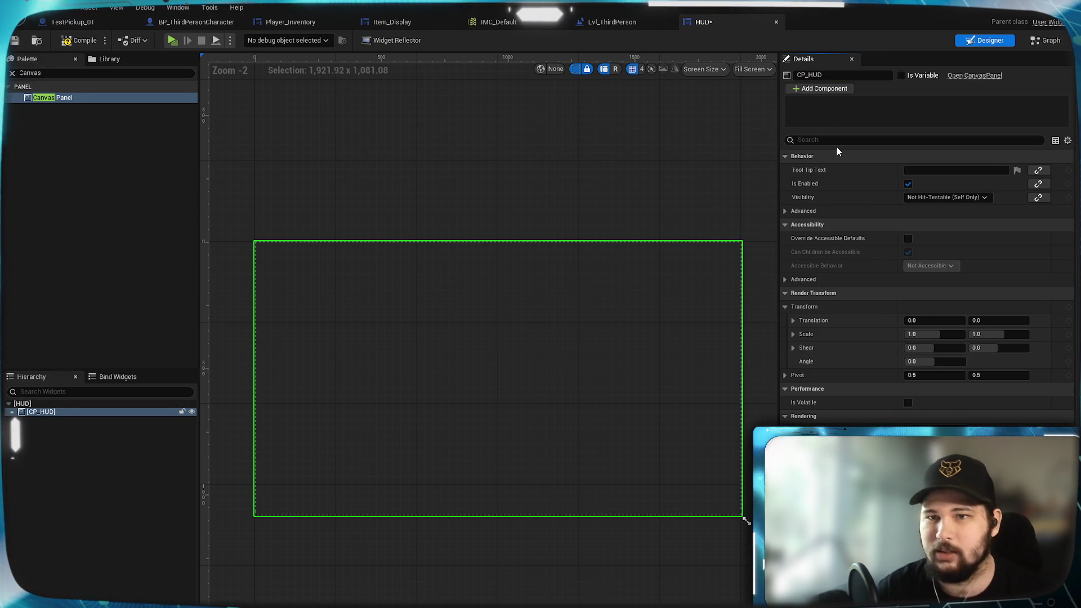
click(73, 436)
scroll(357, 366, up, 1)
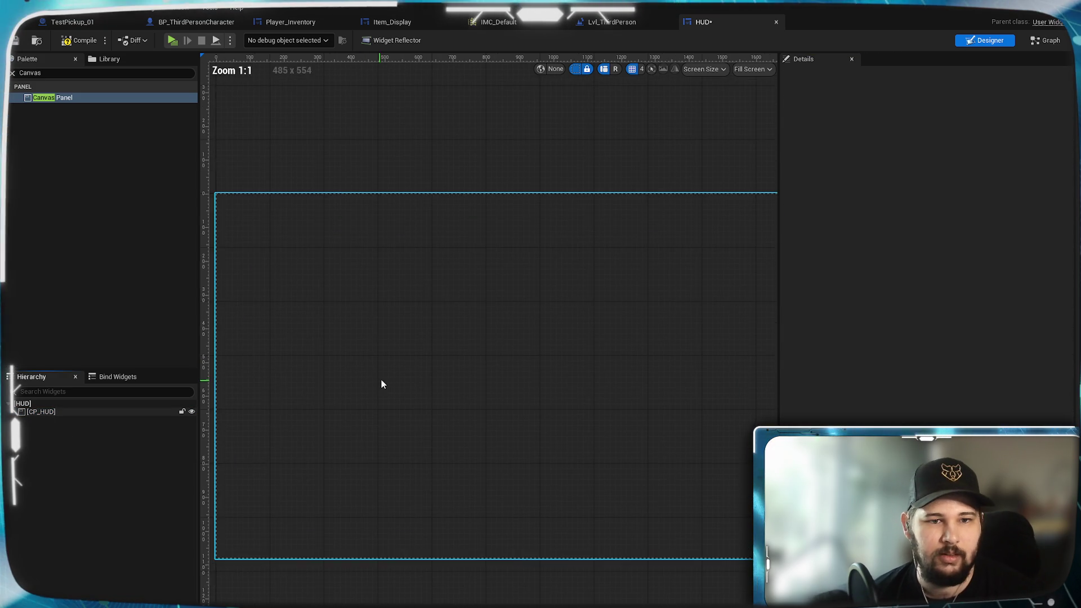
Compile the HUD widget and pan around the empty CP_HUD designer canvas
drag(452, 362, 437, 347)
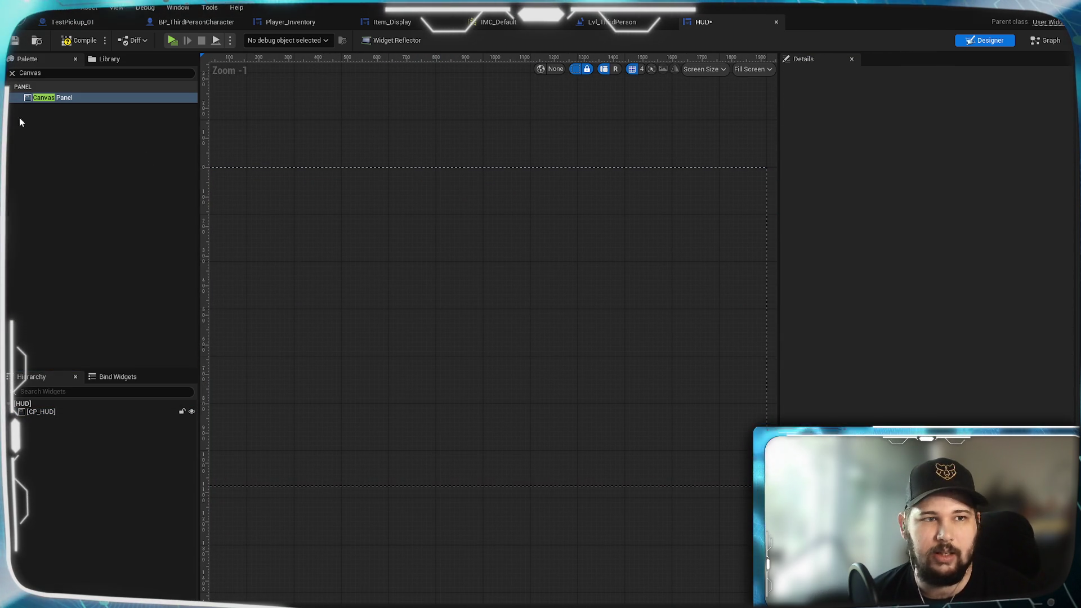
click(79, 41)
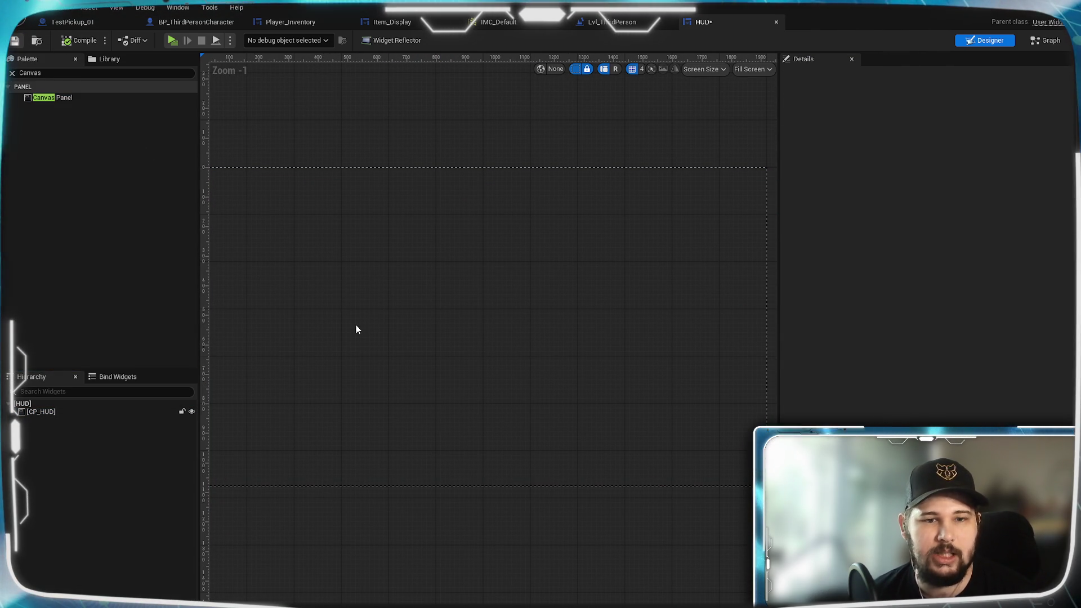
drag(329, 355, 577, 276)
scroll(422, 357, up, 5)
scroll(616, 381, down, 3)
mouse_move(615, 382)
mouse_down()
mouse_move(173, 486)
mouse_move(686, 548)
mouse_move(456, 482)
mouse_move(480, 456)
mouse_move(466, 454)
mouse_up()
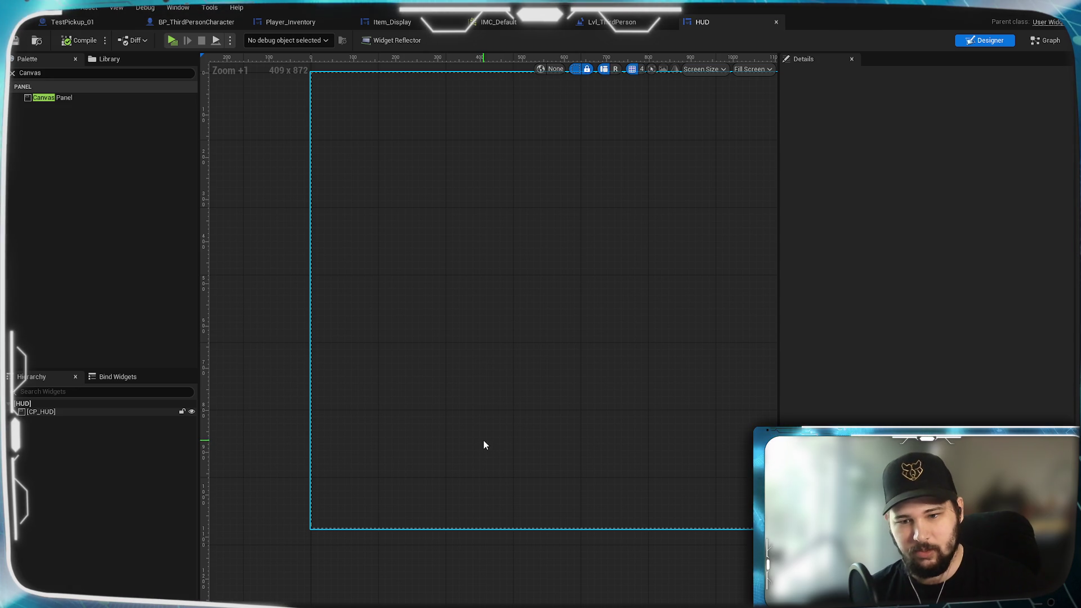
mouse_move(602, 392)
mouse_down()
mouse_move(610, 415)
mouse_move(551, 444)
mouse_move(535, 465)
mouse_up()
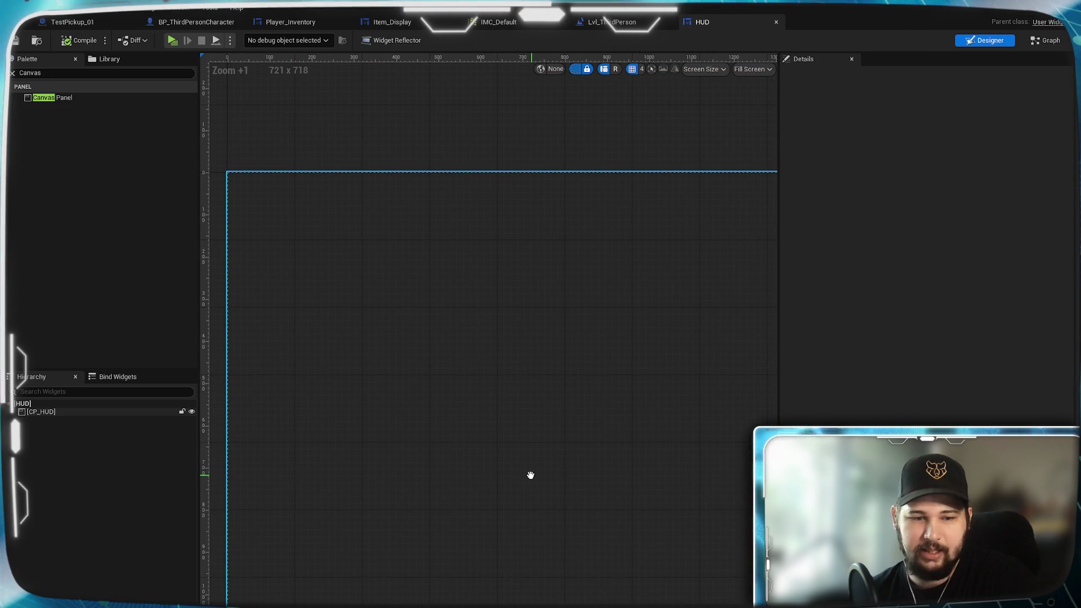
mouse_move(530, 476)
mouse_down()
mouse_move(229, 507)
mouse_move(243, 473)
mouse_move(550, 372)
mouse_move(547, 442)
mouse_move(526, 483)
mouse_up()
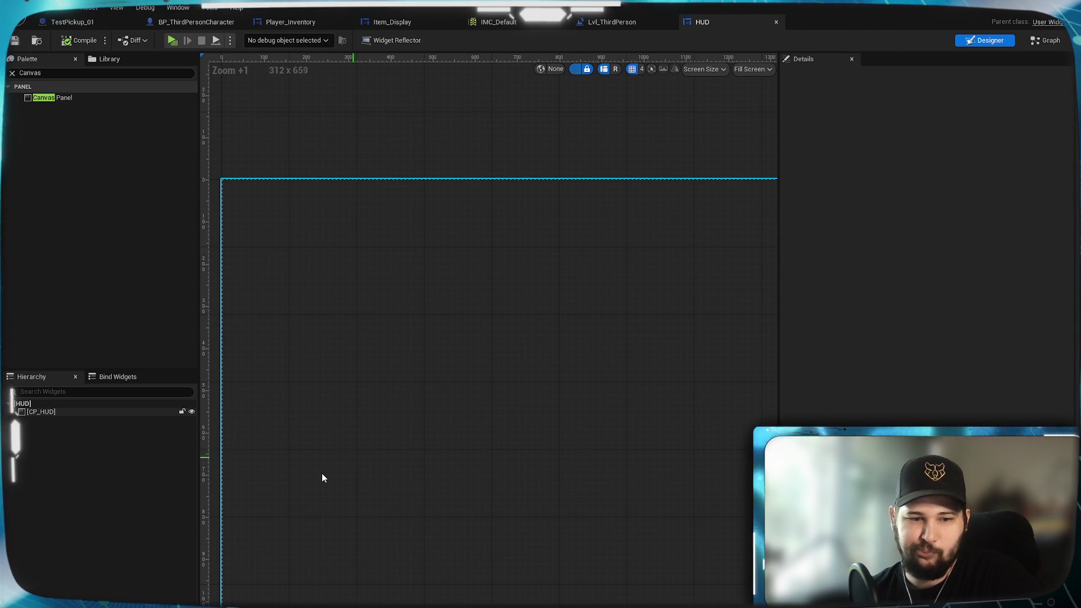
mouse_move(424, 564)
mouse_down()
mouse_move(353, 557)
mouse_move(439, 531)
mouse_move(430, 573)
mouse_move(176, 591)
mouse_up()
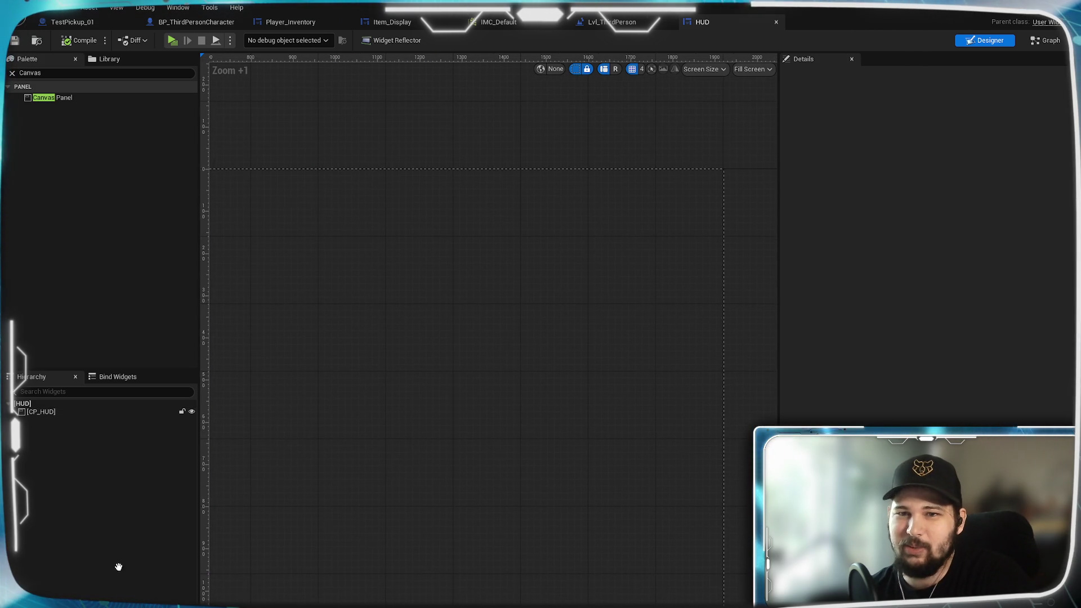
mouse_move(415, 516)
mouse_down()
mouse_move(473, 484)
mouse_move(447, 468)
mouse_move(458, 491)
mouse_move(819, 475)
mouse_move(623, 381)
mouse_move(681, 420)
mouse_move(546, 466)
mouse_move(463, 400)
mouse_move(379, 495)
mouse_up()
click(53, 74)
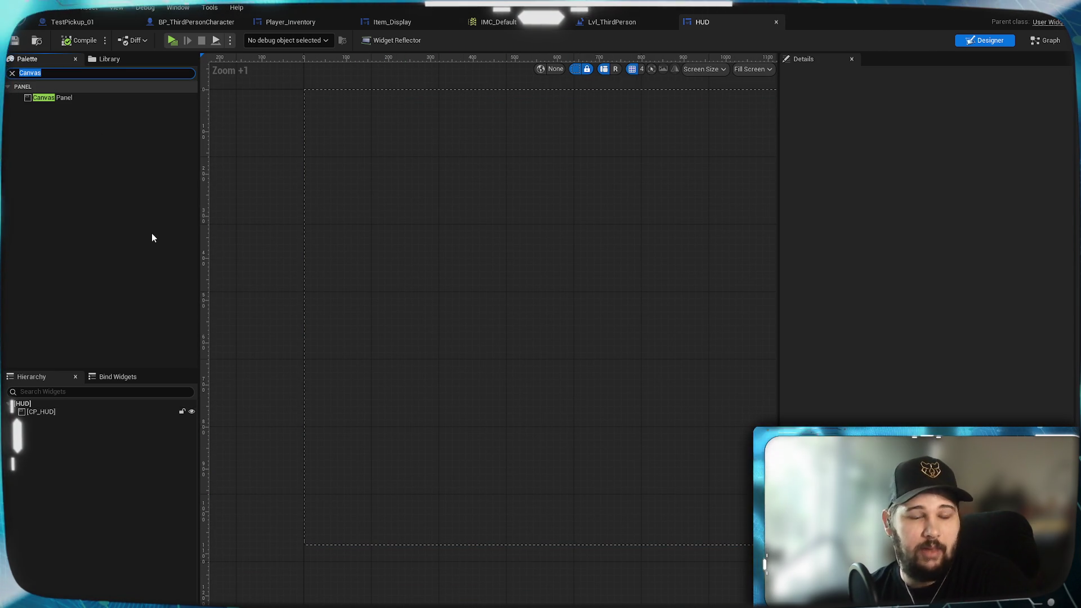
Add a Size Box inside CP_HUD and drag it to the bottom-left, around 40, 1020
text(Heal)
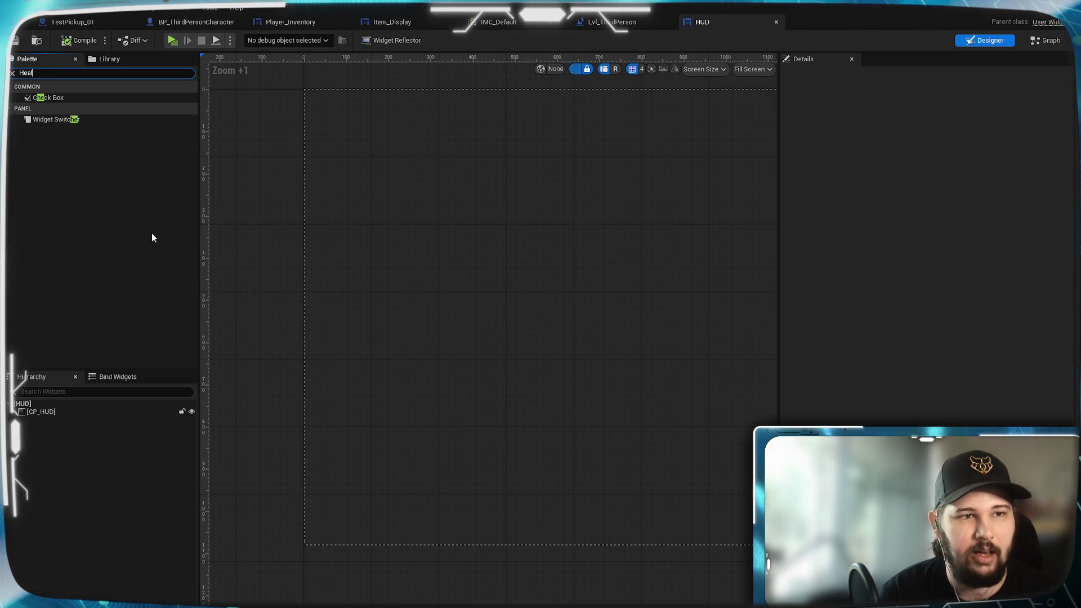
text(t)
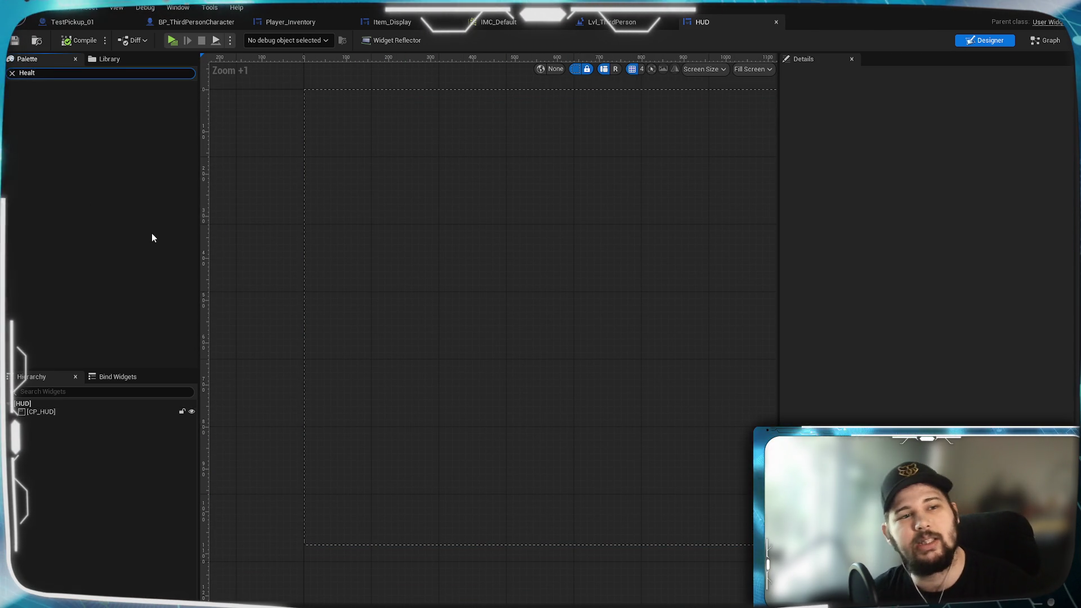
key(BackSpace)
key(BackSpace)
key(BackSpace)
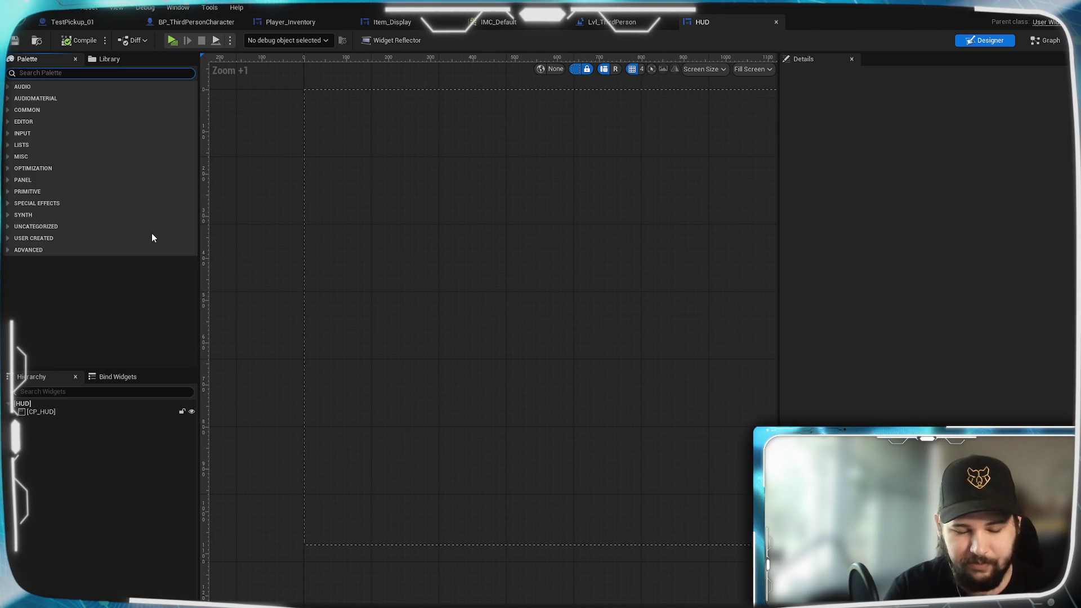
text(size)
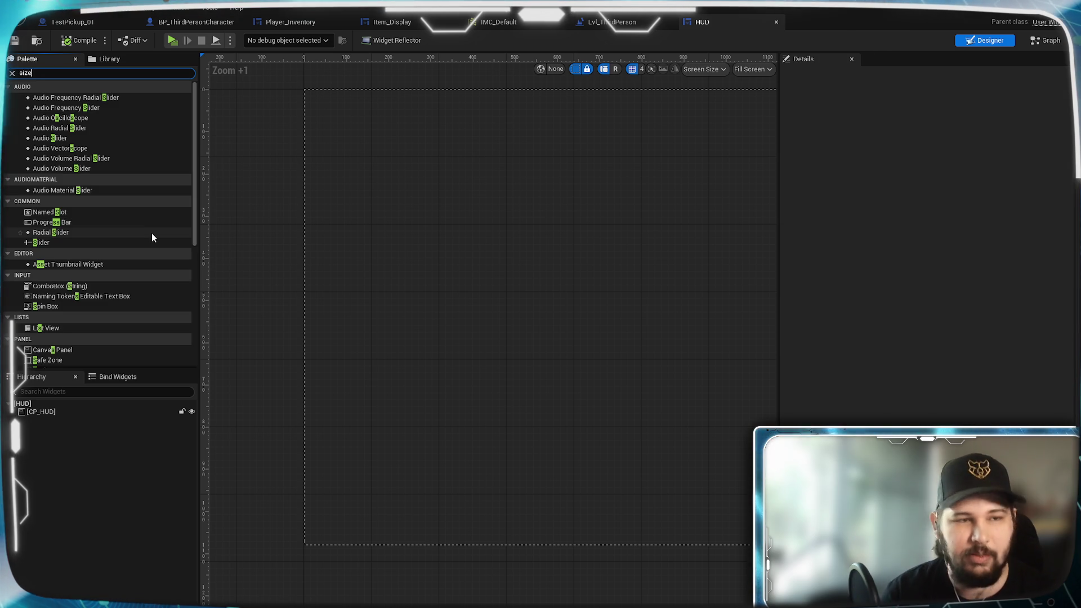
mouse_move(149, 97)
mouse_down()
mouse_move(99, 158)
mouse_move(109, 412)
mouse_move(83, 411)
mouse_up()
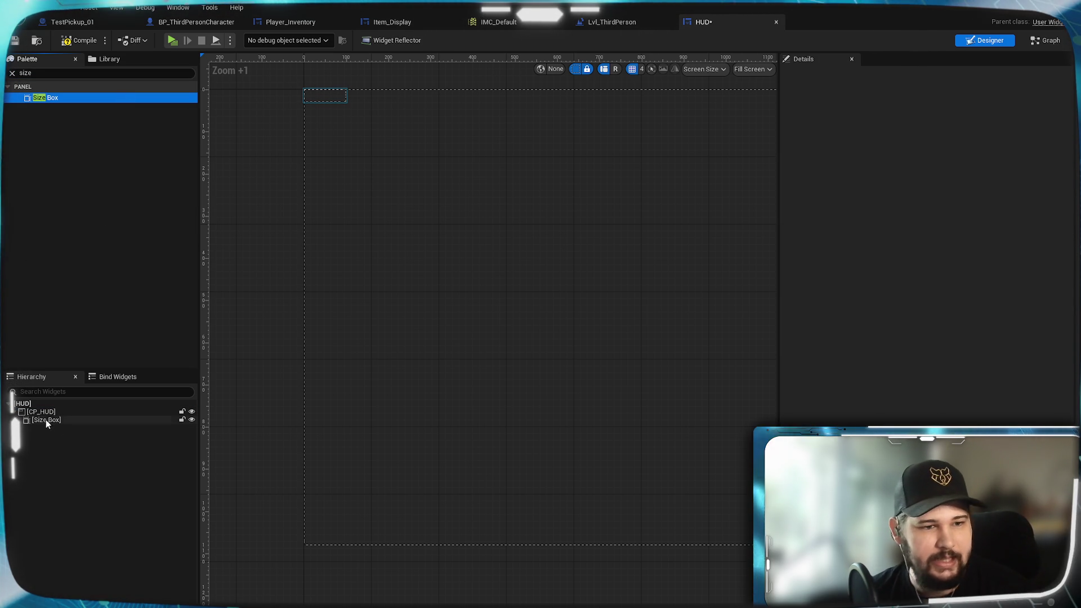
click(46, 421)
mouse_move(337, 97)
mouse_down()
mouse_move(370, 415)
mouse_move(355, 525)
mouse_up()
scroll(358, 509, up, 10)
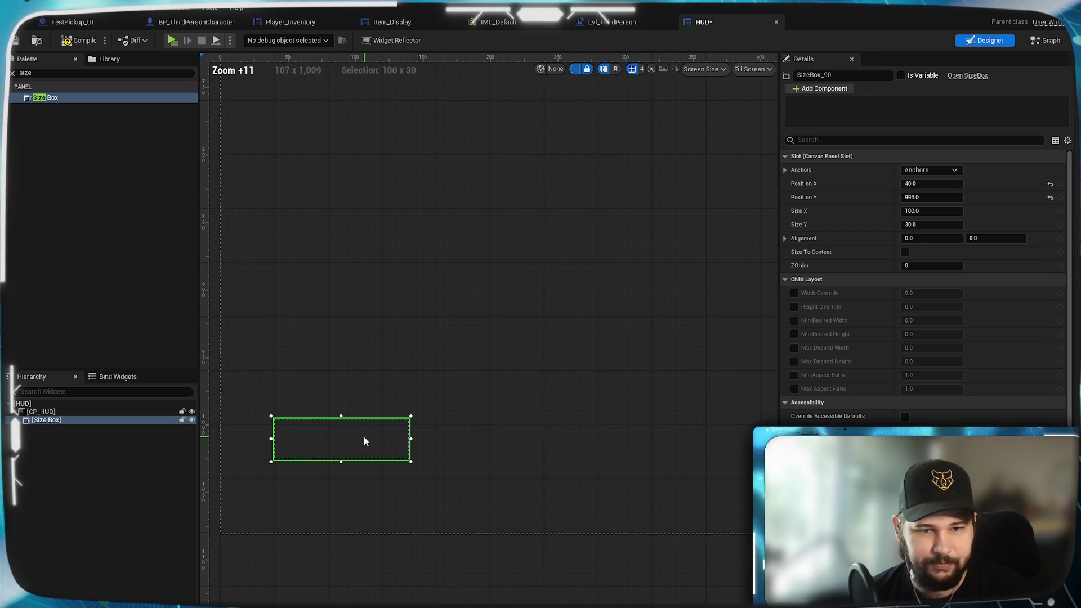
drag(364, 441, 365, 474)
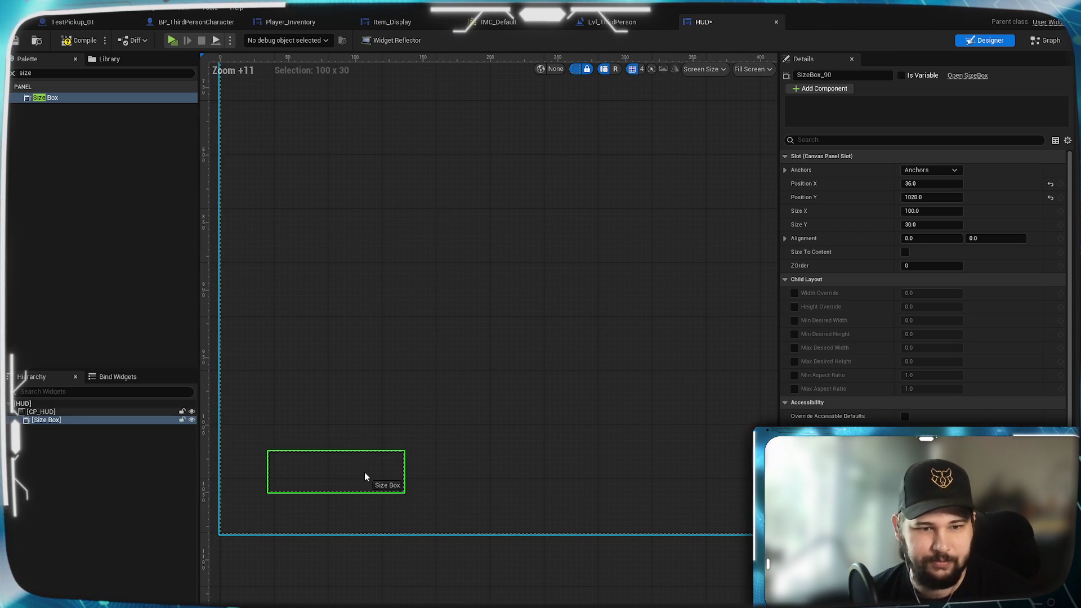
Set the size box's Size X to 240
click(928, 183)
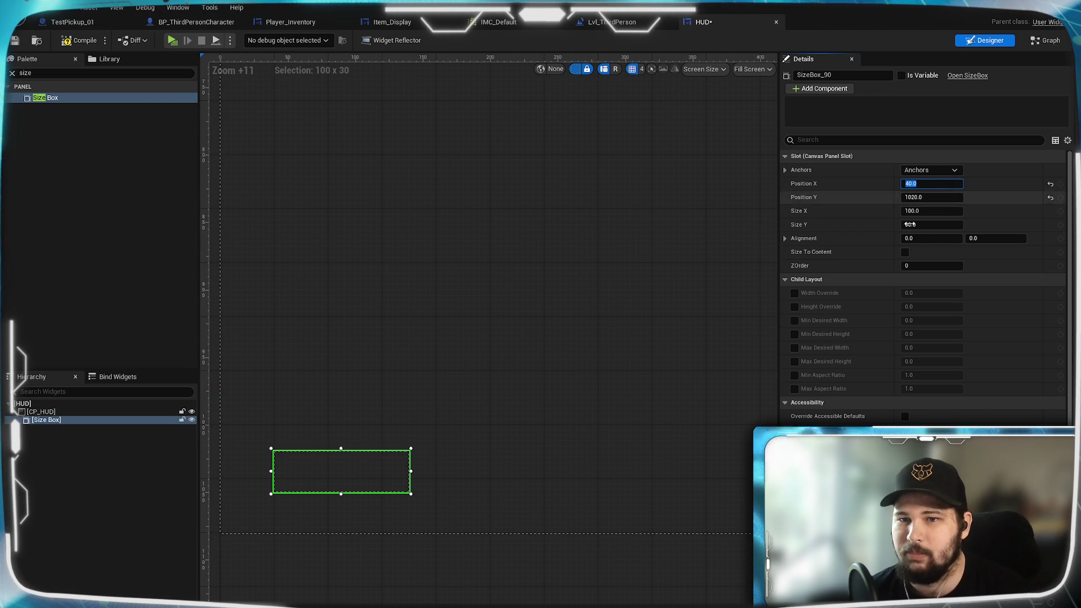
key(Tab)
key(Tab)
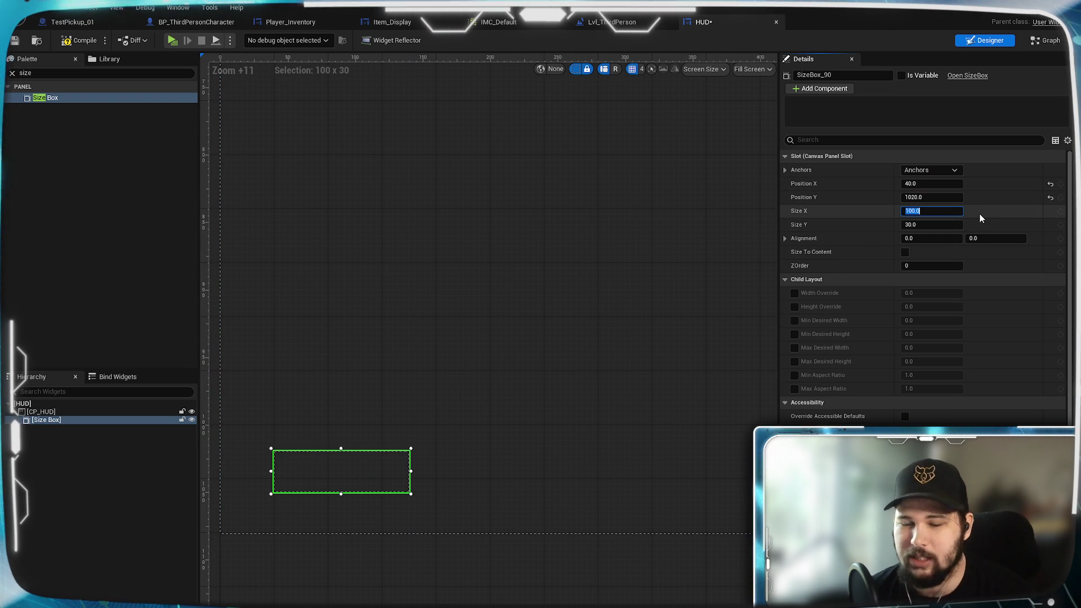
text(24)
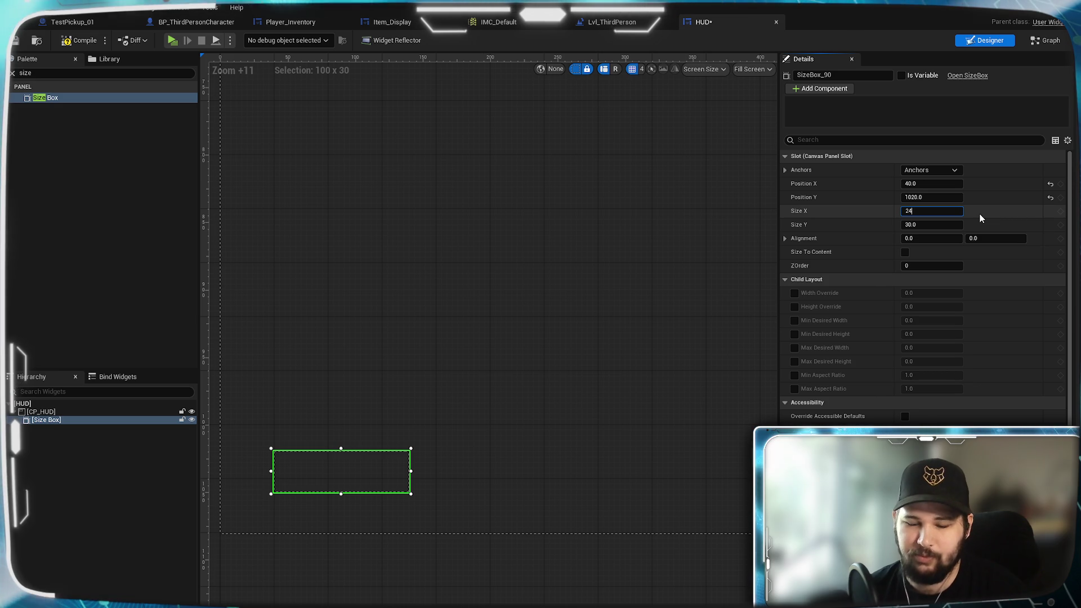
text(0.0)
key(Return)
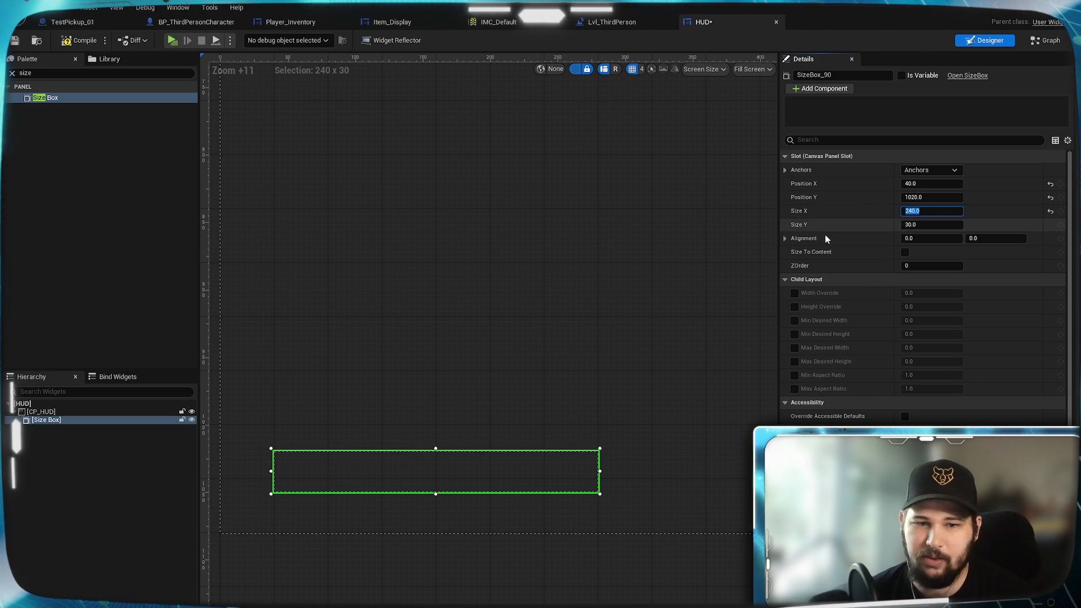
Rename the size box SB_Health and save the HUD widget
click(75, 387)
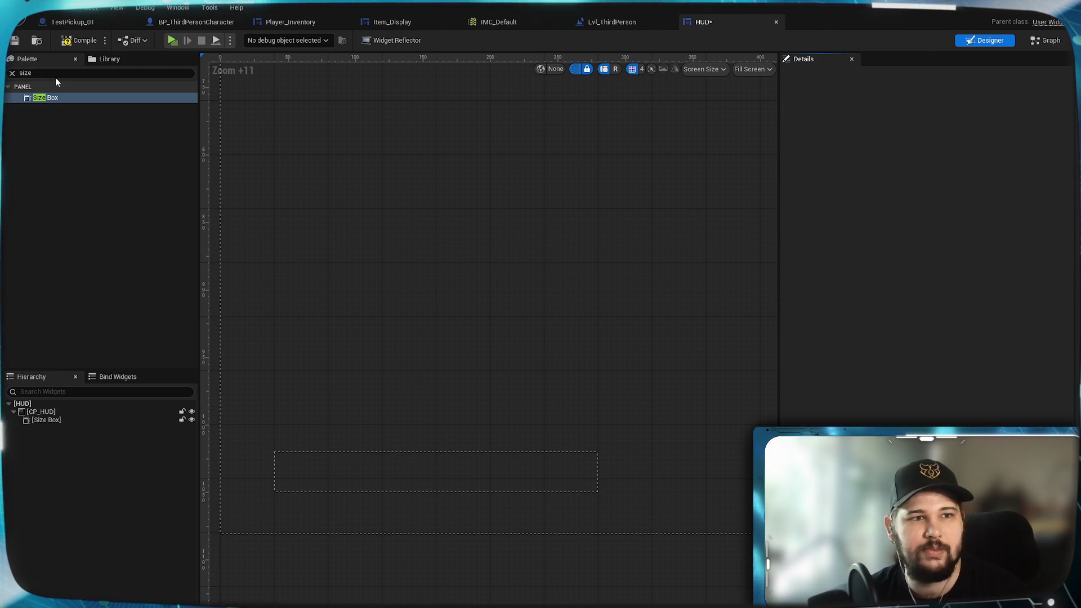
click(73, 419)
click(843, 75)
text(SB_Health)
key(Return)
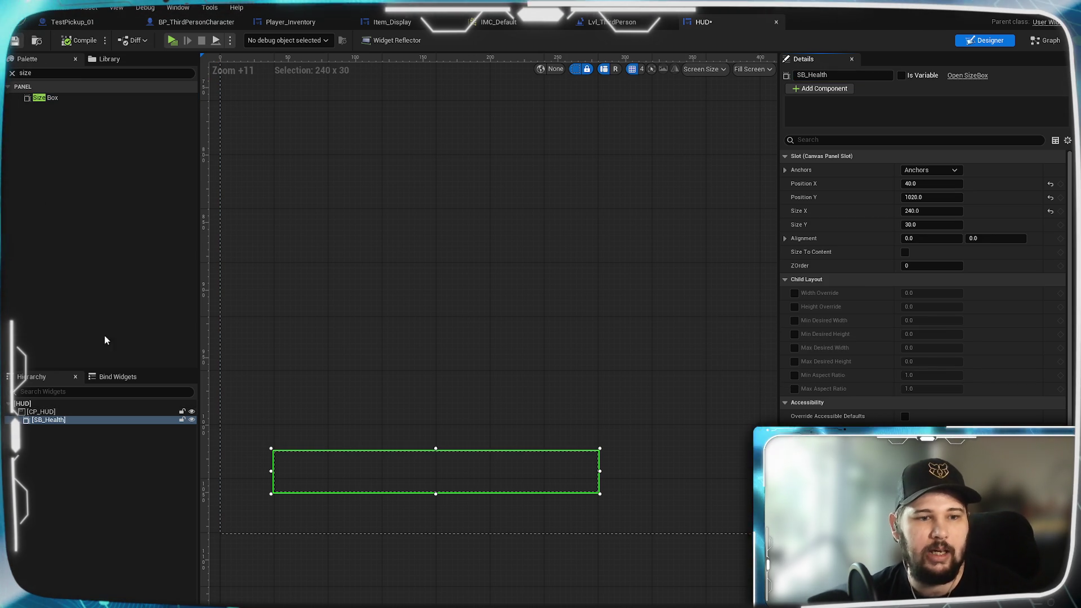
key(ctrl+s)
click(77, 484)
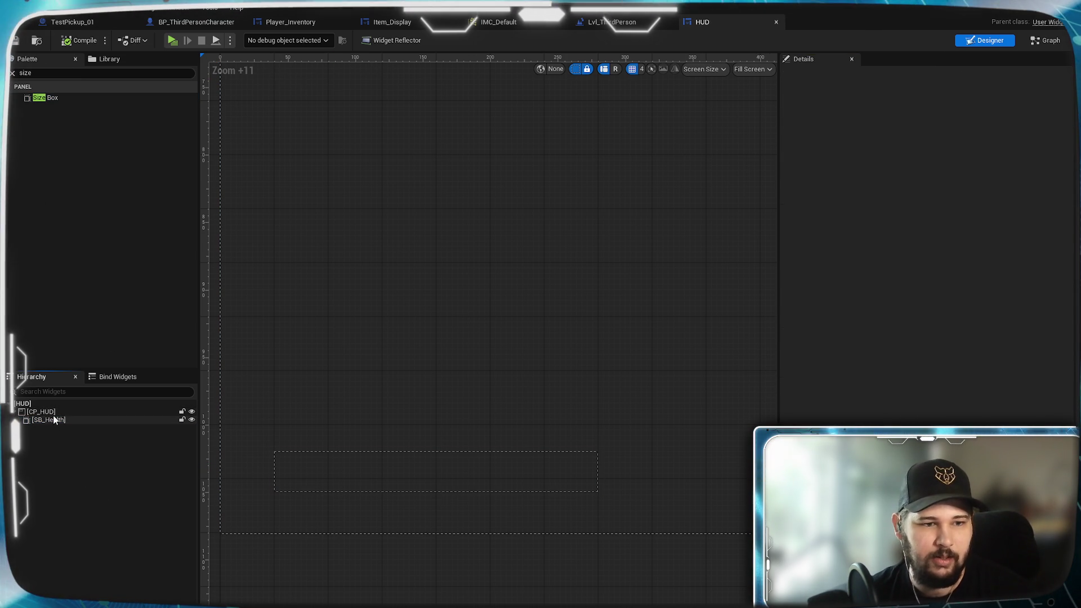
click(56, 73)
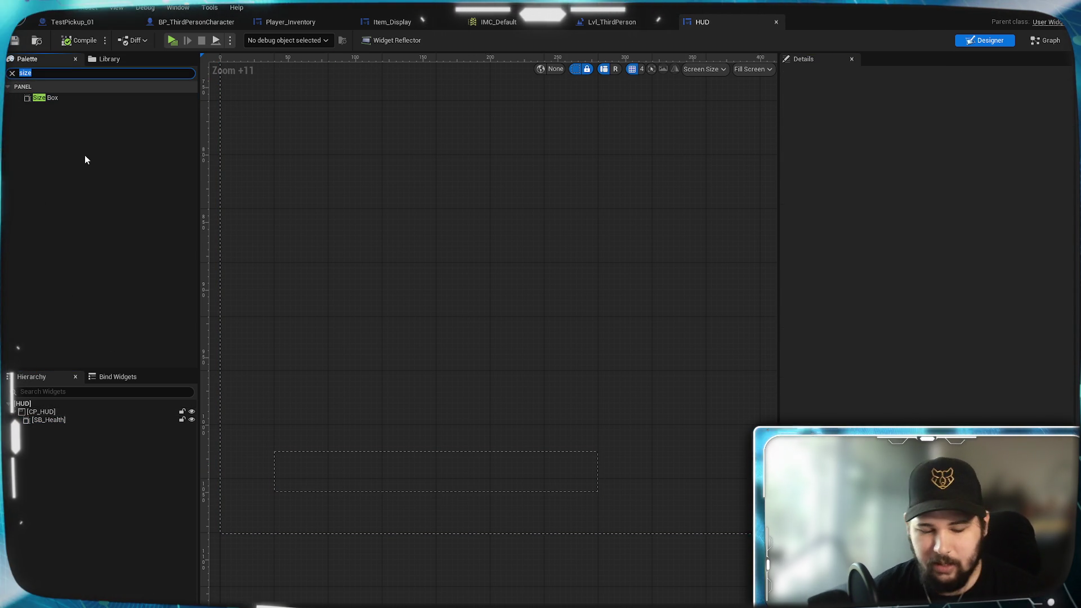
Add an Overlay inside SB_Health and name it OL_Health
text(Overlay)
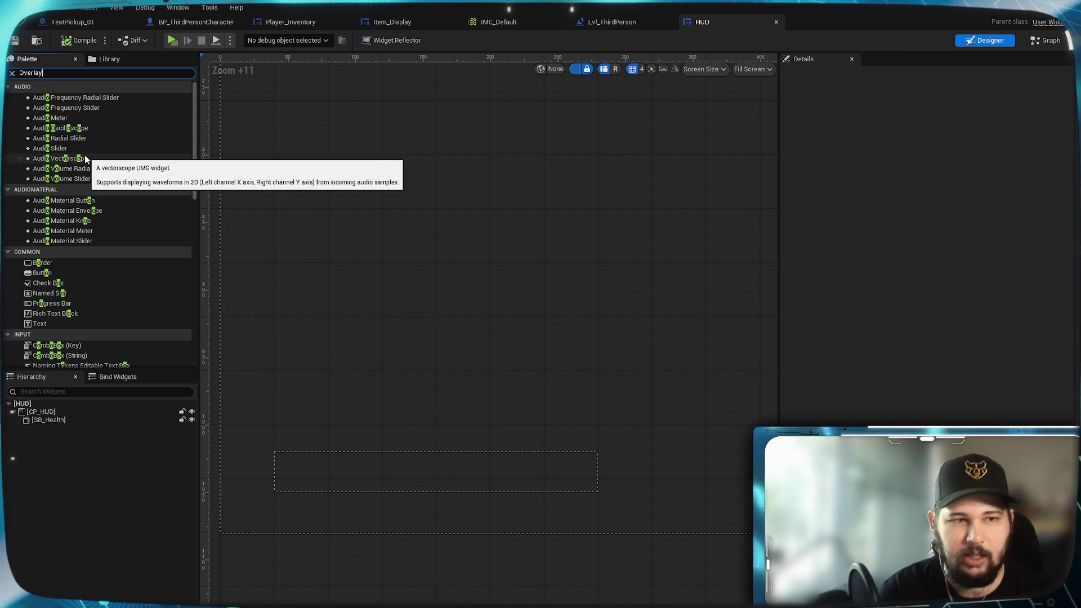
mouse_move(56, 97)
mouse_down()
mouse_move(90, 143)
mouse_move(135, 307)
mouse_move(83, 329)
mouse_move(42, 414)
mouse_move(51, 420)
mouse_up()
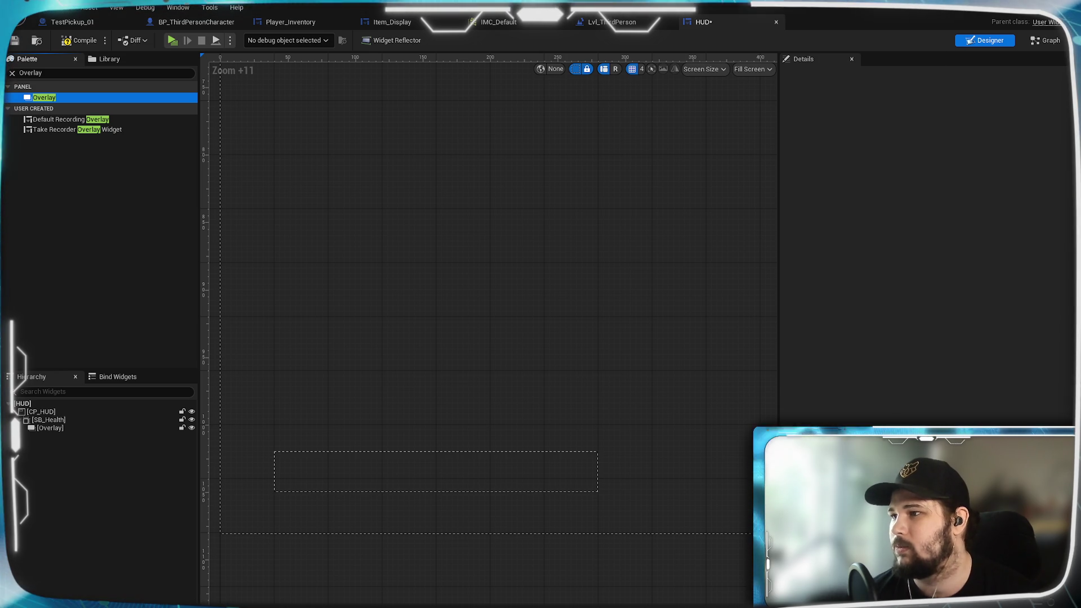
click(49, 428)
click(828, 74)
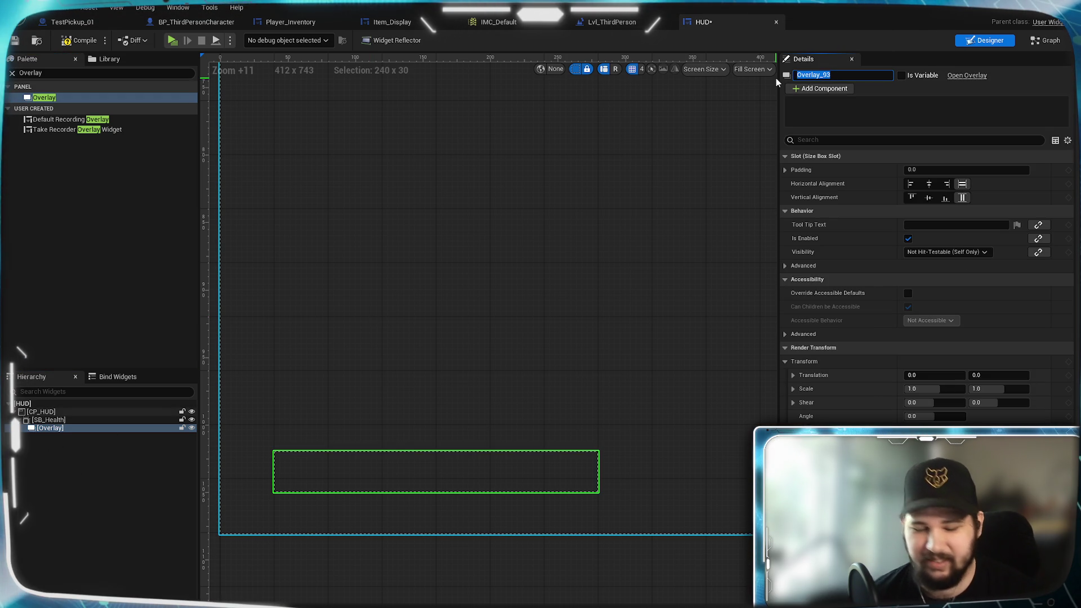
text(OL_)
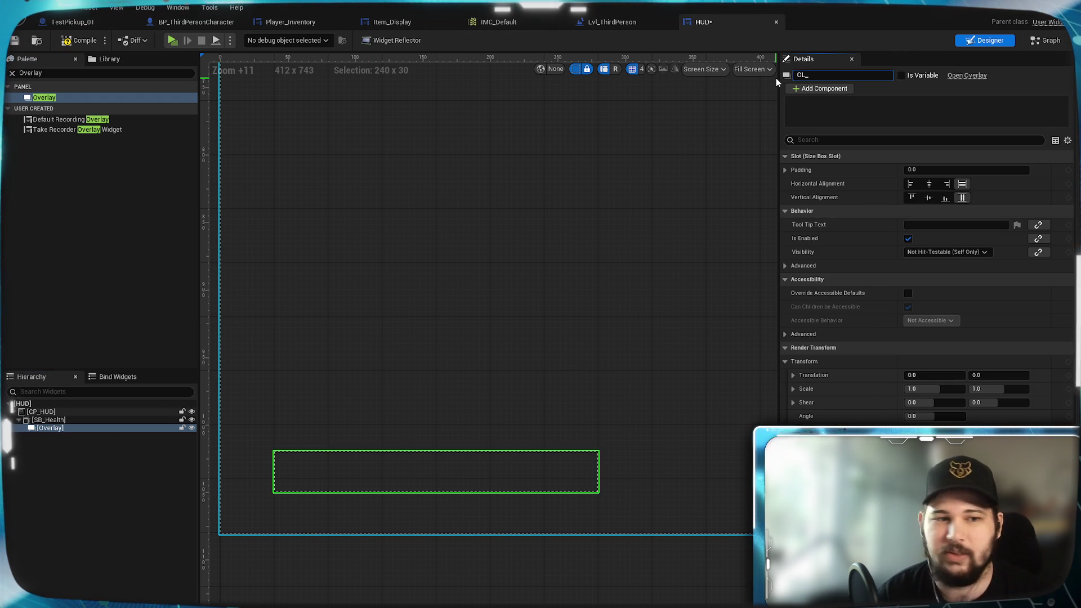
text(Health)
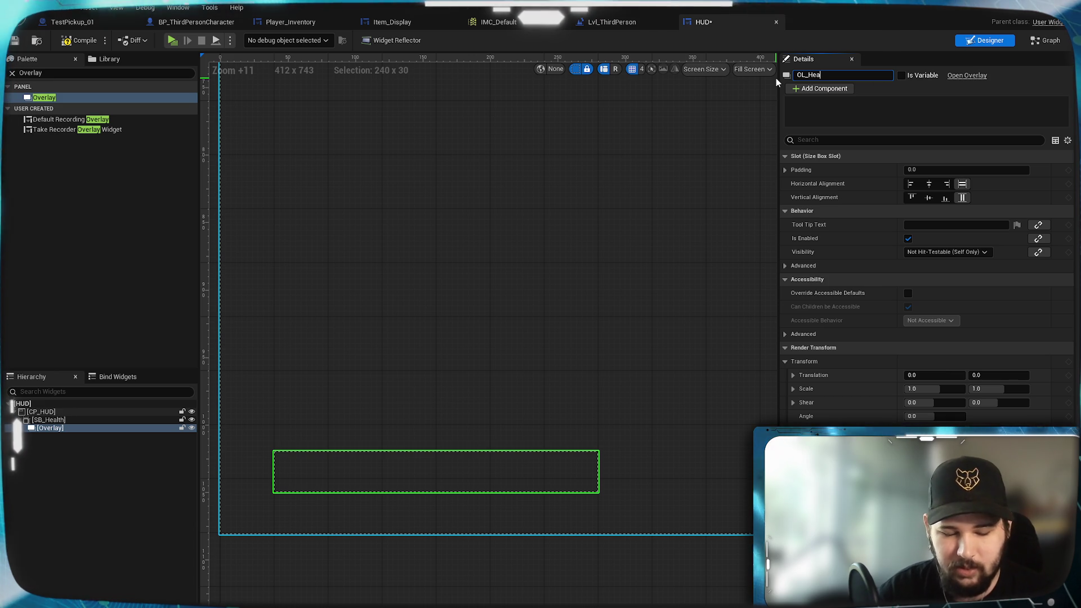
key(Return)
click(116, 547)
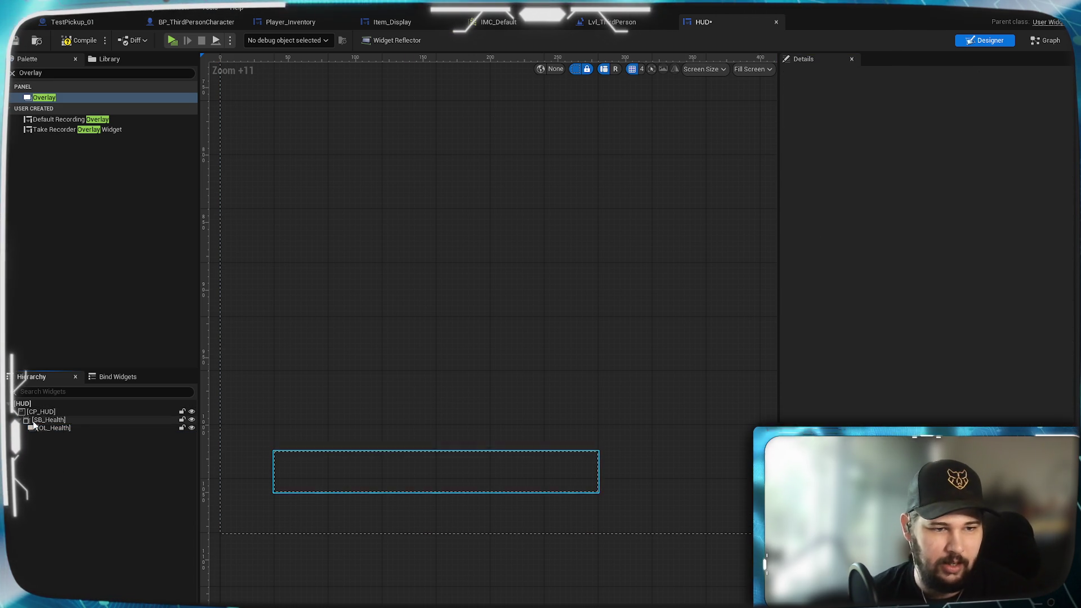
click(42, 429)
click(49, 74)
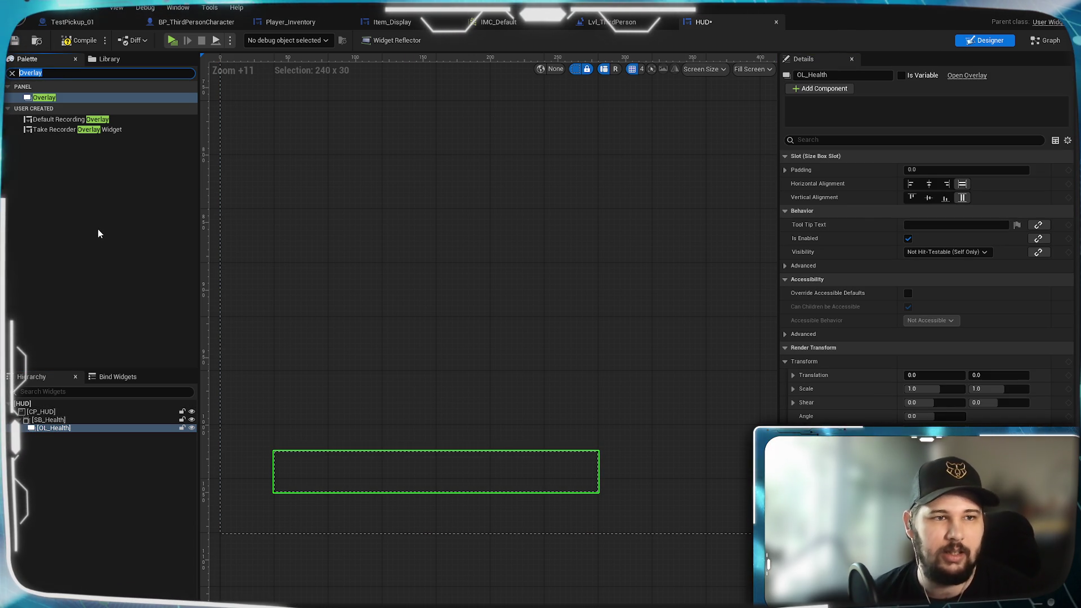
Put an Image named BG_Health in OL_Health with horizontal and vertical alignment set to Fill
text(Image)
mouse_move(66, 99)
mouse_down()
mouse_move(55, 456)
mouse_move(56, 430)
mouse_up()
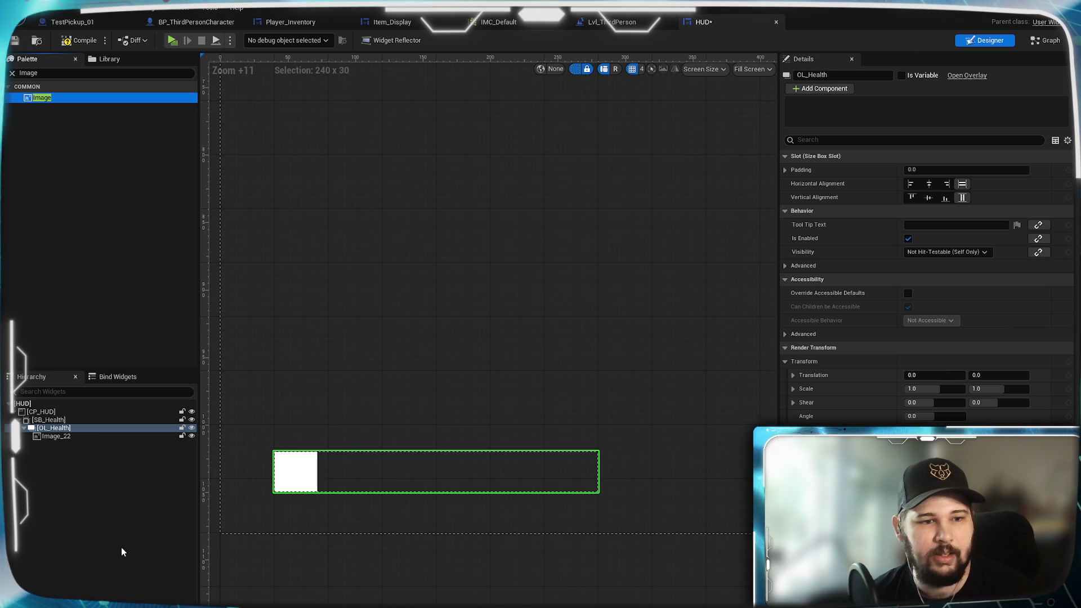
click(73, 438)
click(820, 75)
text(BG_Health)
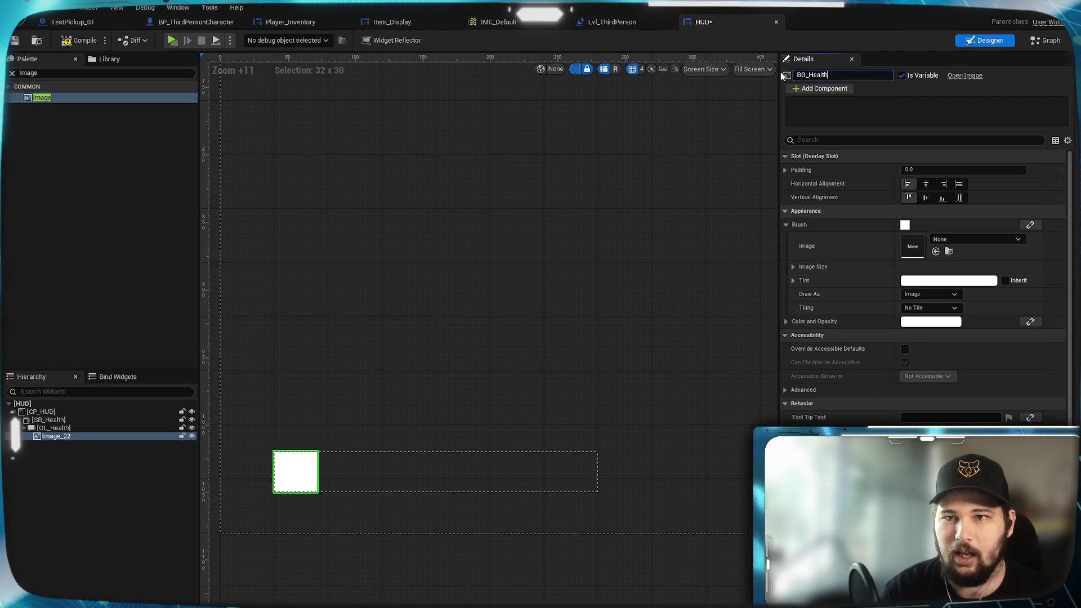
key(Return)
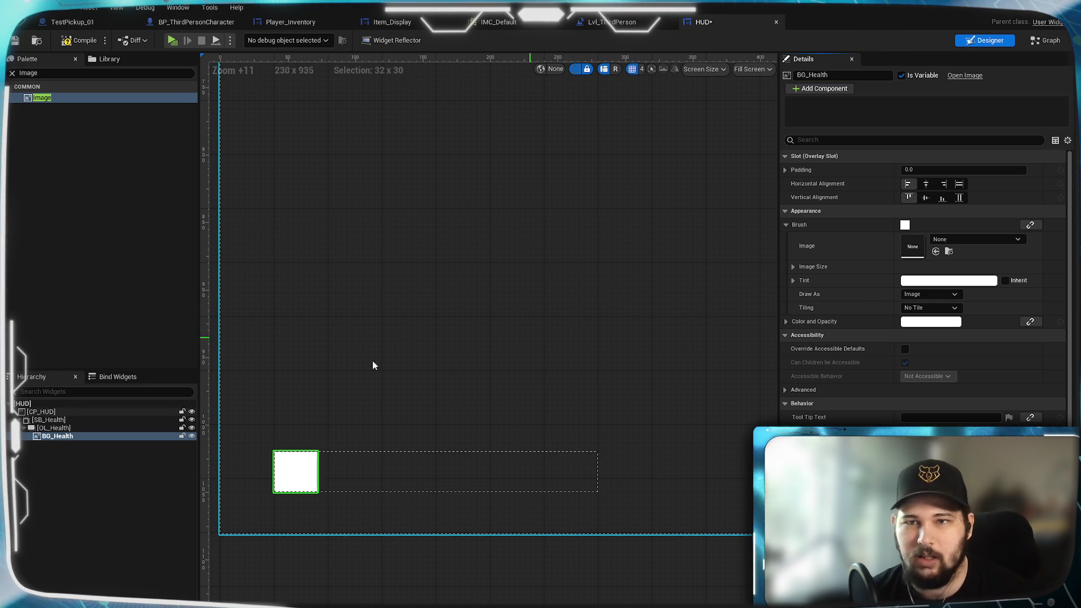
click(959, 197)
click(959, 183)
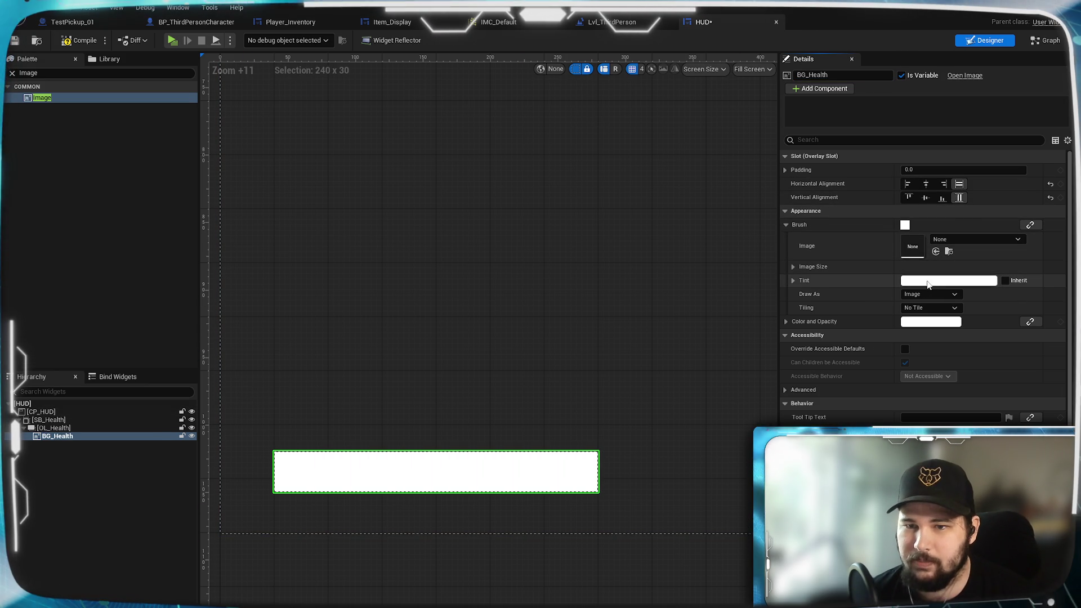
Make BG_Health draw as a rounded box with 8-unit corner radii and a 2-unit outline width
click(795, 267)
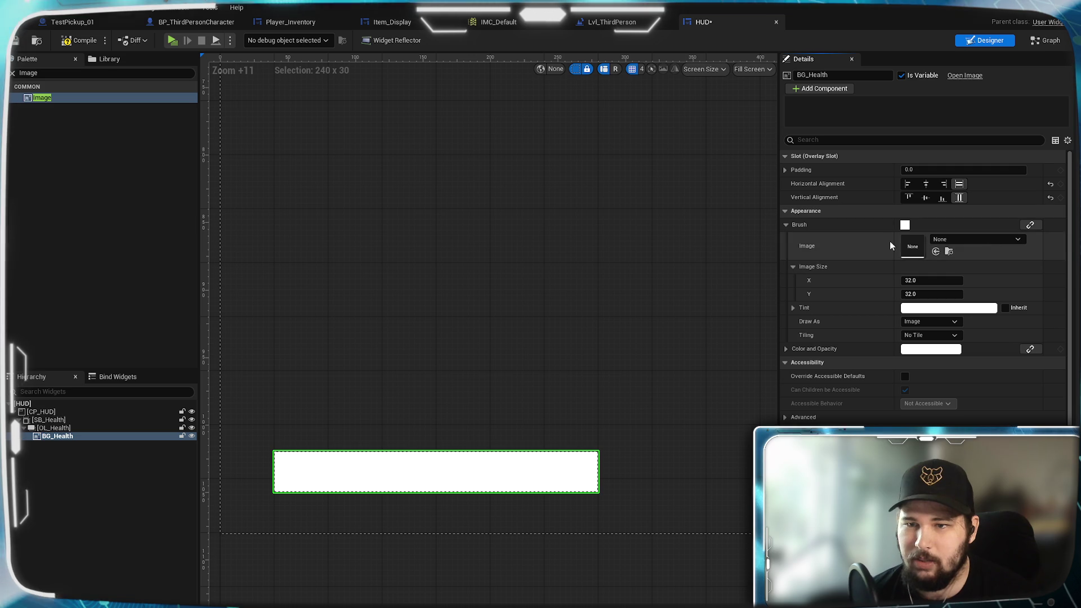
click(951, 322)
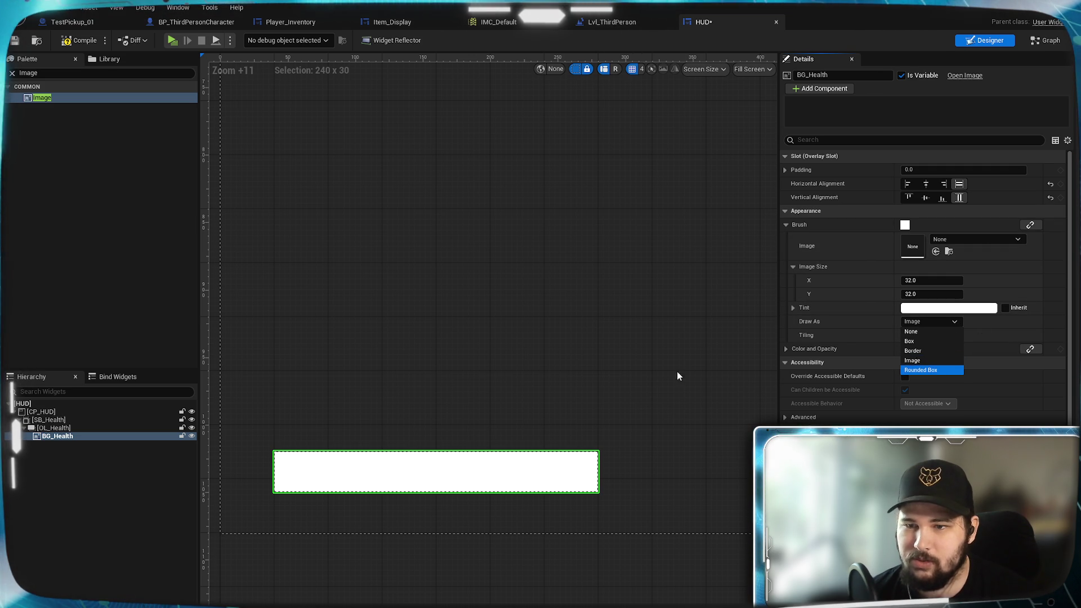
click(924, 370)
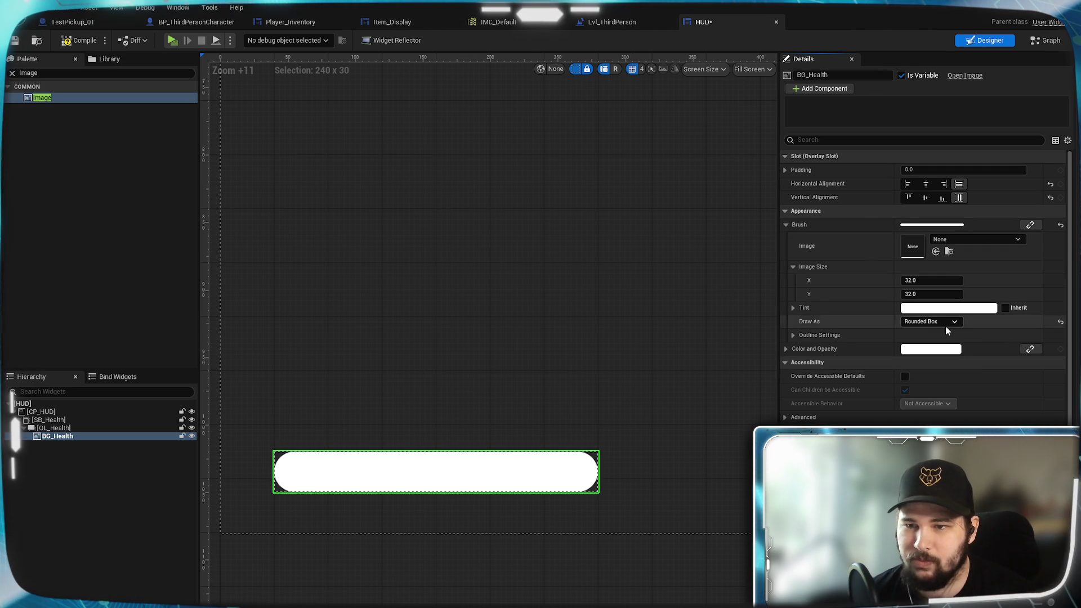
click(822, 336)
click(931, 389)
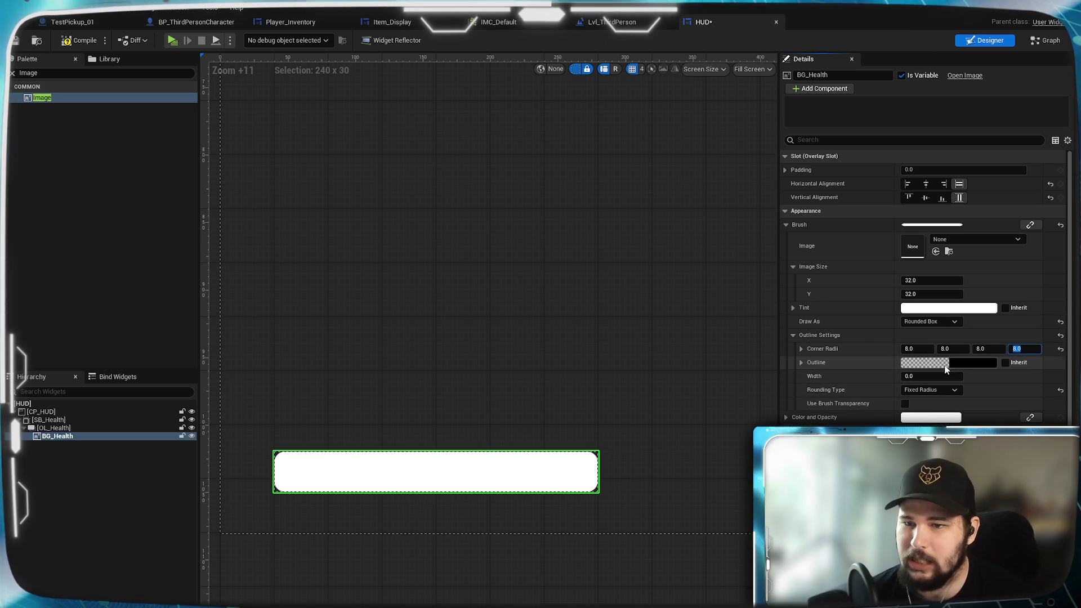
click(921, 364)
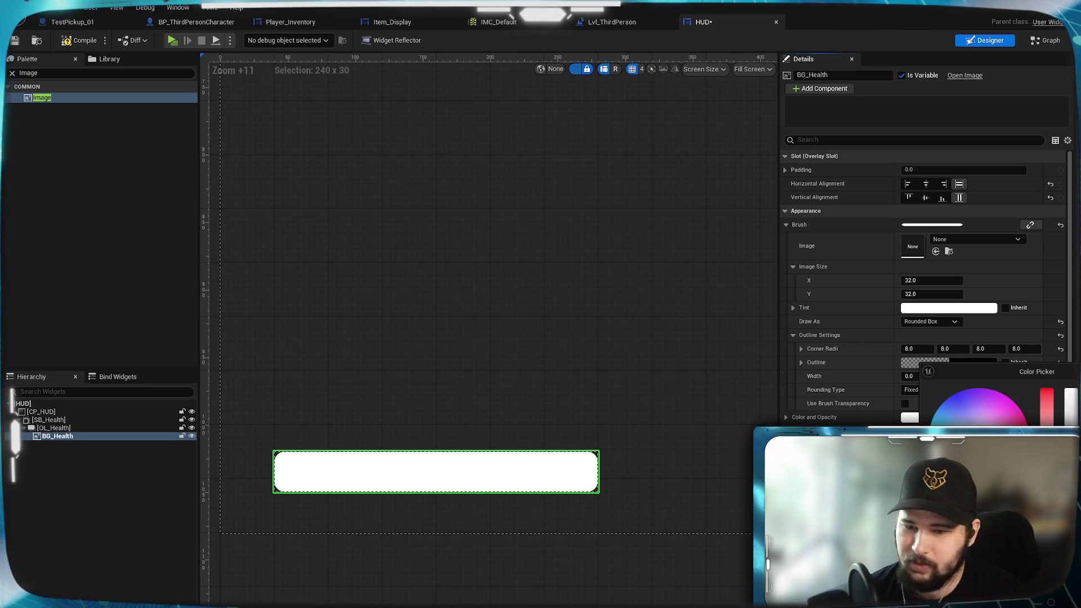
key(Escape)
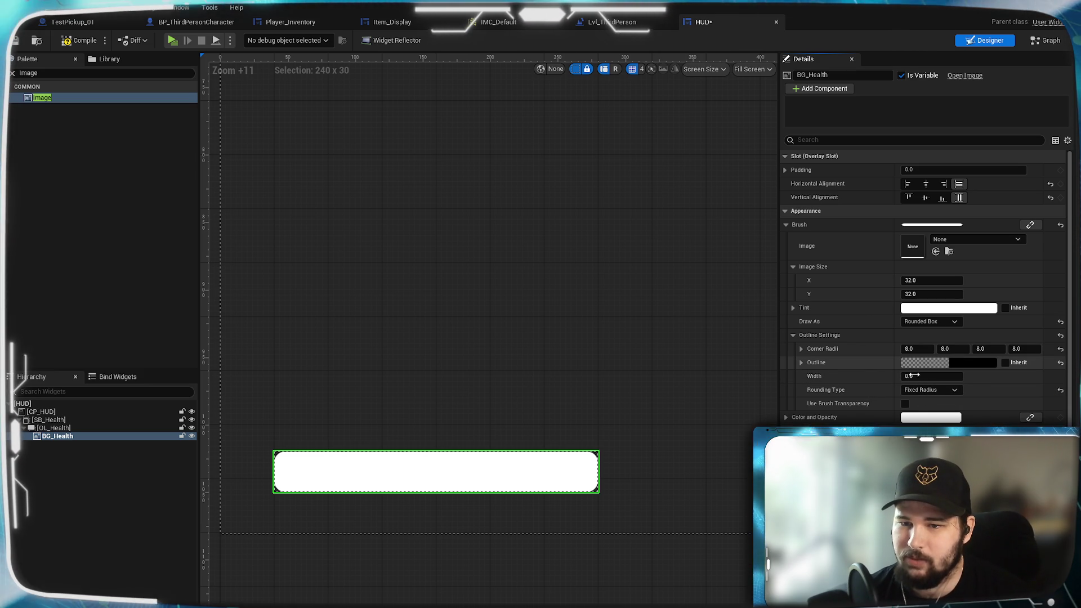
click(913, 376)
text(2)
key(Return)
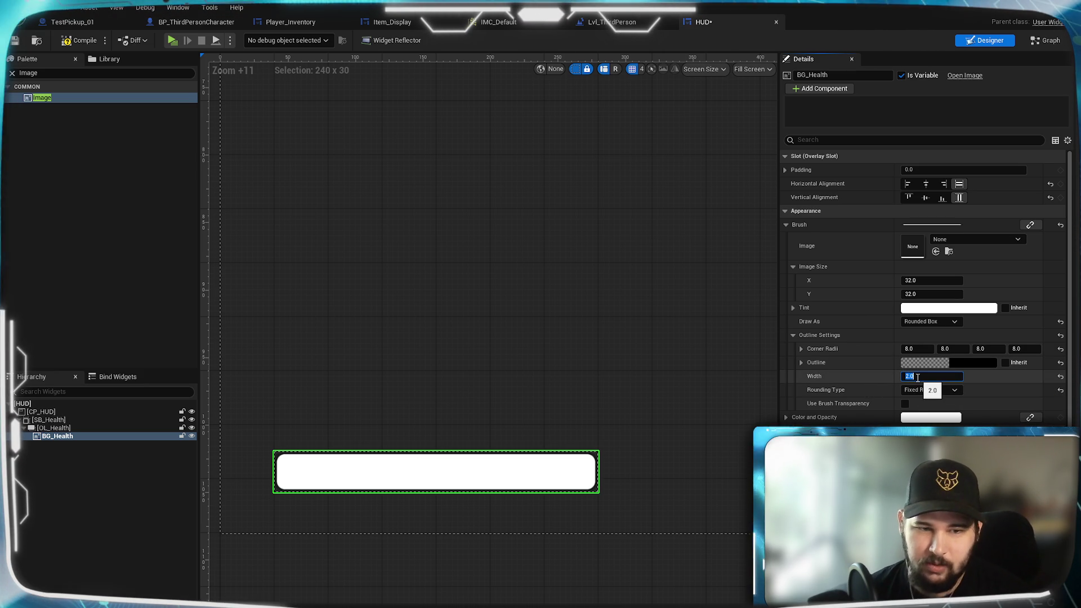
Give BG_Health a dark tint and a black outline colour
click(960, 308)
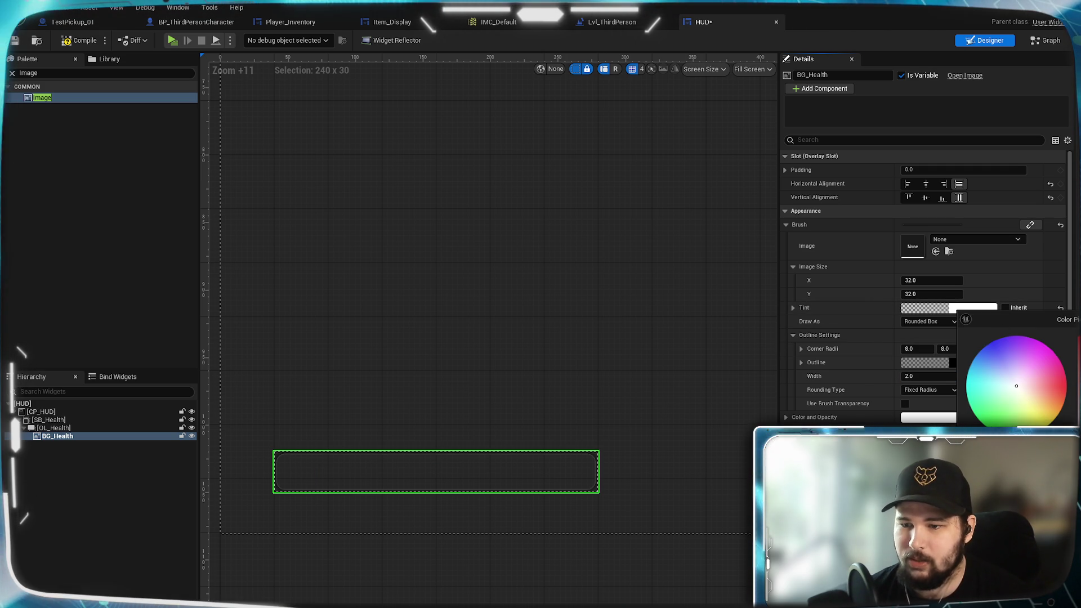
click(532, 405)
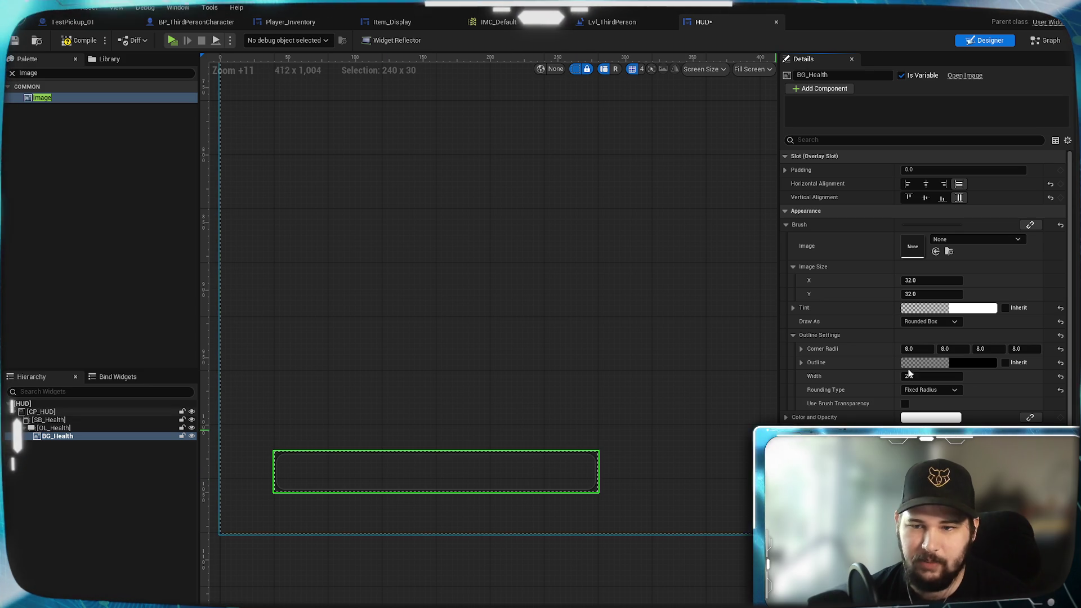
click(965, 308)
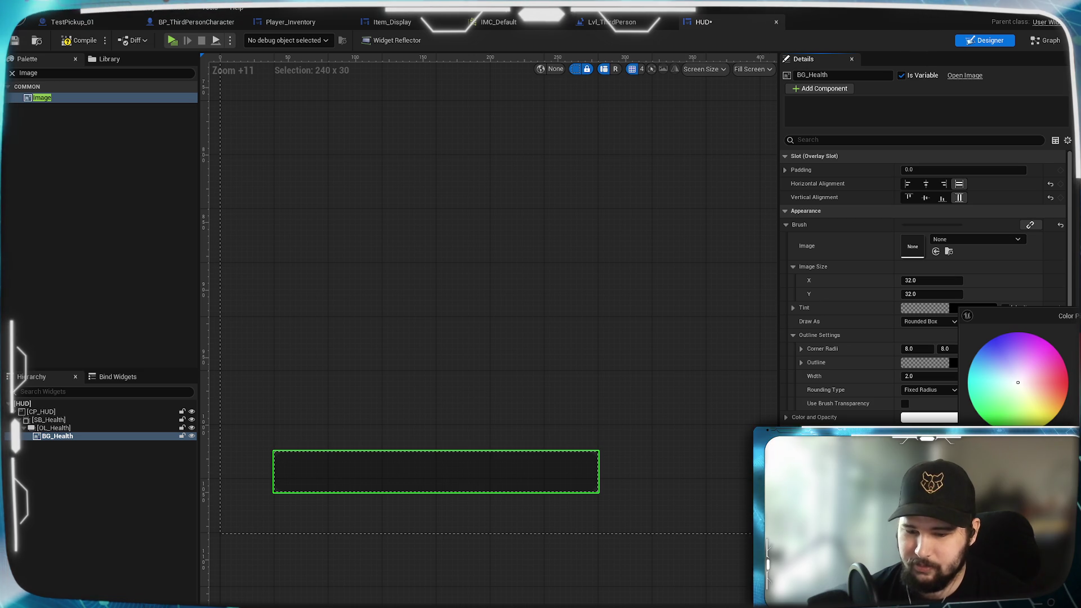
key(Return)
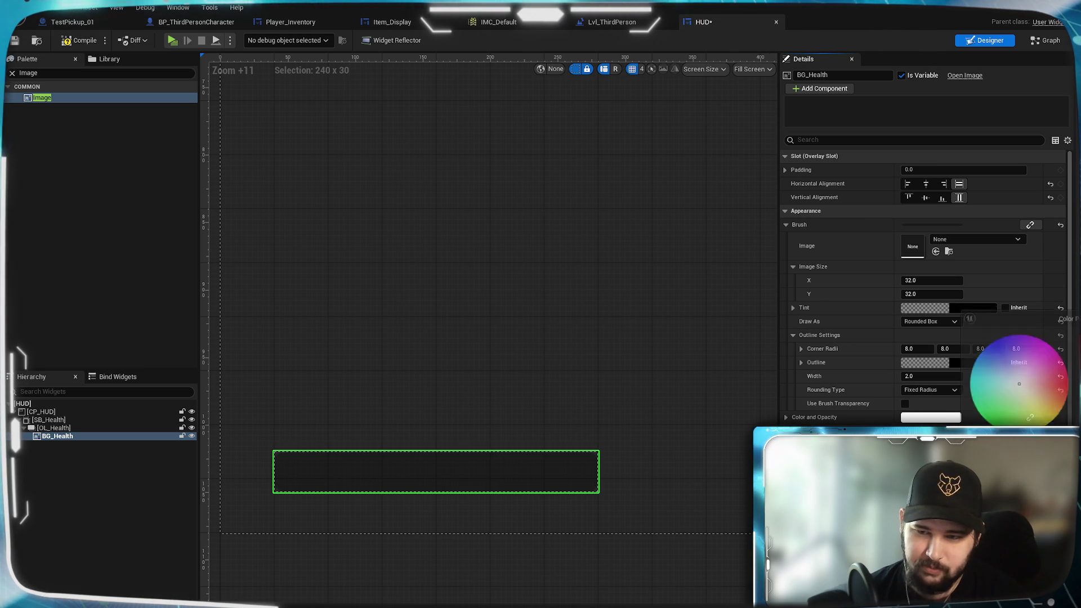
click(939, 363)
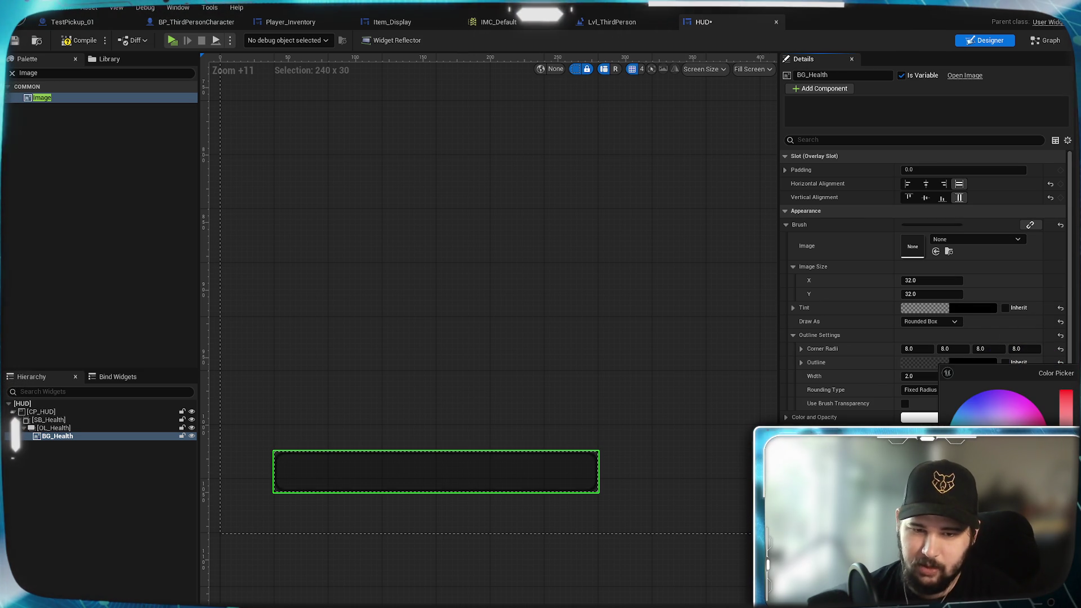
key(Return)
click(542, 589)
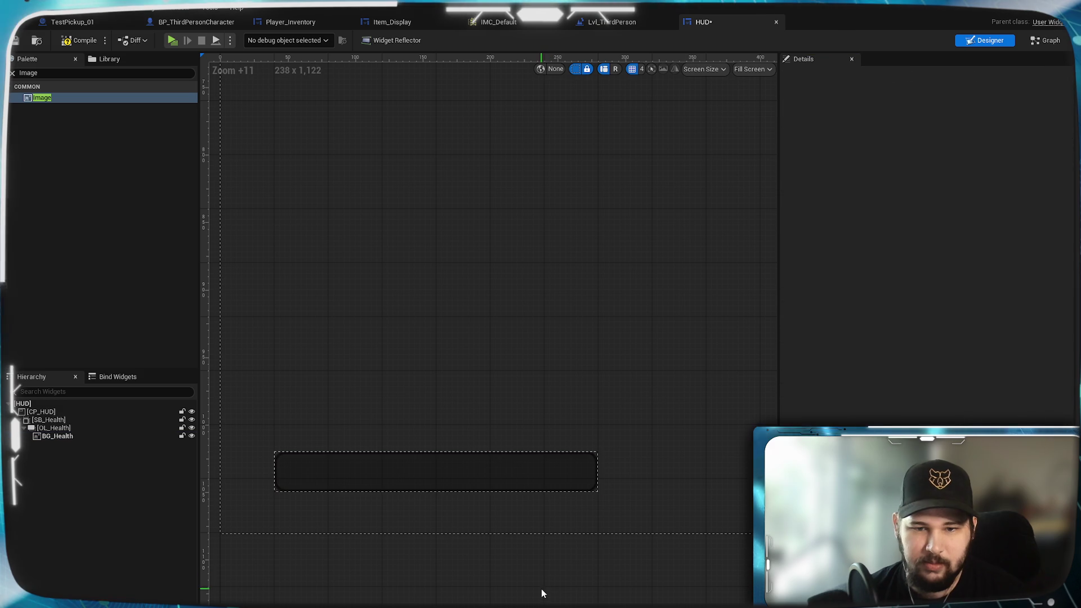
Duplicate BG_Health as BG_Health_Value, aligned left horizontally and centred vertically
click(56, 437)
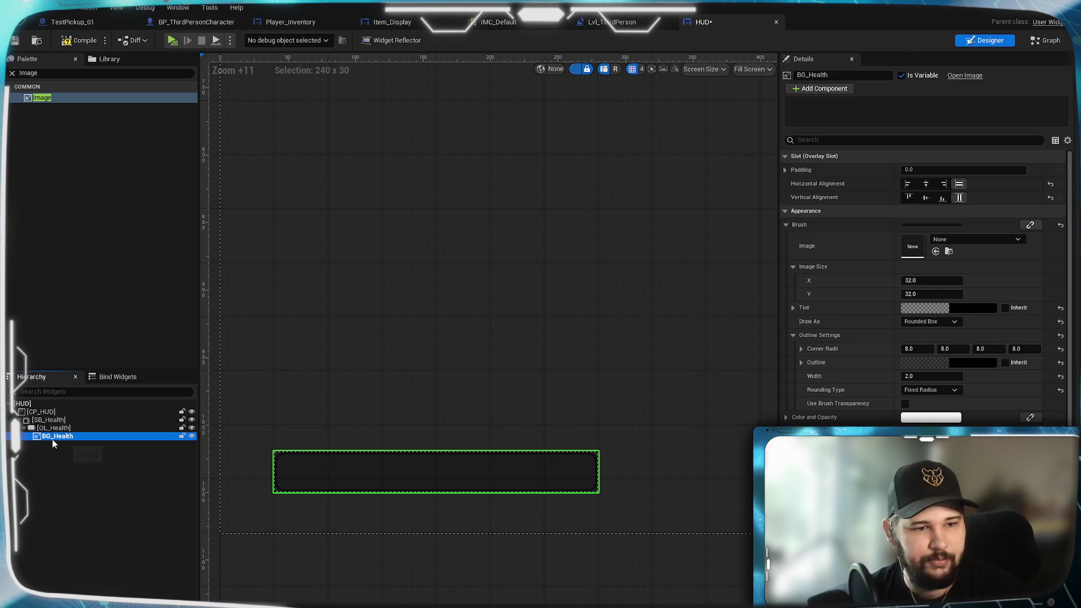
right_click(52, 439)
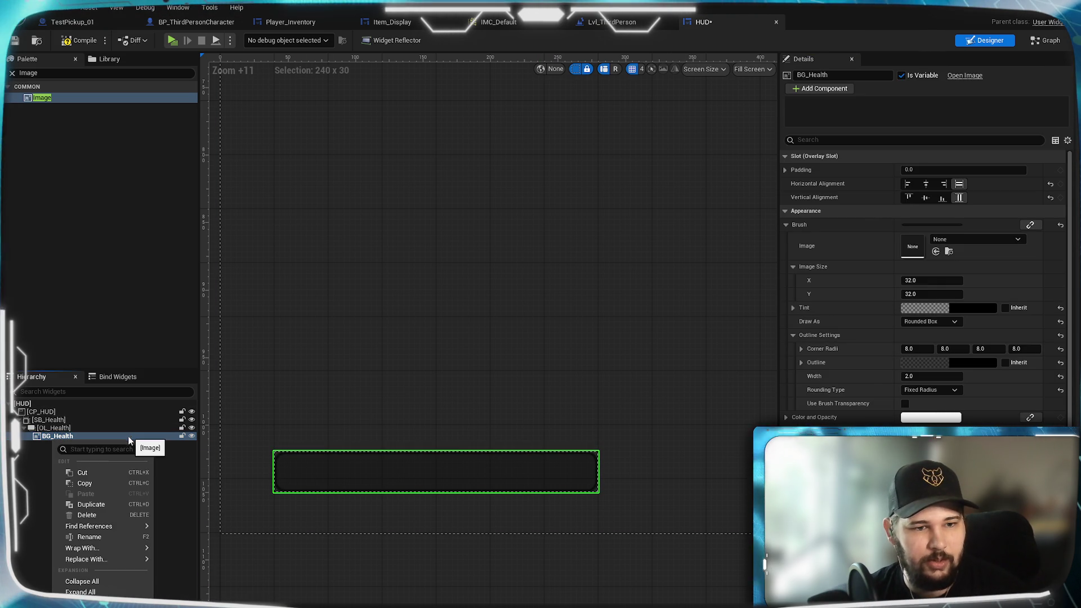
click(99, 505)
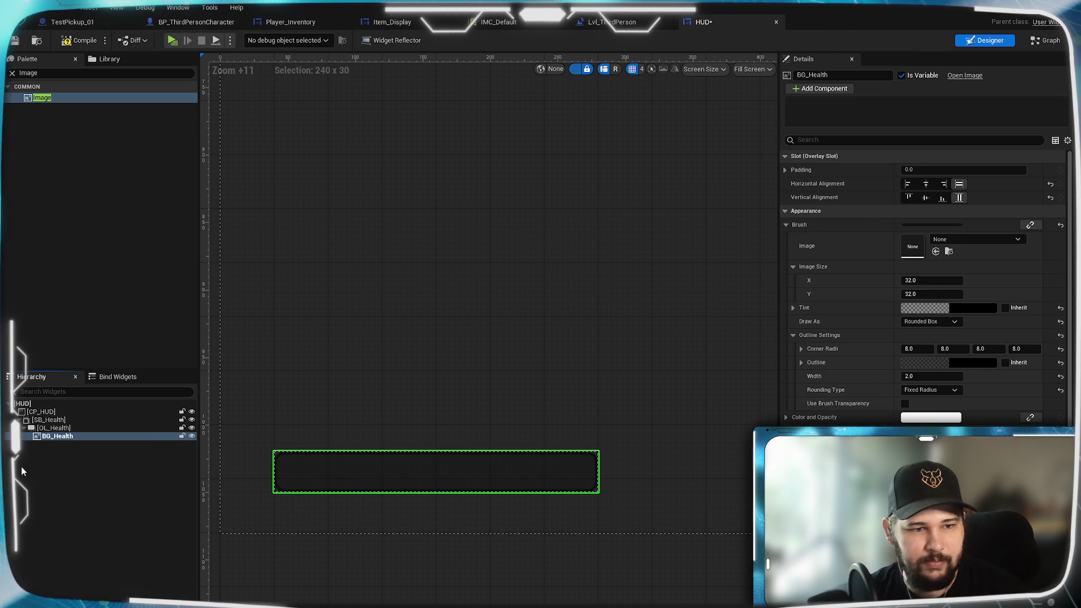
click(851, 75)
key(BackSpace)
text(Value)
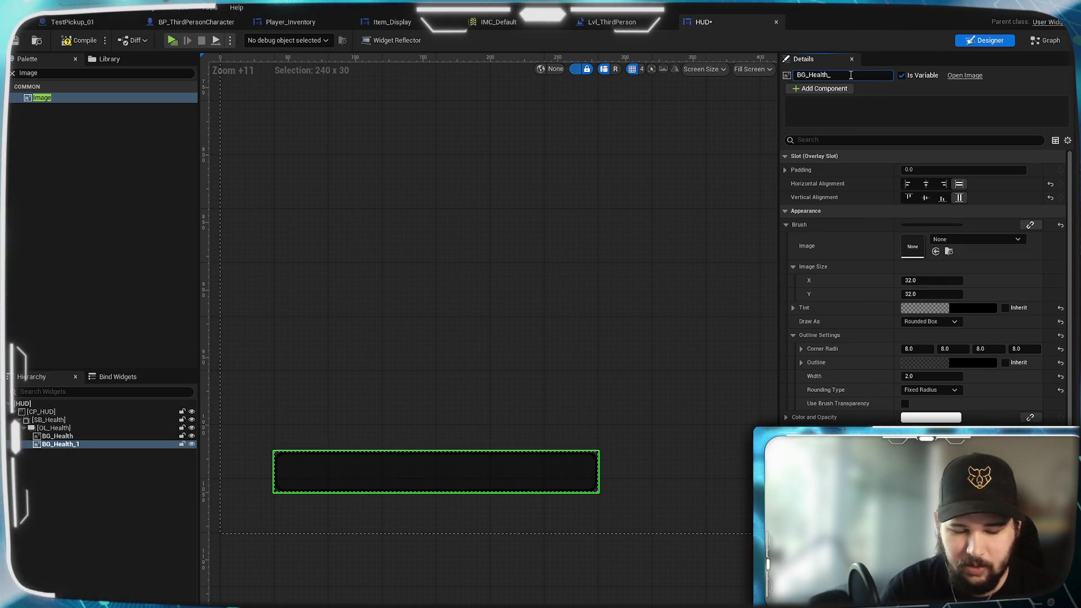
key(Return)
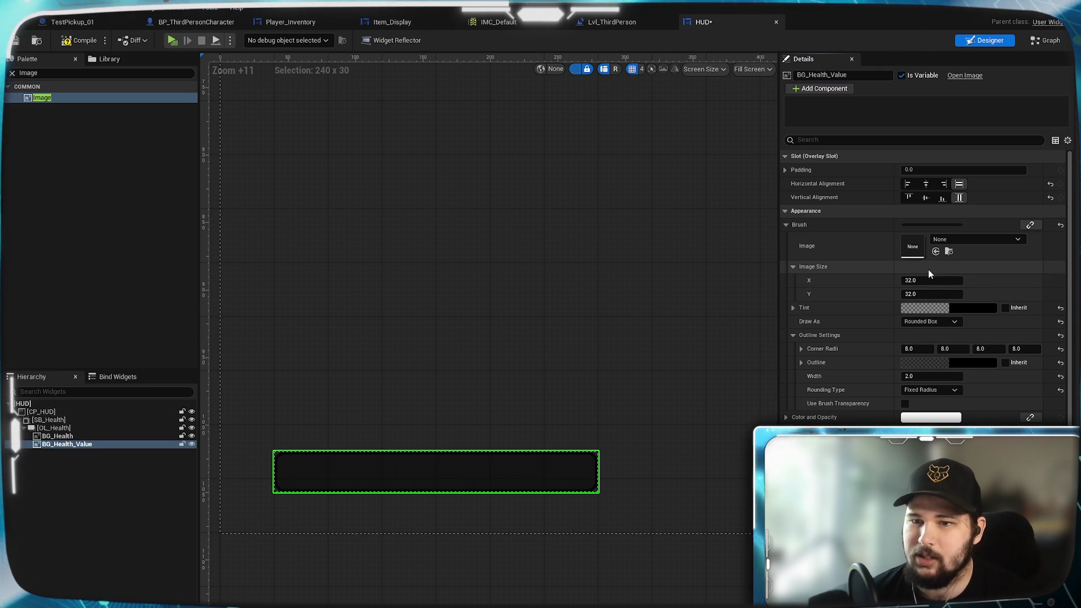
click(908, 184)
click(925, 198)
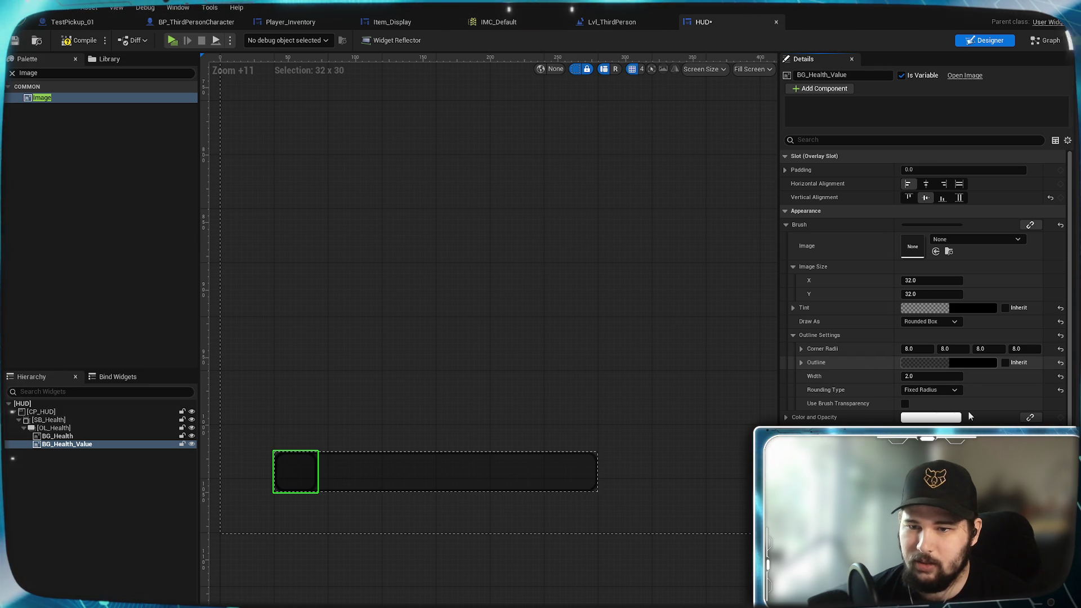
Pick red on the colour wheel as BG_Health_Value's tint
click(950, 364)
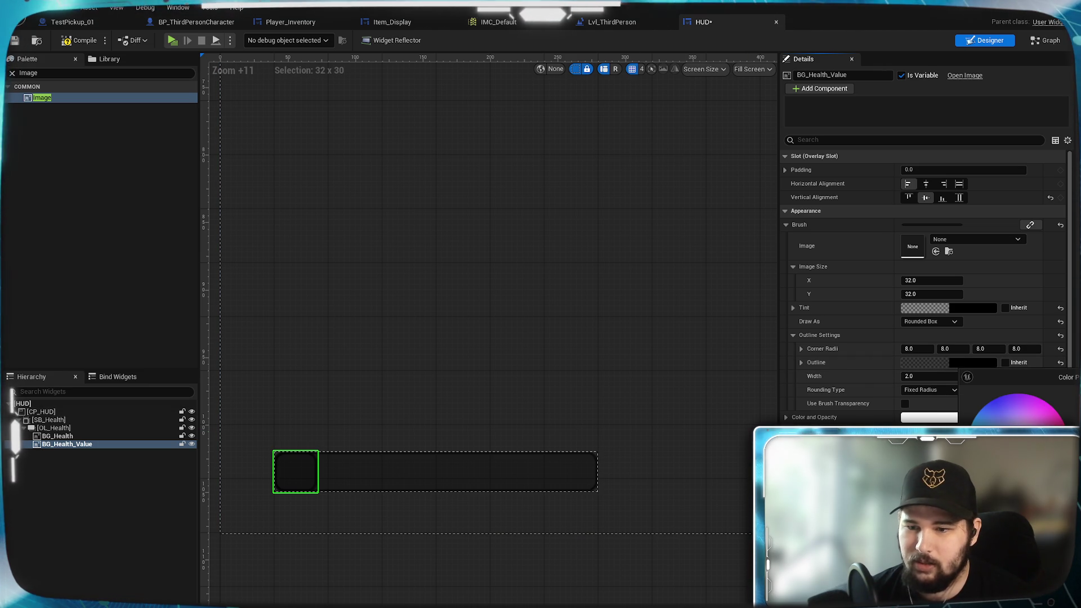
click(934, 420)
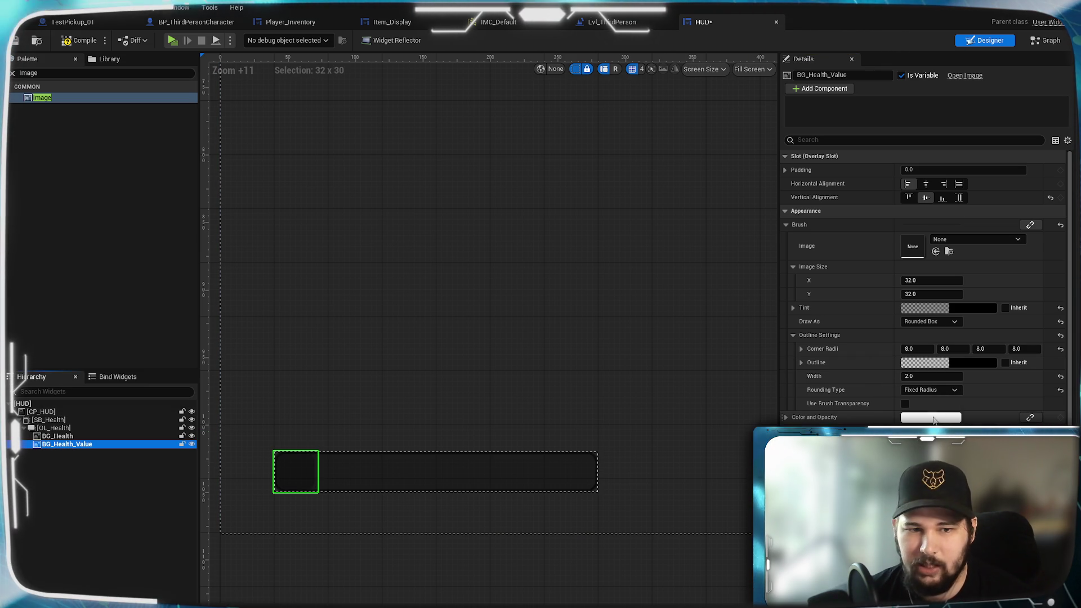
click(942, 418)
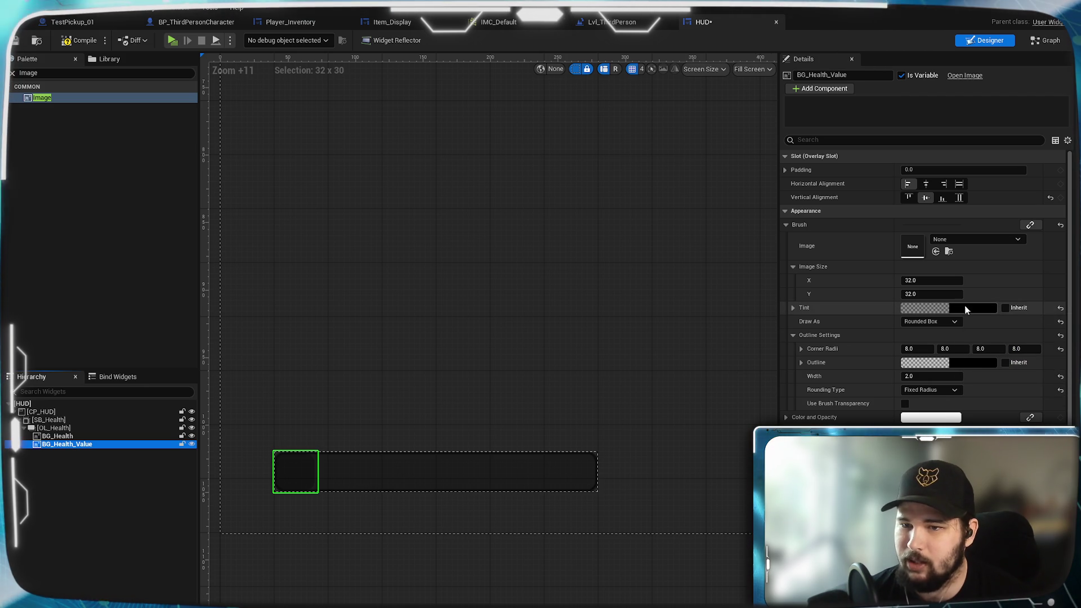
click(980, 308)
click(1073, 380)
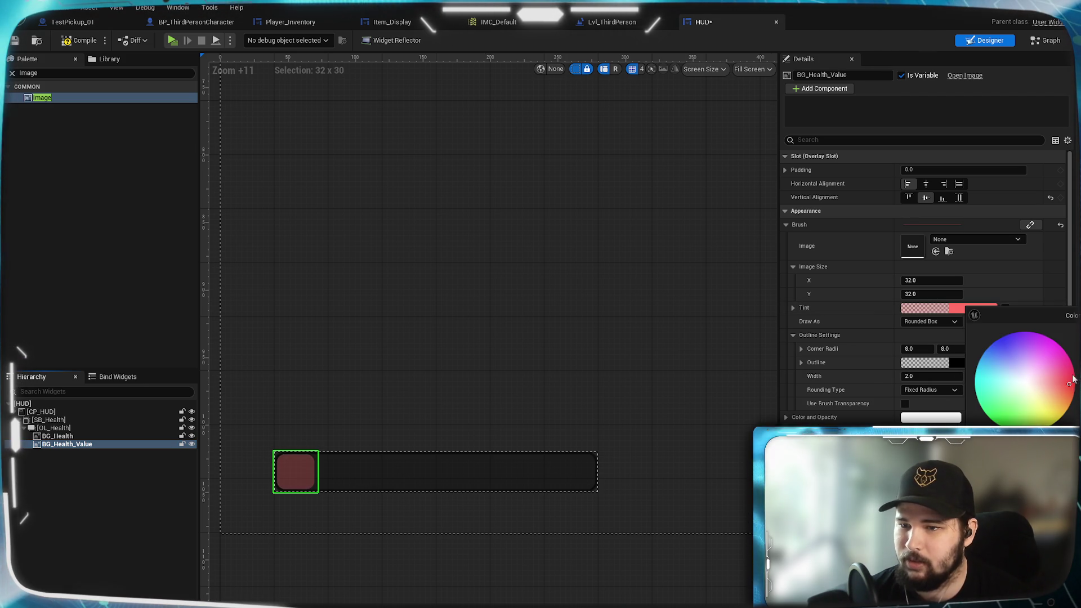
mouse_move(1069, 384)
mouse_down()
mouse_move(1050, 420)
mouse_move(1075, 376)
mouse_up()
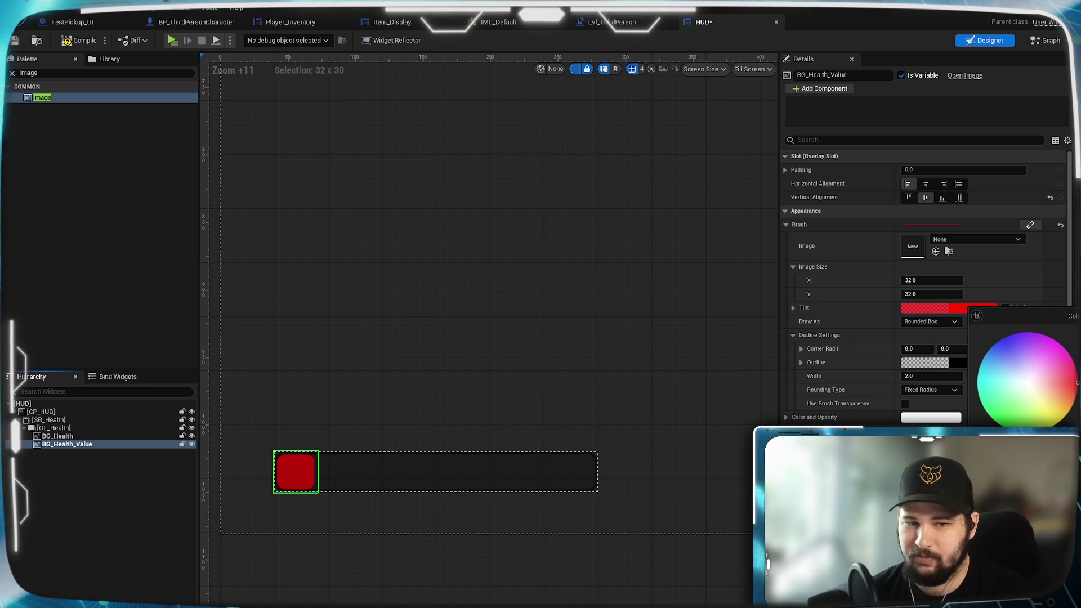
click(733, 419)
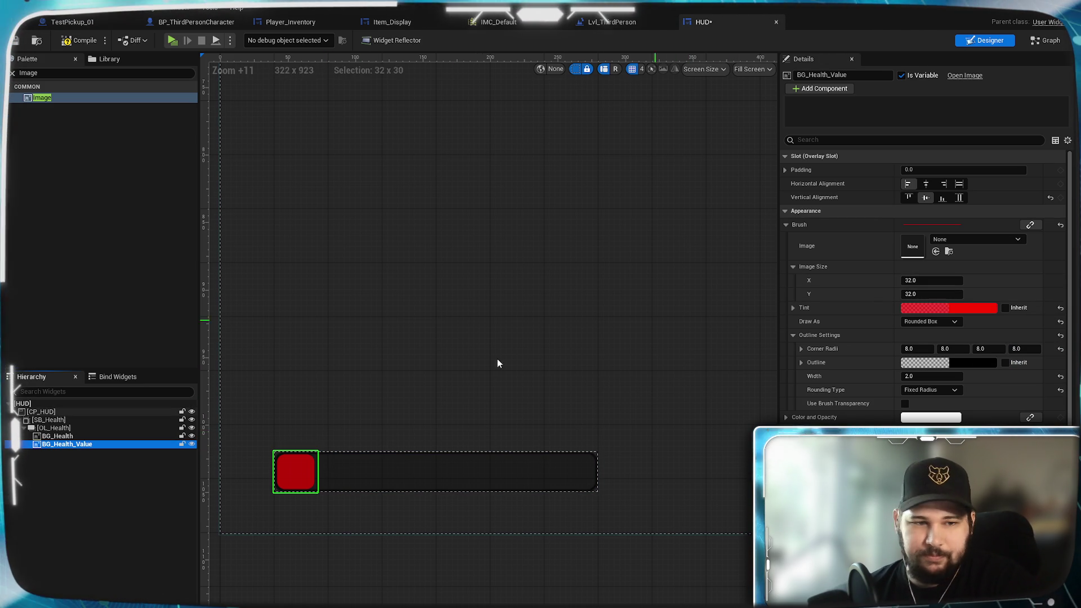
click(50, 421)
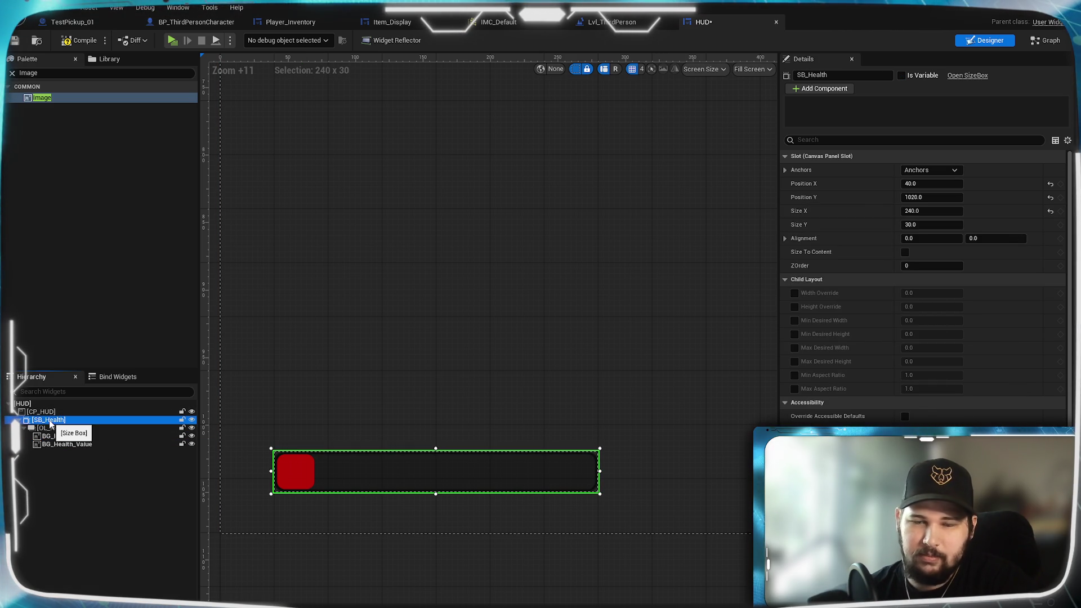
Set BG_Health_Value's image size to 240 by 30
click(70, 444)
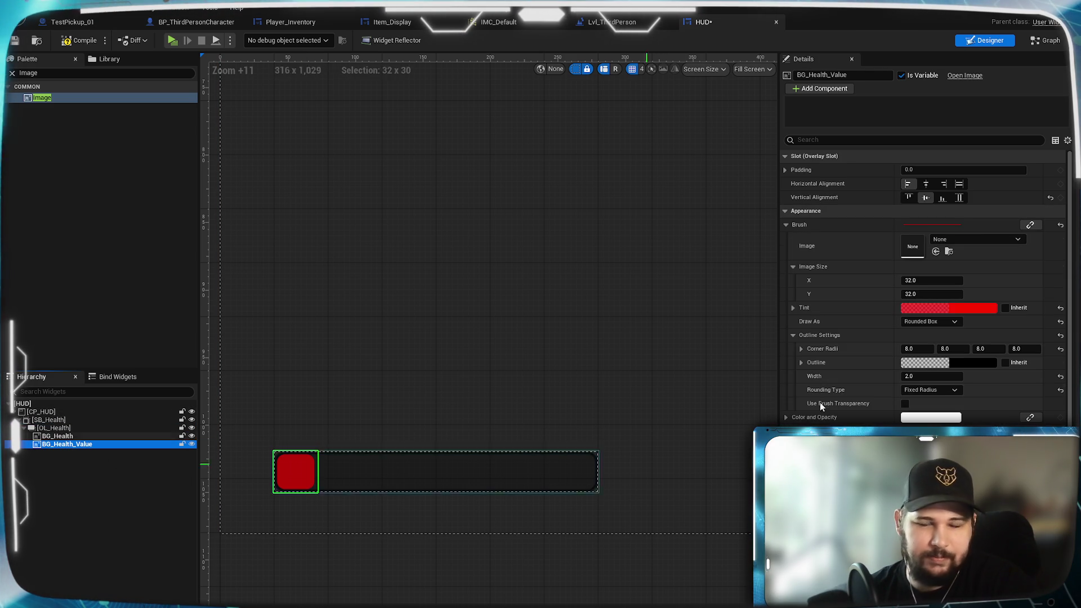
click(922, 294)
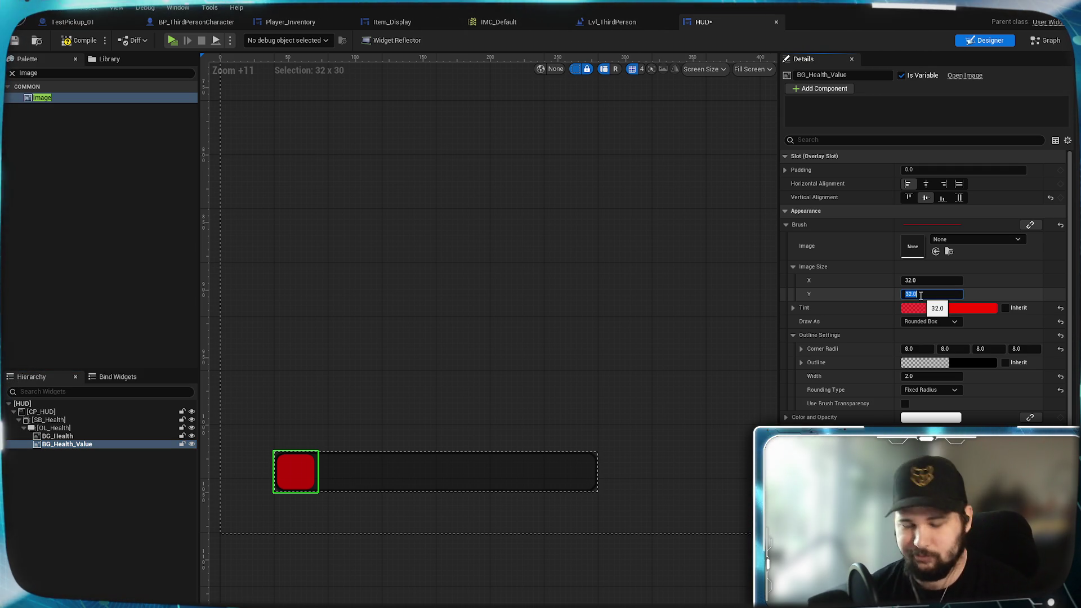
key(Return)
click(929, 281)
text(240)
key(Return)
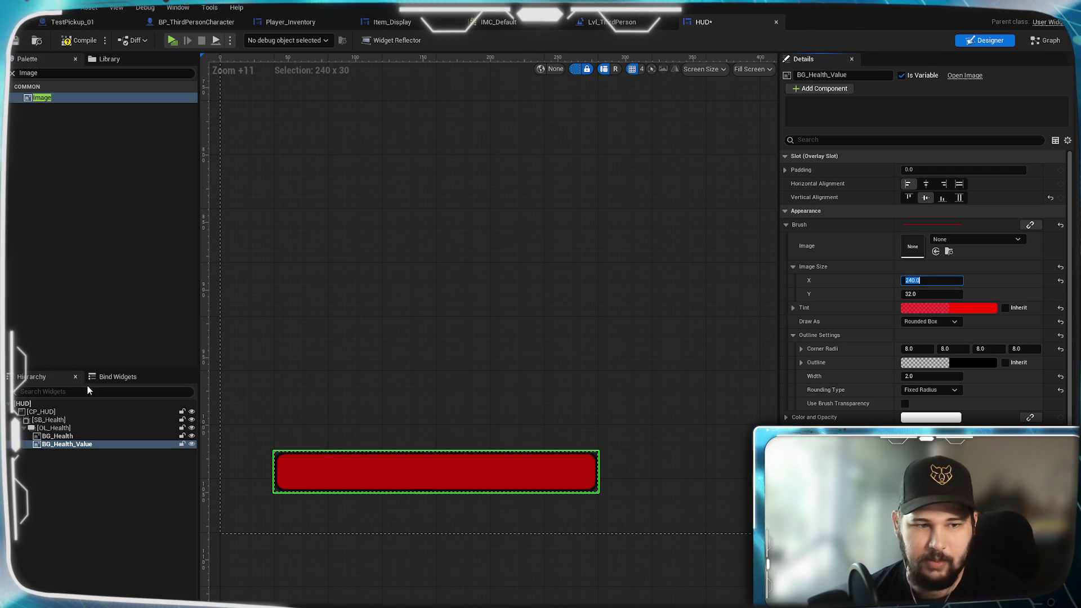
click(49, 420)
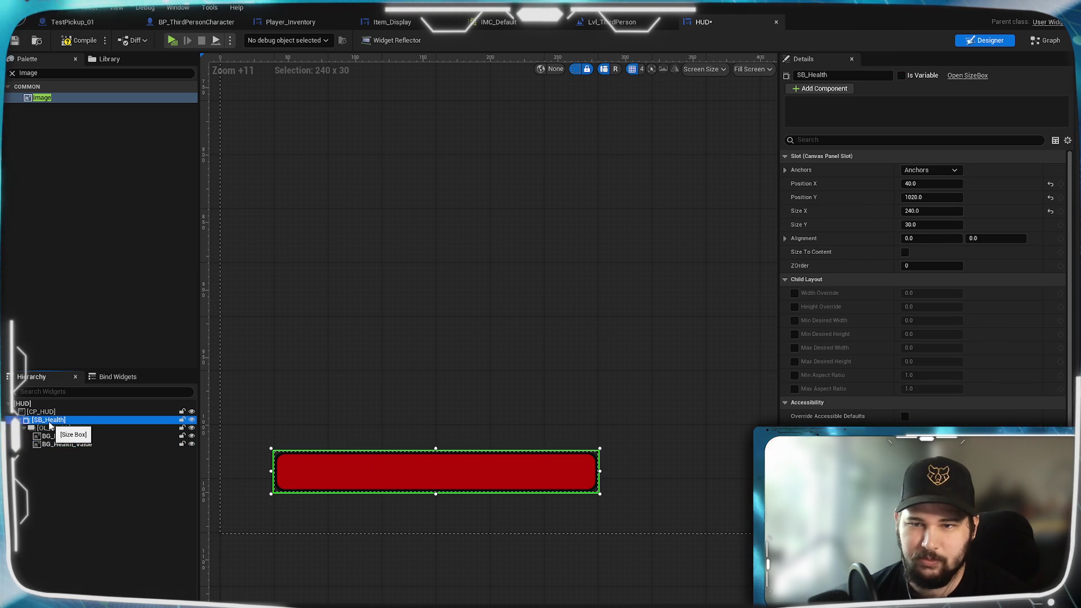
click(66, 443)
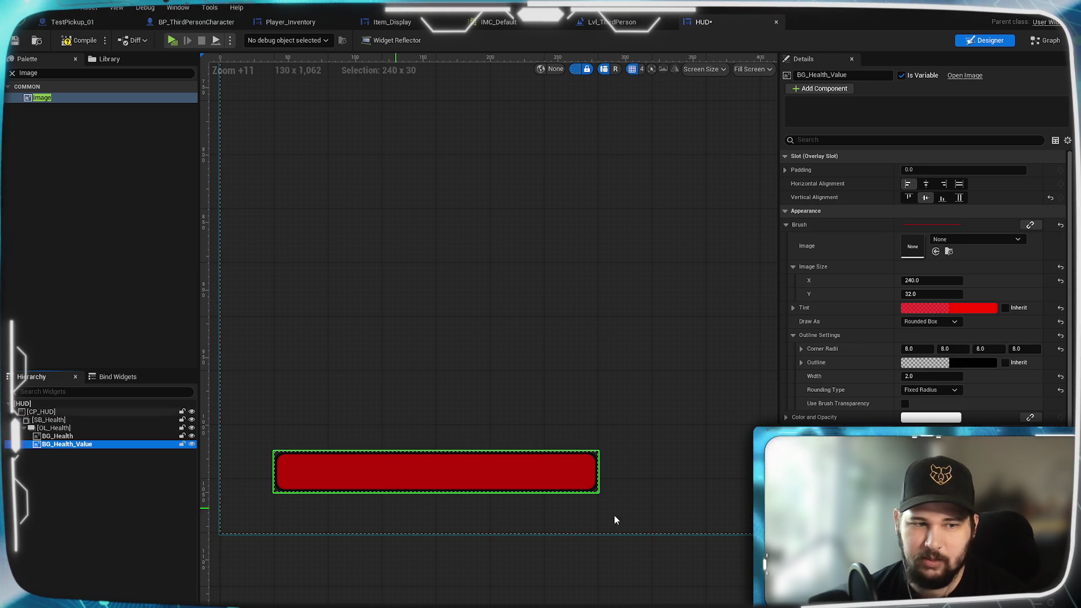
click(929, 294)
text(30)
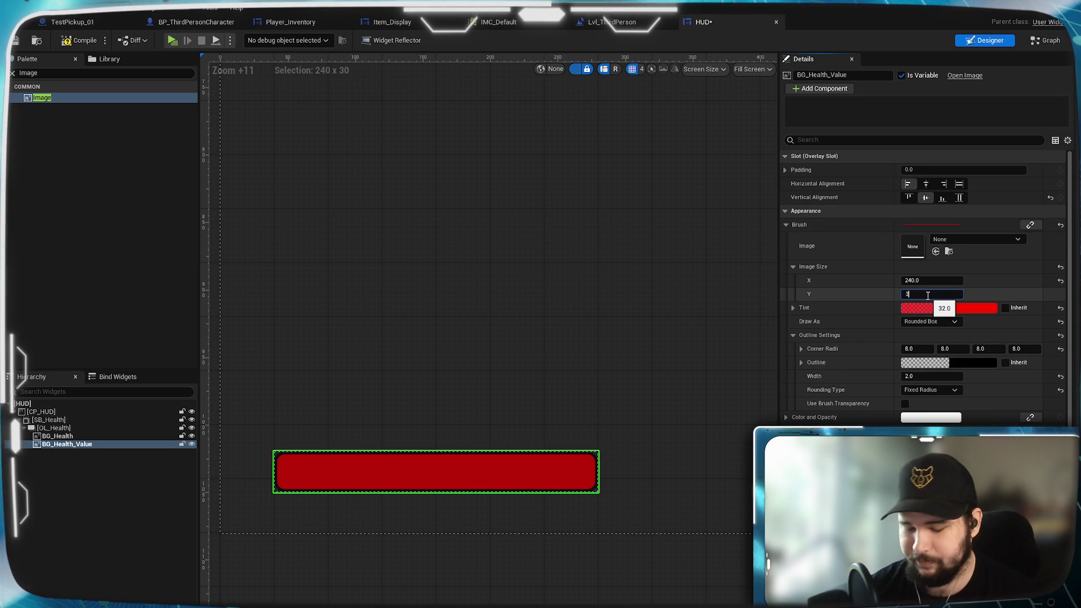
key(Return)
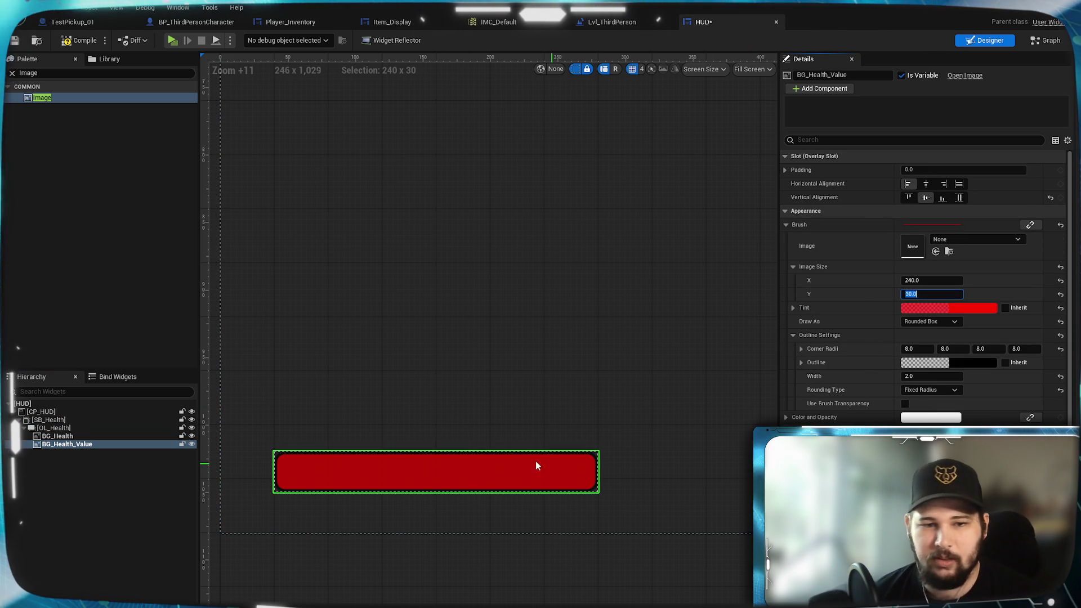
Compile and save the HUD, then search the Palette for Text
click(79, 41)
key(ctrl+s)
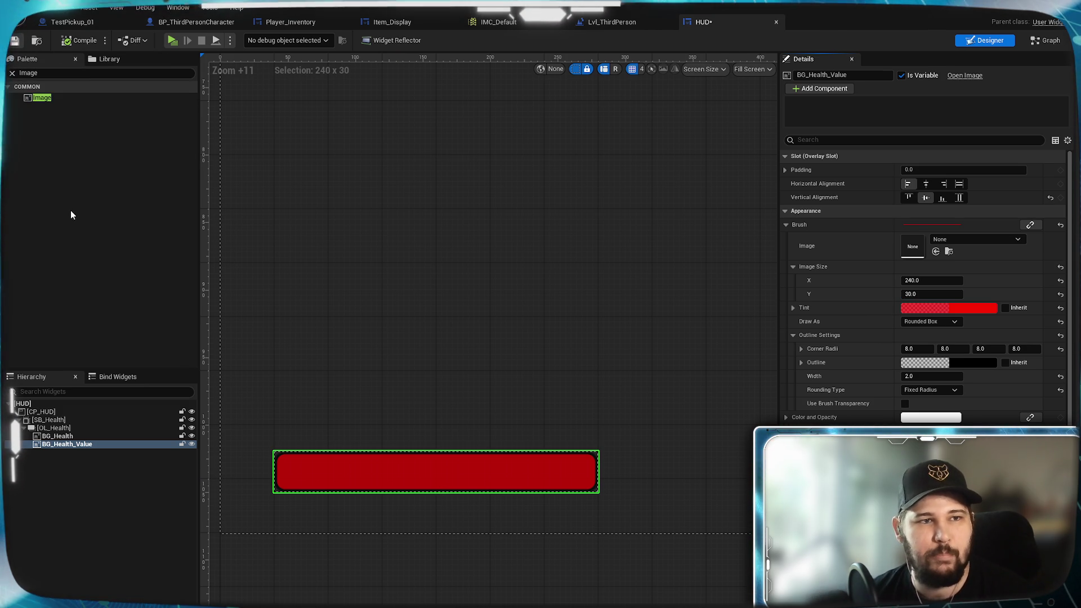
click(56, 73)
text(TY)
key(BackSpace)
text(ext)
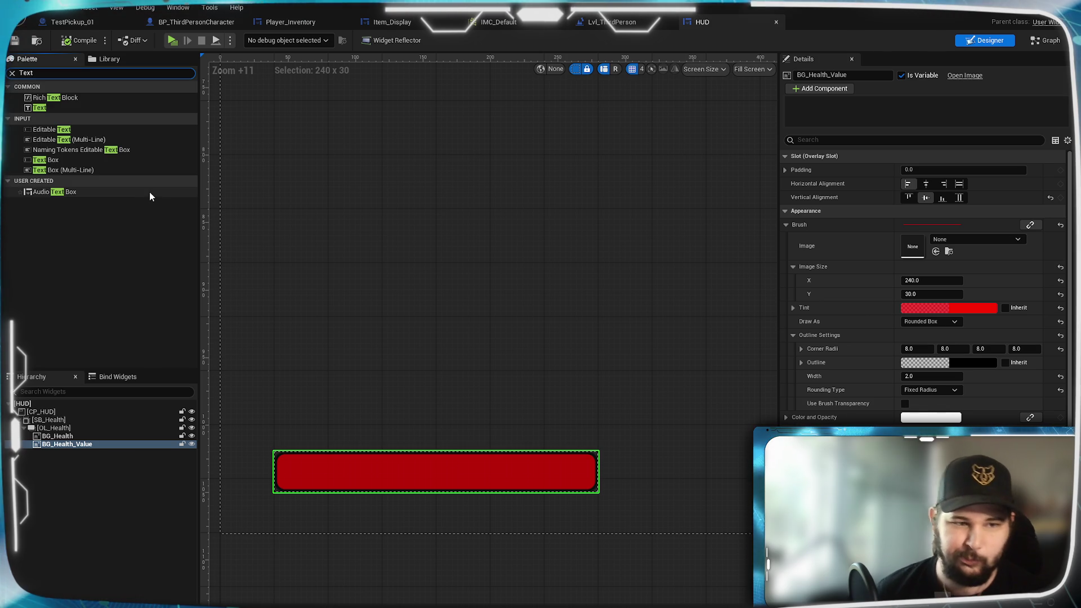
Add a Text block onto the health overlay, vertically centred with font size 16
mouse_move(48, 159)
mouse_down()
mouse_move(121, 240)
mouse_move(43, 102)
mouse_move(102, 204)
mouse_move(64, 445)
mouse_up()
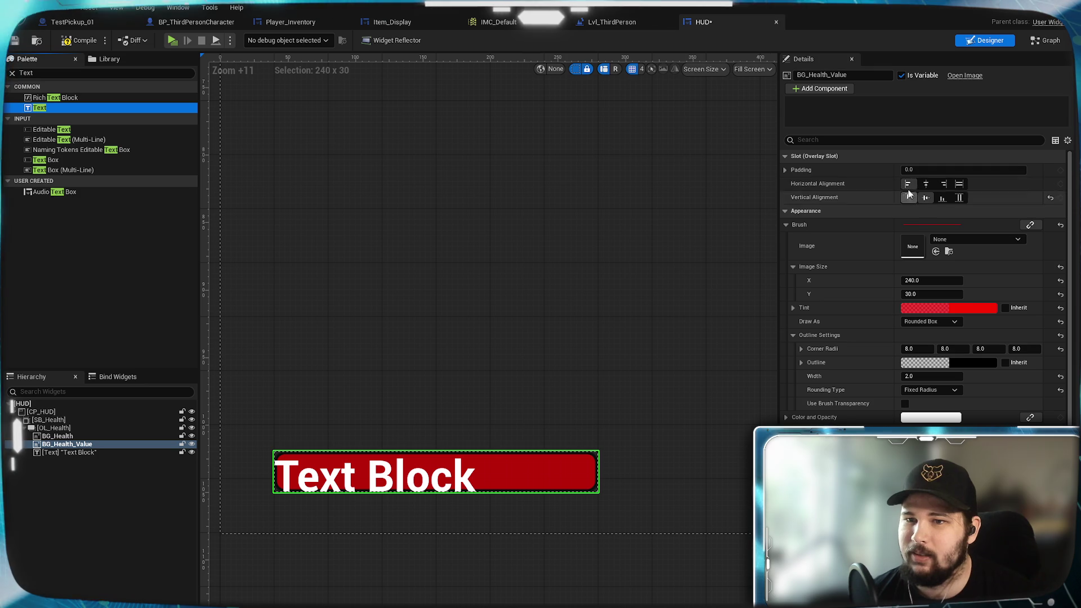
click(98, 453)
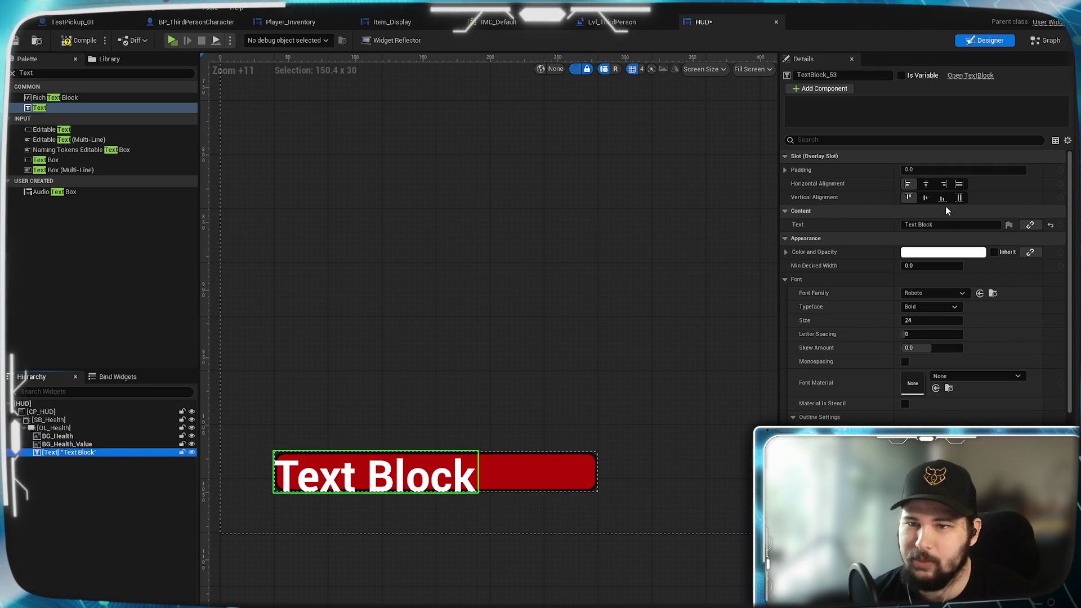
click(925, 198)
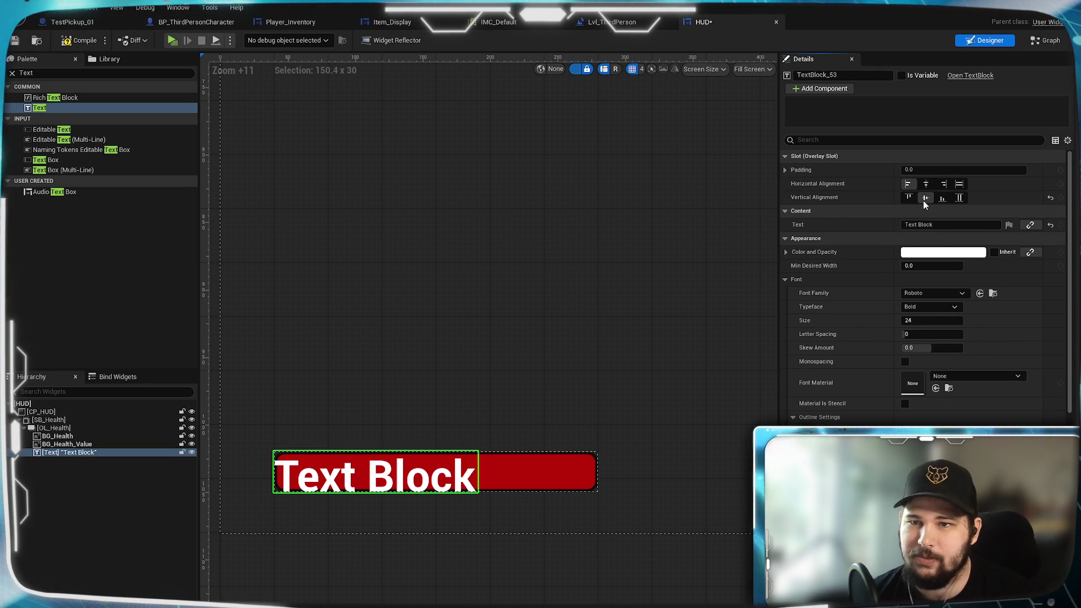
scroll(923, 225, down, 2)
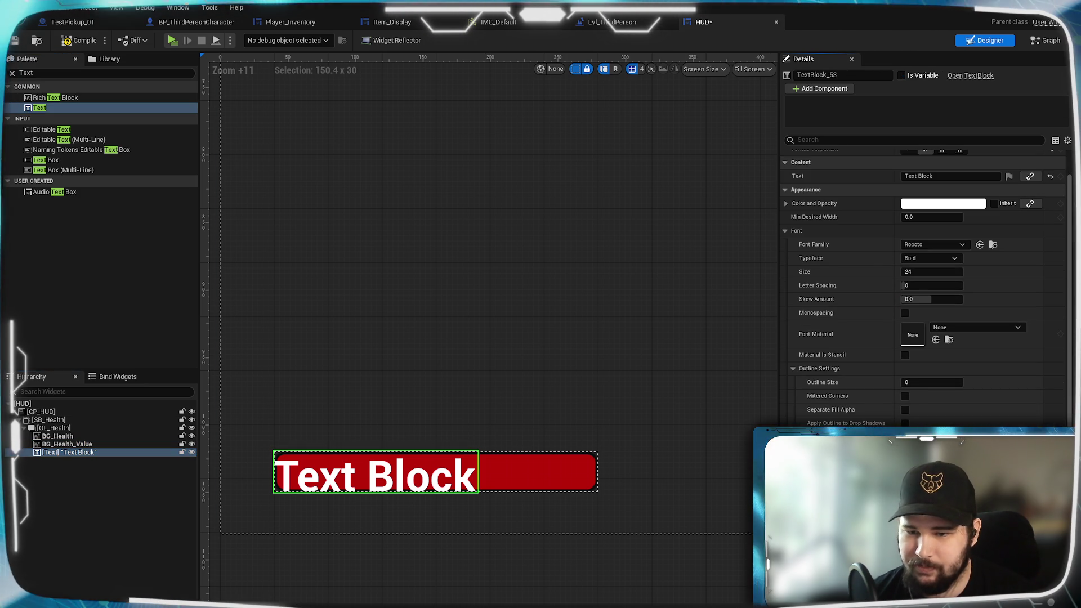
scroll(973, 321, up, 2)
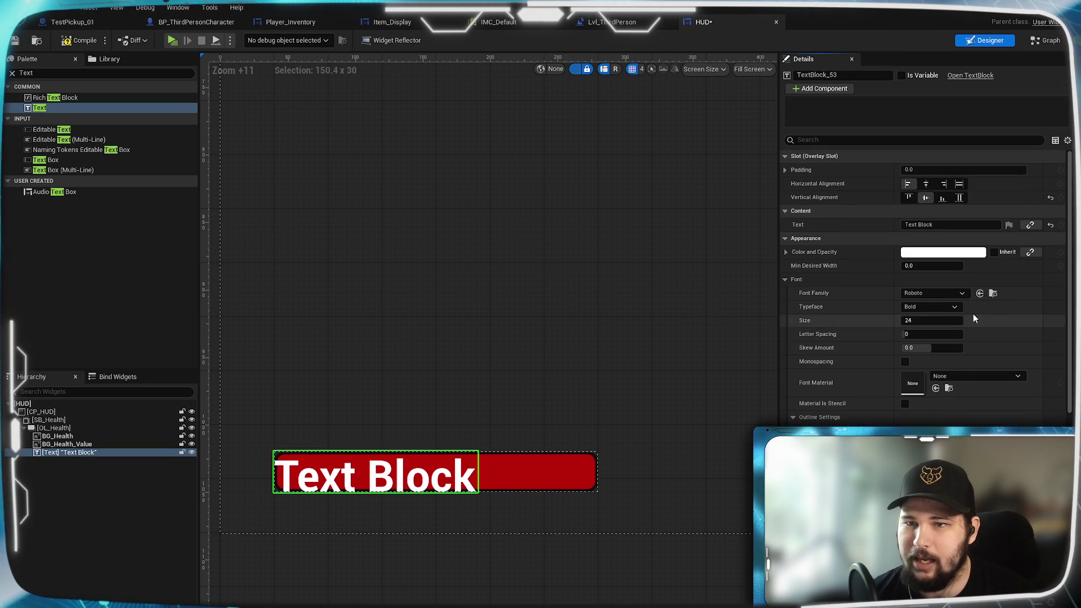
click(921, 320)
text(146)
key(Return)
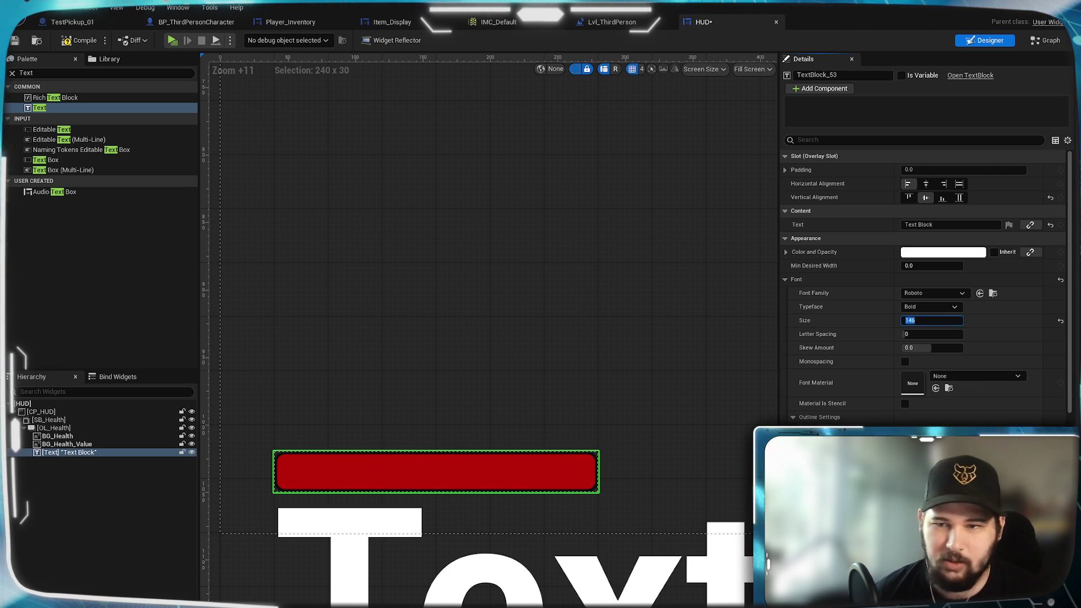
text(16)
key(Return)
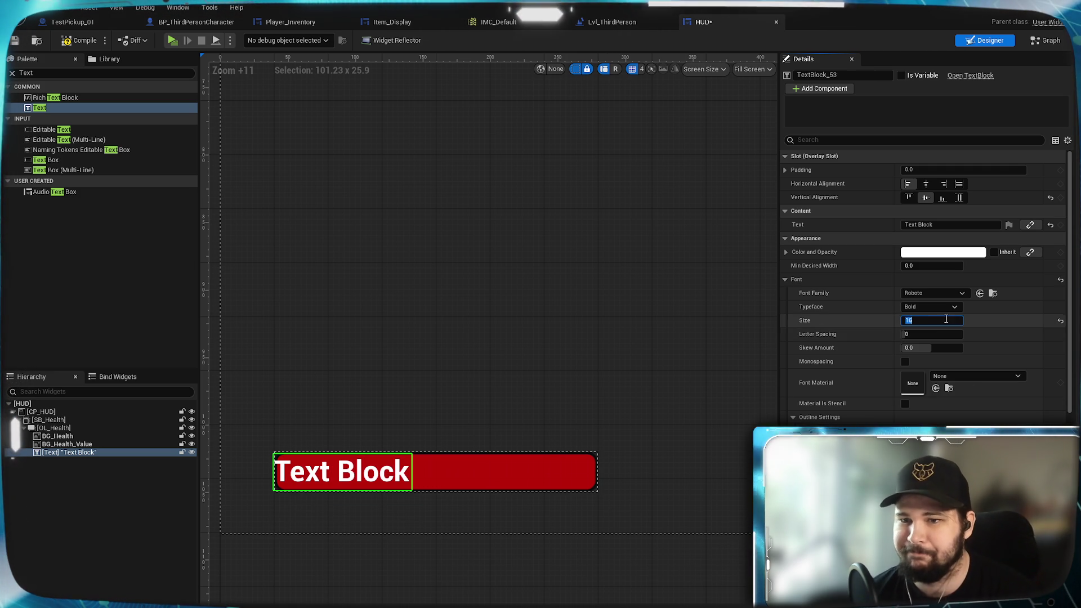
click(931, 306)
click(931, 308)
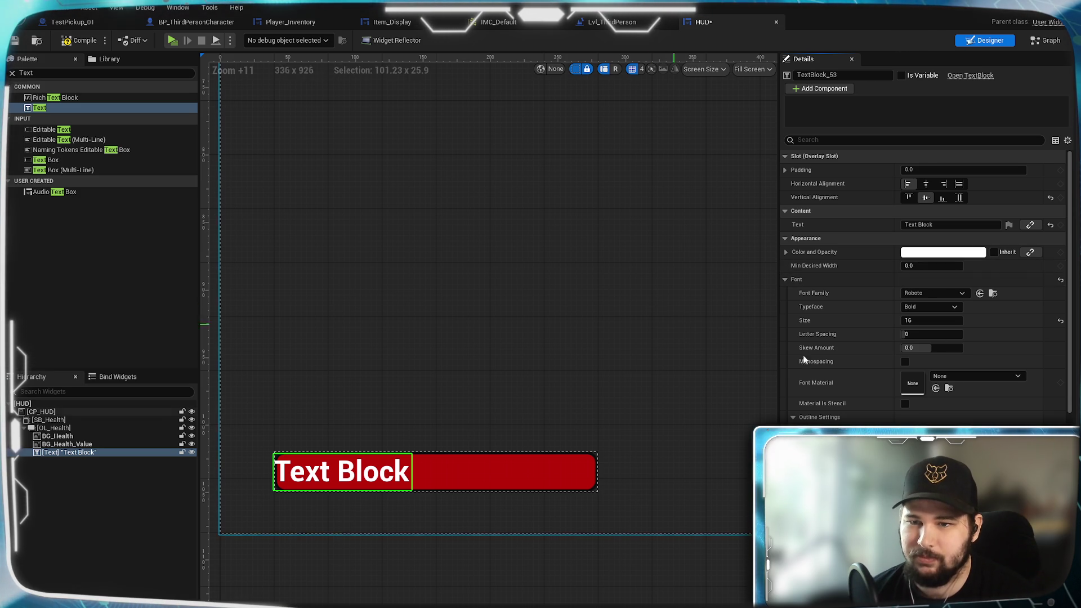
Give the text block a left padding of 8
click(786, 170)
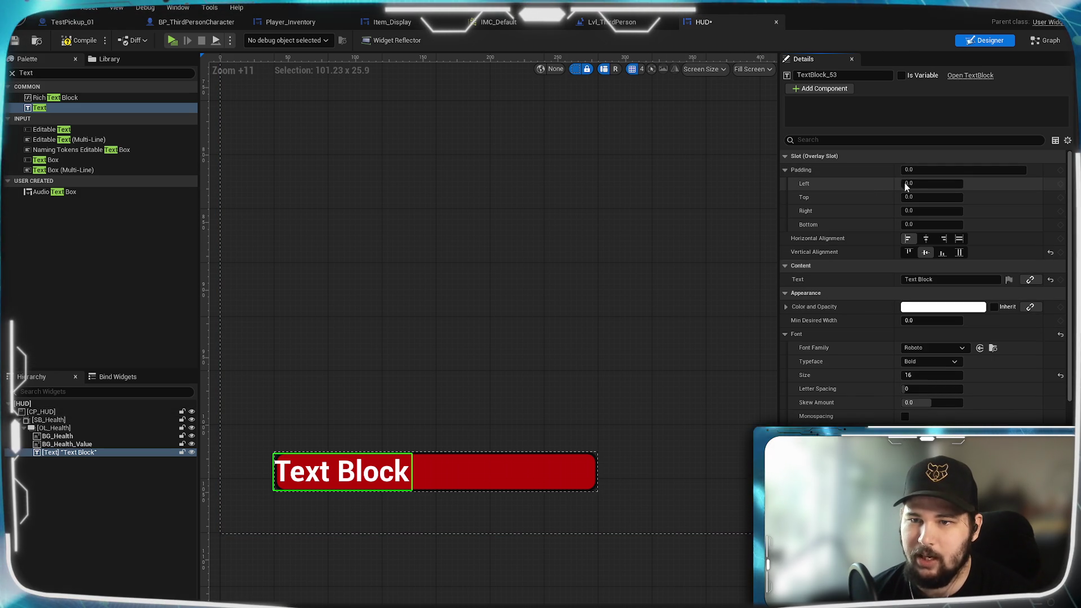
click(924, 183)
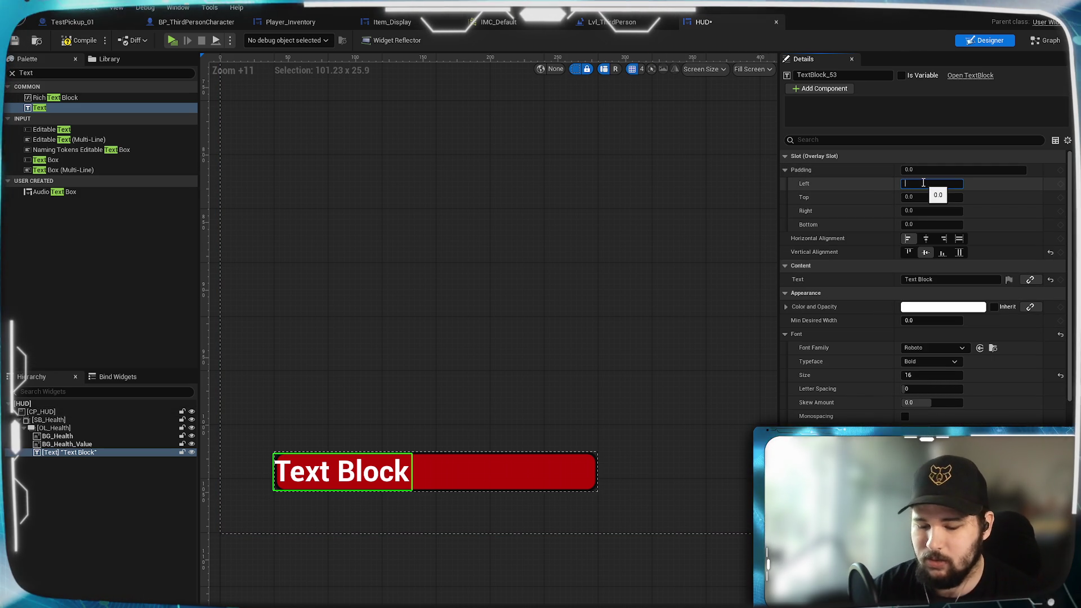
text(8)
key(Return)
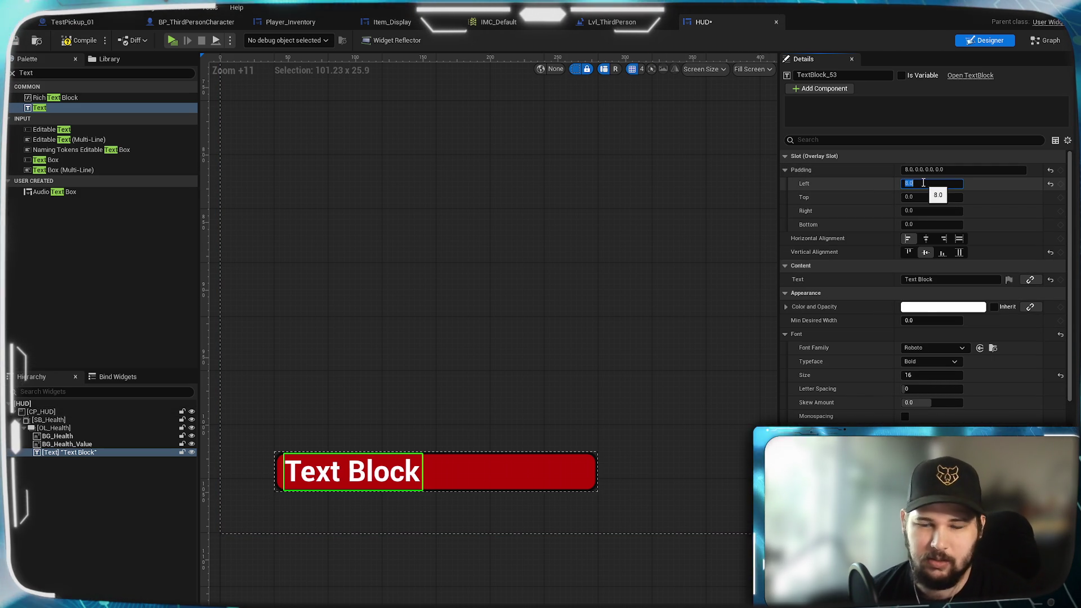
click(924, 279)
Set the text to '100' with top padding 1 and a 1-unit outline
text(1)
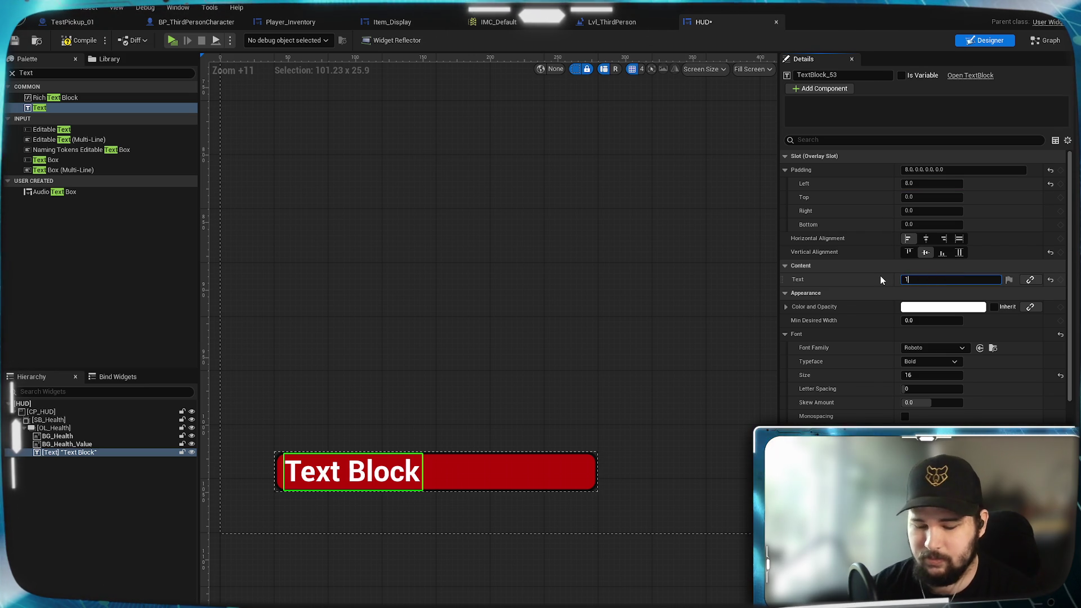
text(00)
key(Return)
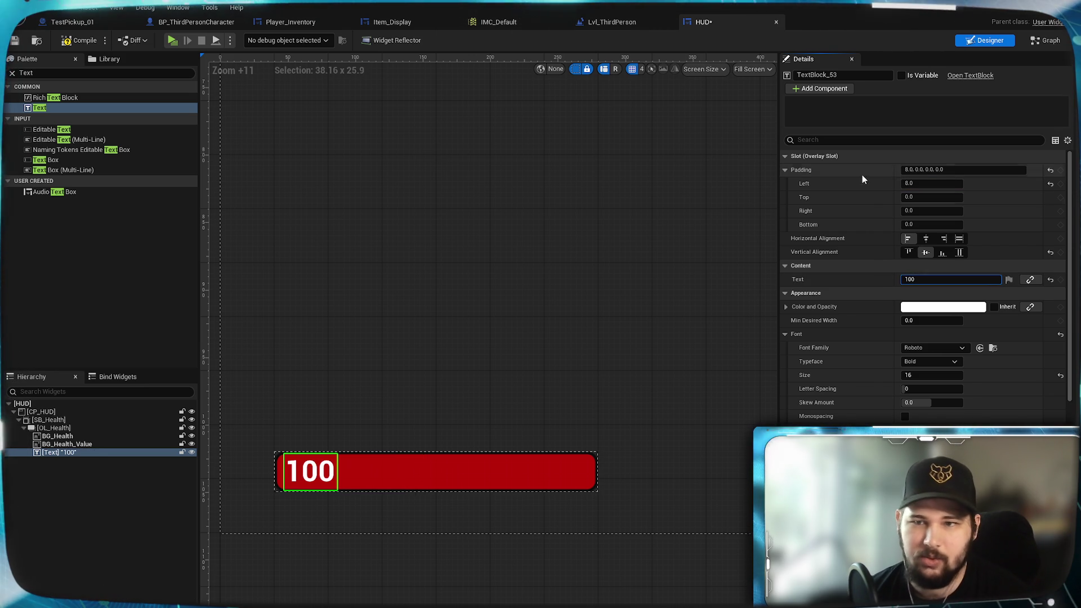
click(929, 197)
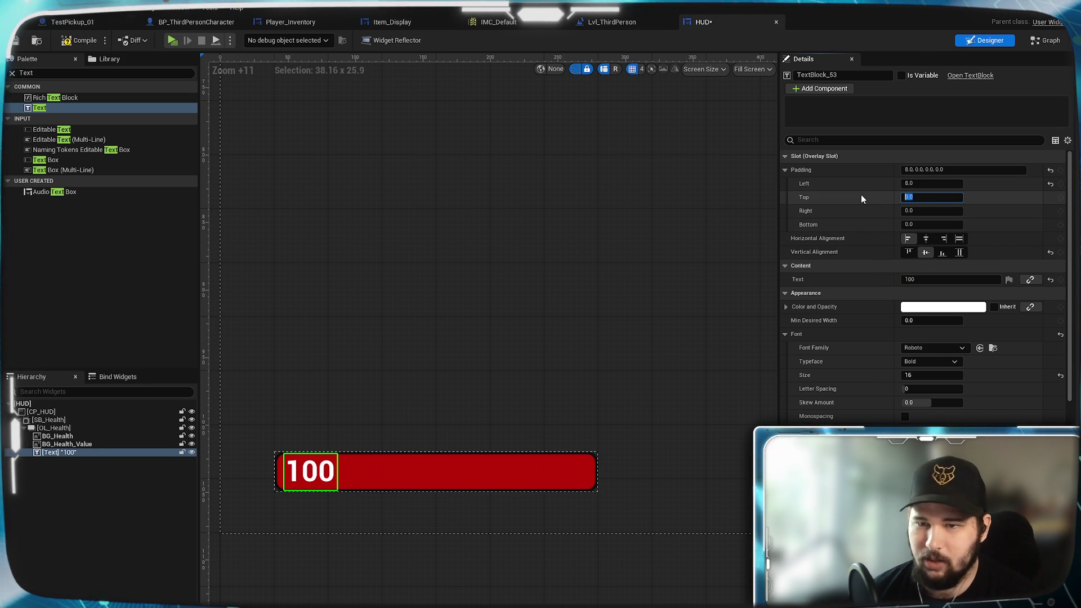
text(1)
key(Return)
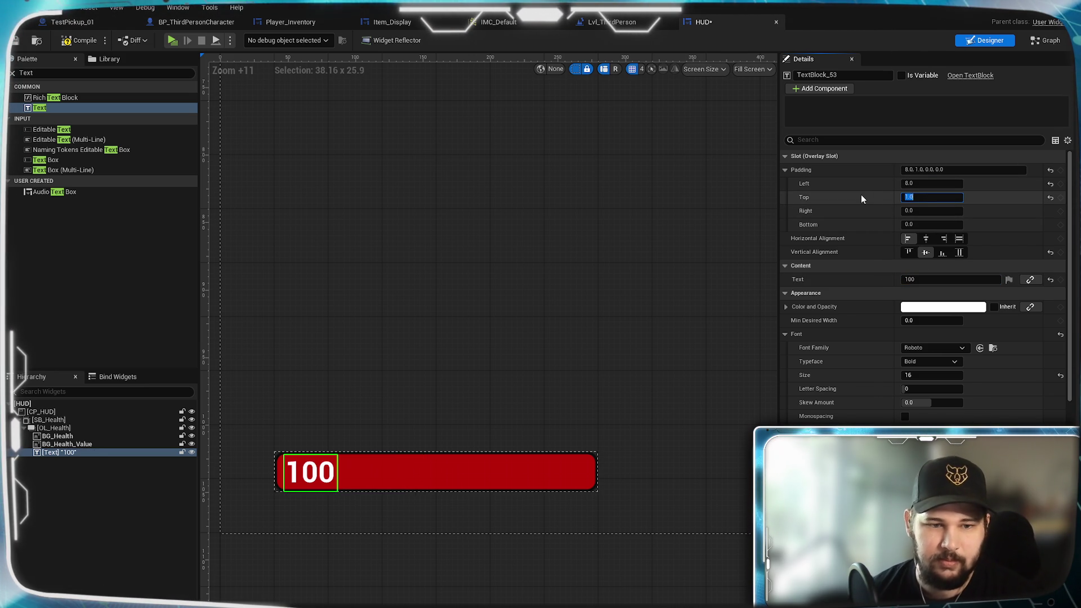
scroll(863, 366, down, 2)
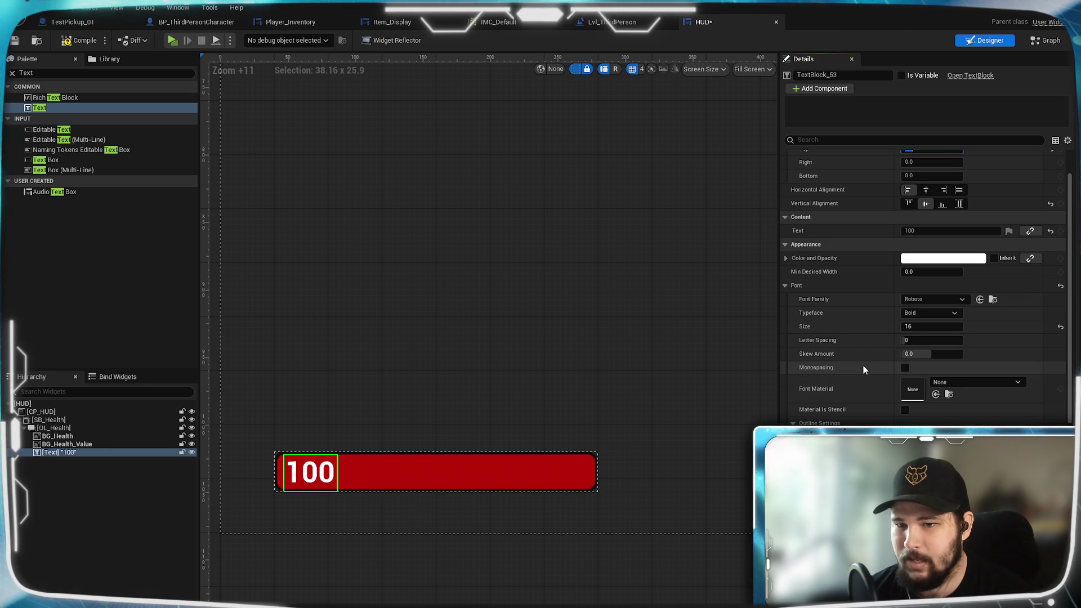
scroll(859, 394, down, 3)
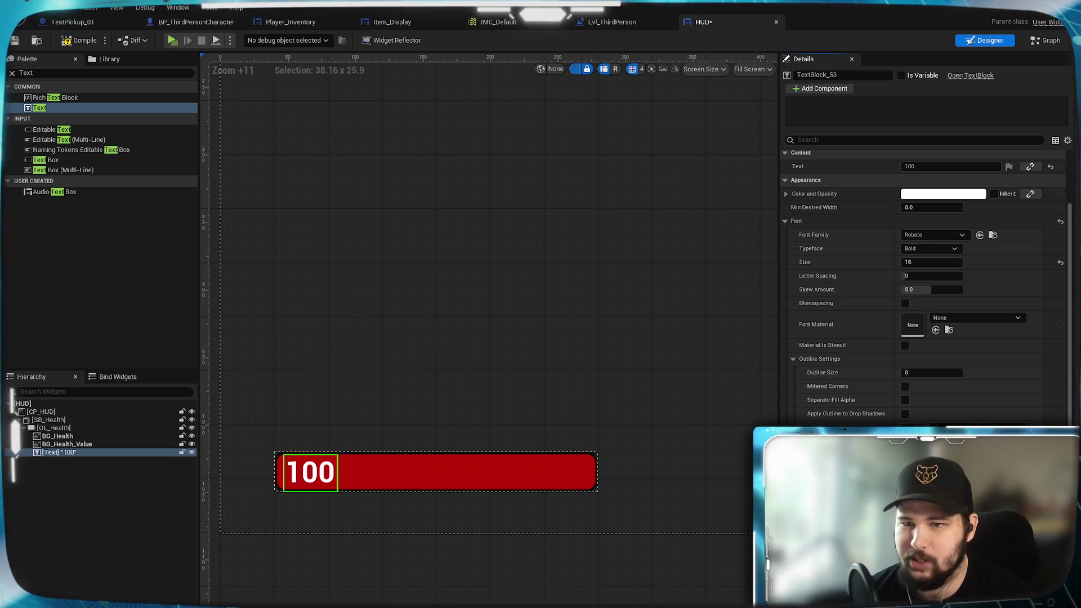
click(922, 373)
text(1)
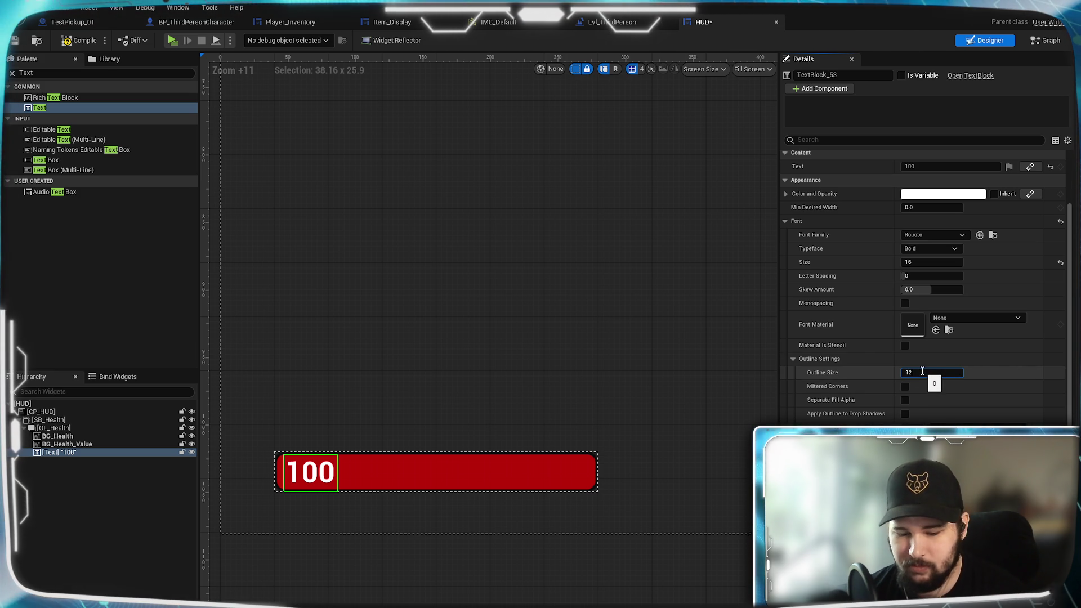
key(Return)
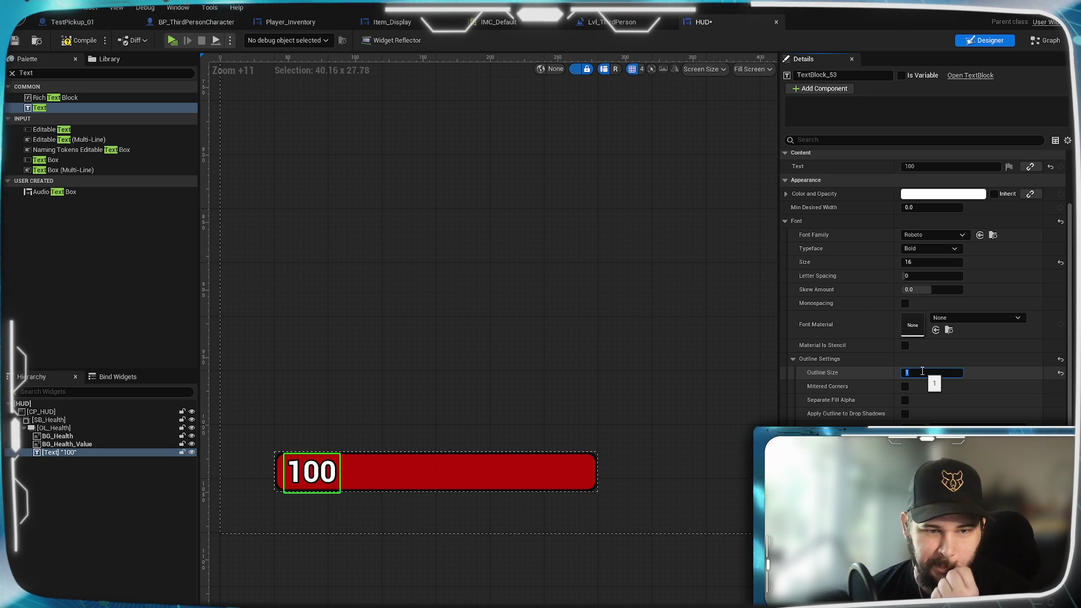
Adjust the text's top padding to 2.0, then 1.5, and save the HUD
scroll(830, 253, up, 4)
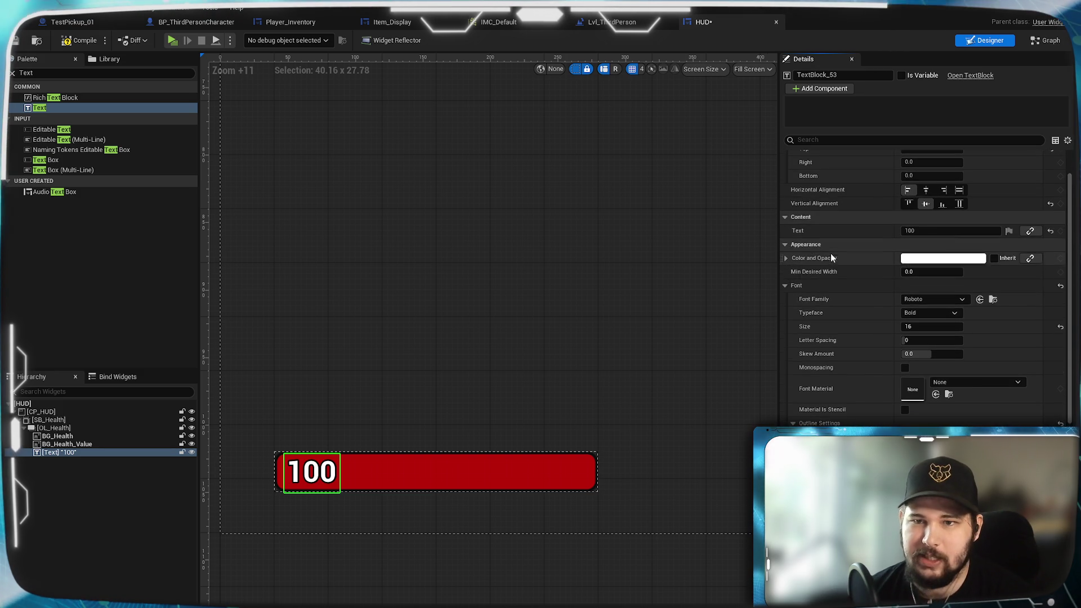
click(911, 197)
text(2)
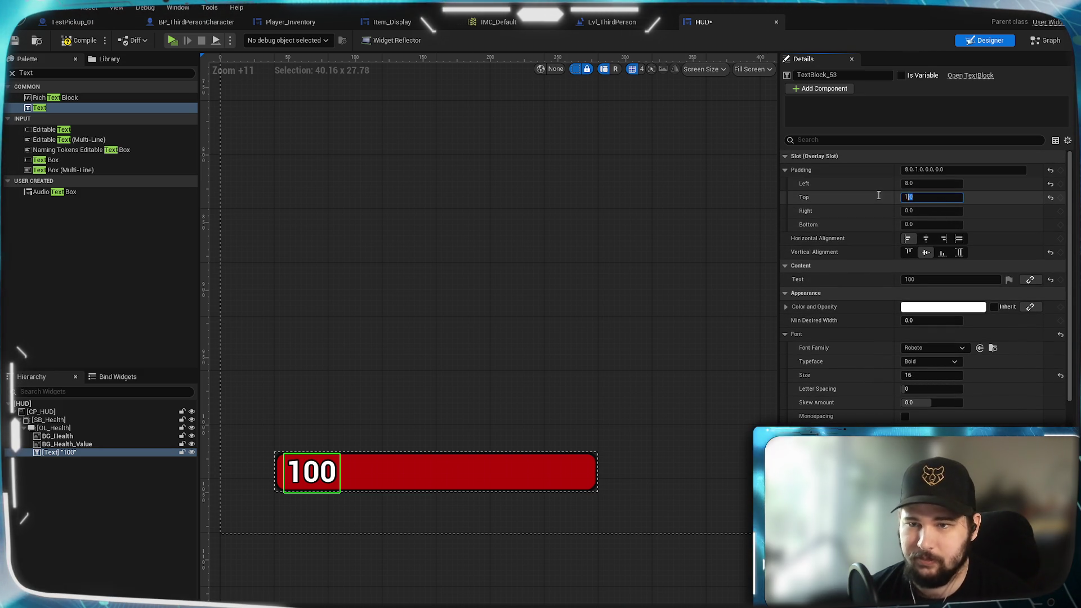
key(Return)
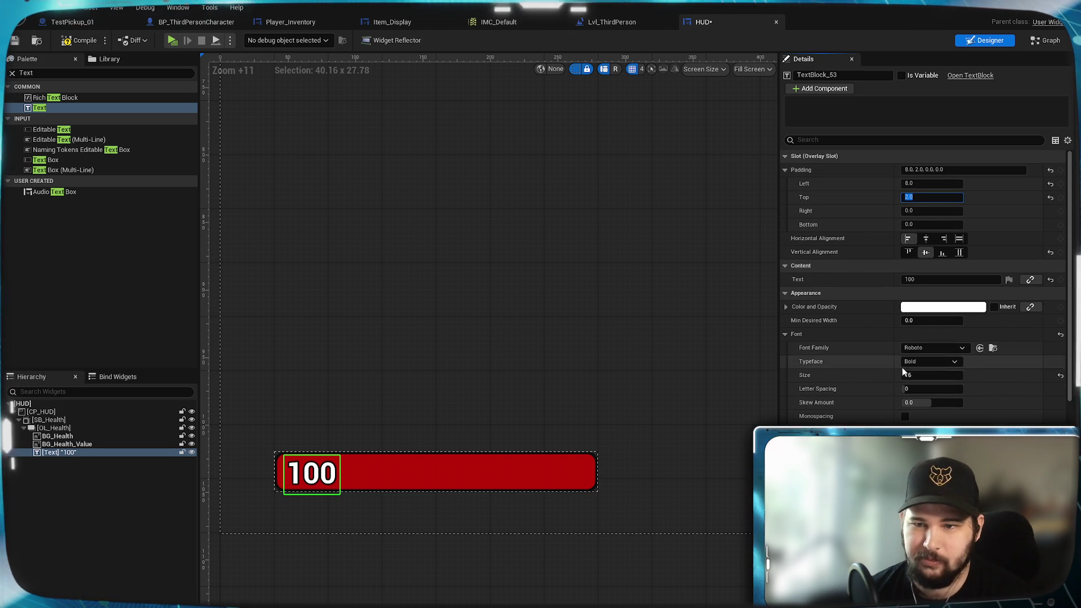
scroll(832, 421, down, 2)
scroll(832, 421, down, 3)
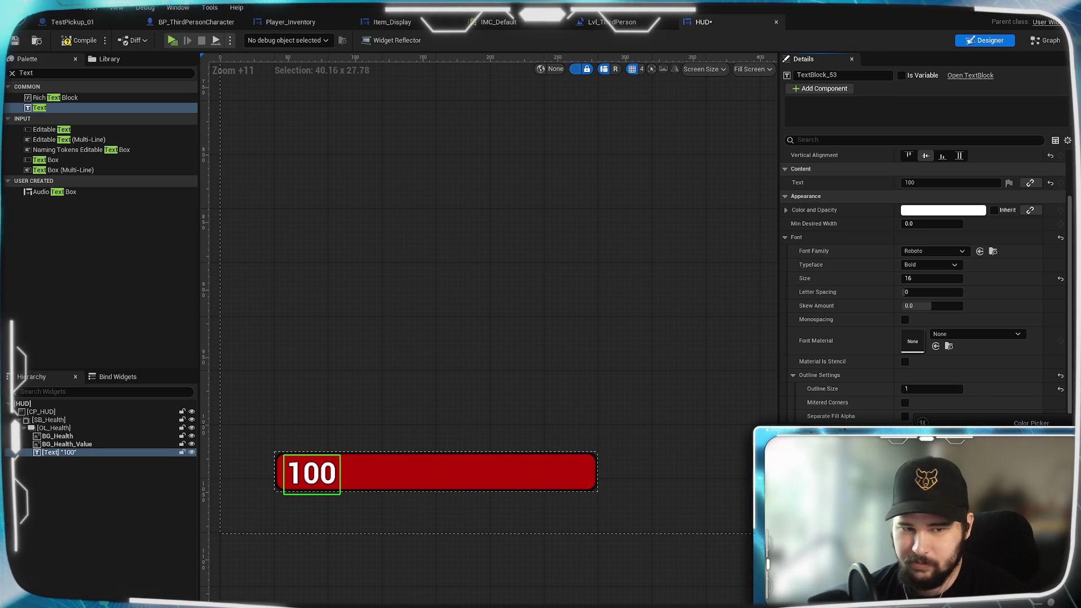
click(472, 434)
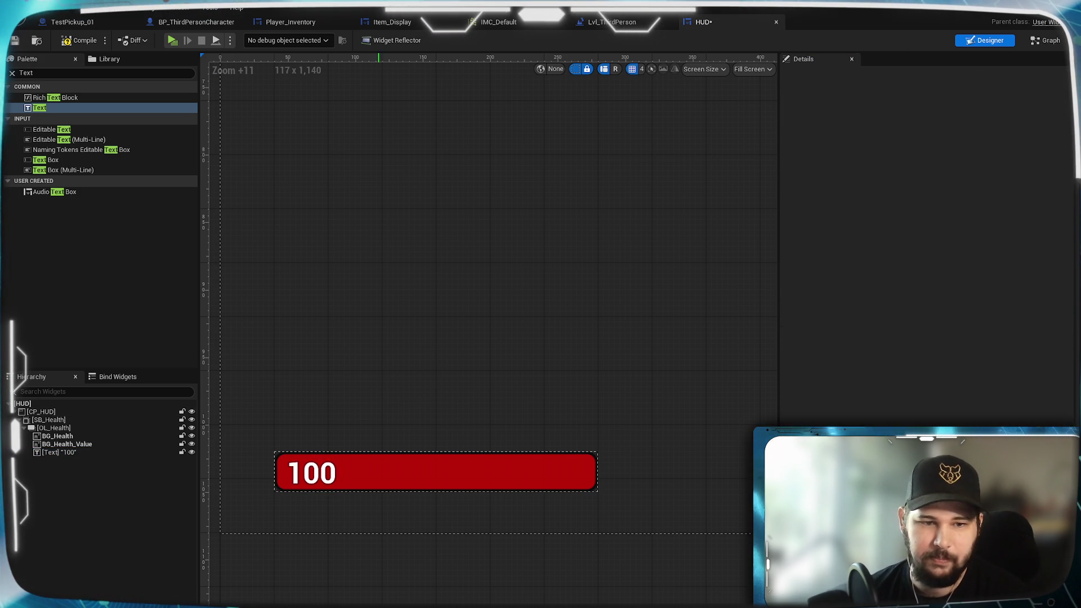
click(320, 474)
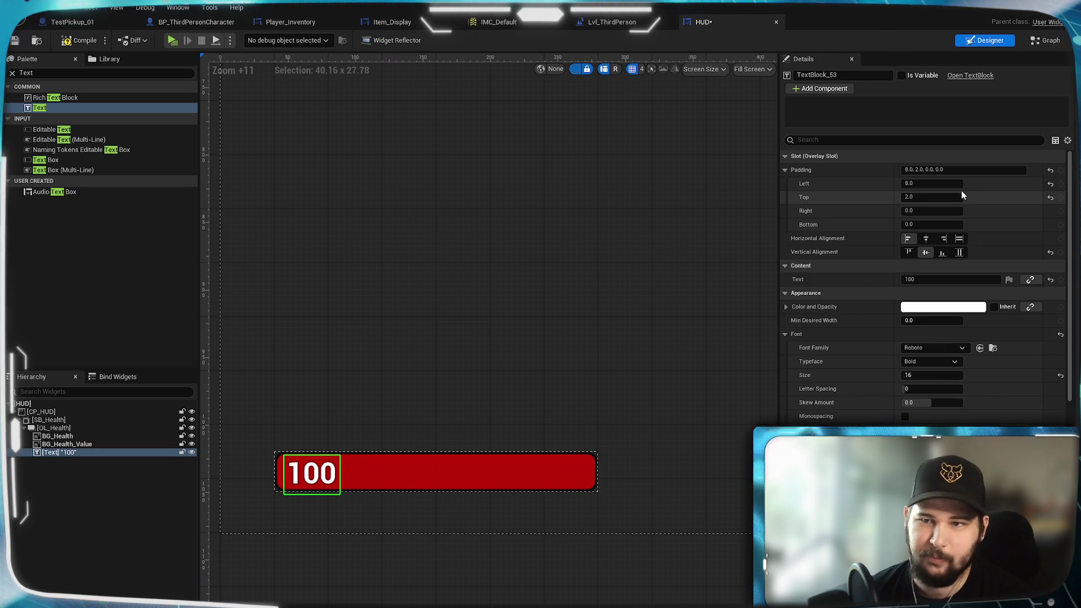
text(1.5)
key(Return)
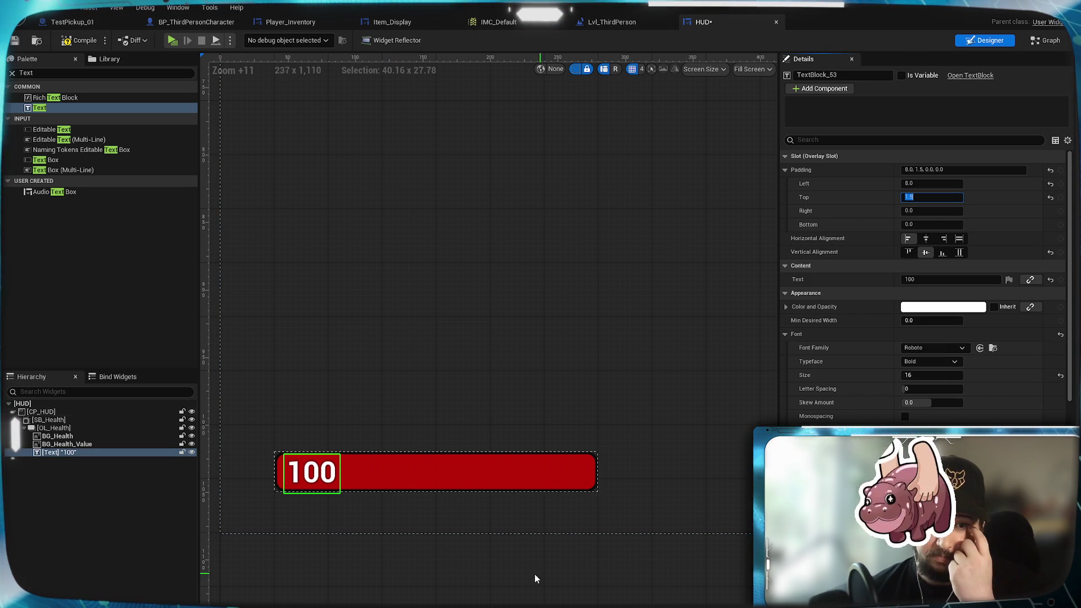
click(433, 570)
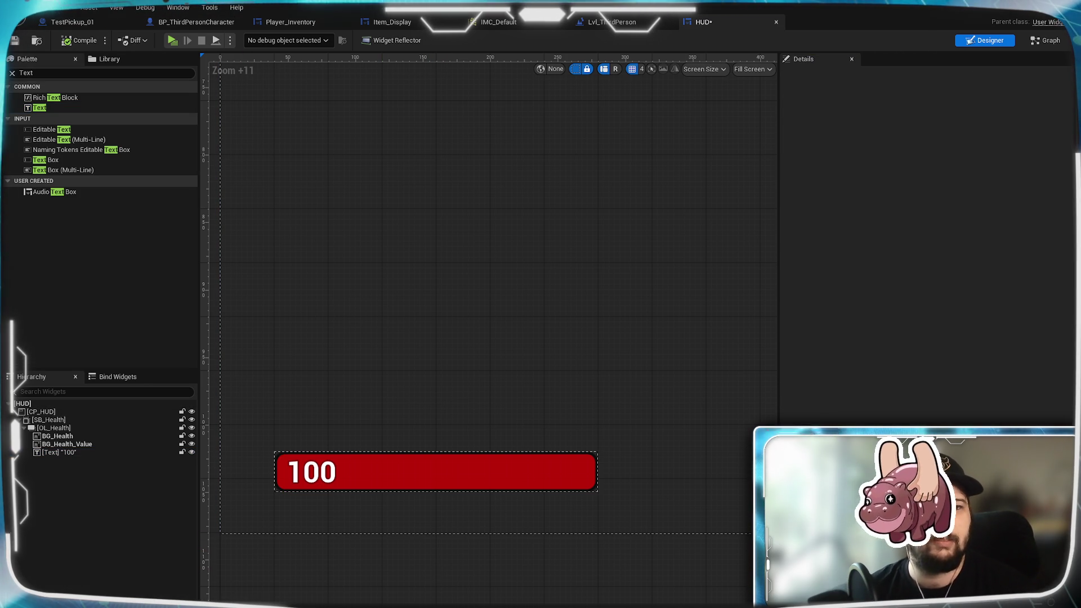
key(ctrl+s)
Review the finished health bar on the designer canvas, then switch to the BP_ThirdPersonCharacter tab
scroll(406, 439, down, 7)
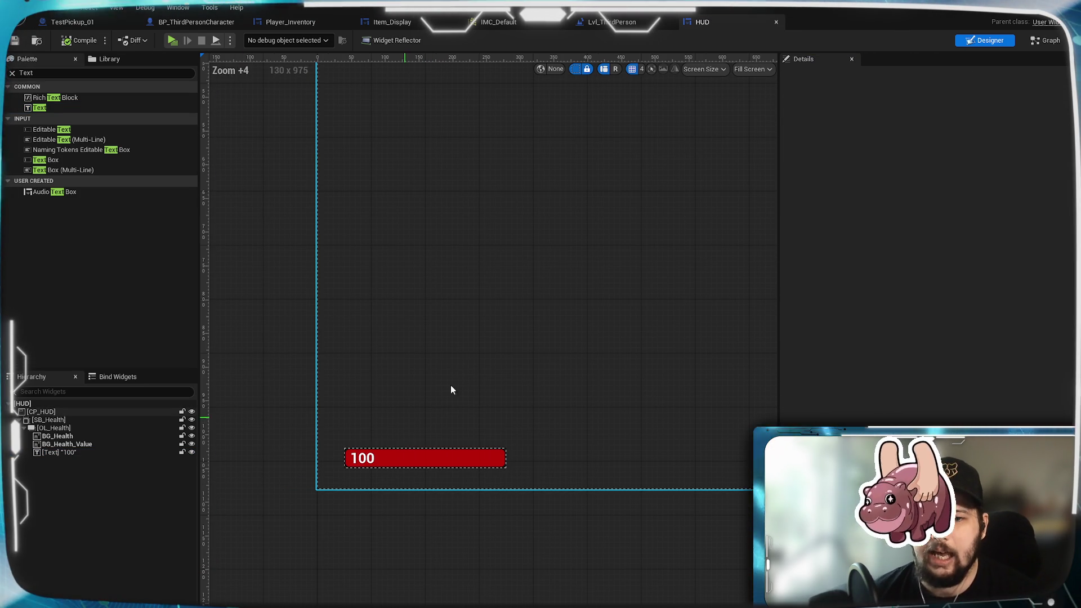
scroll(350, 492, down, 3)
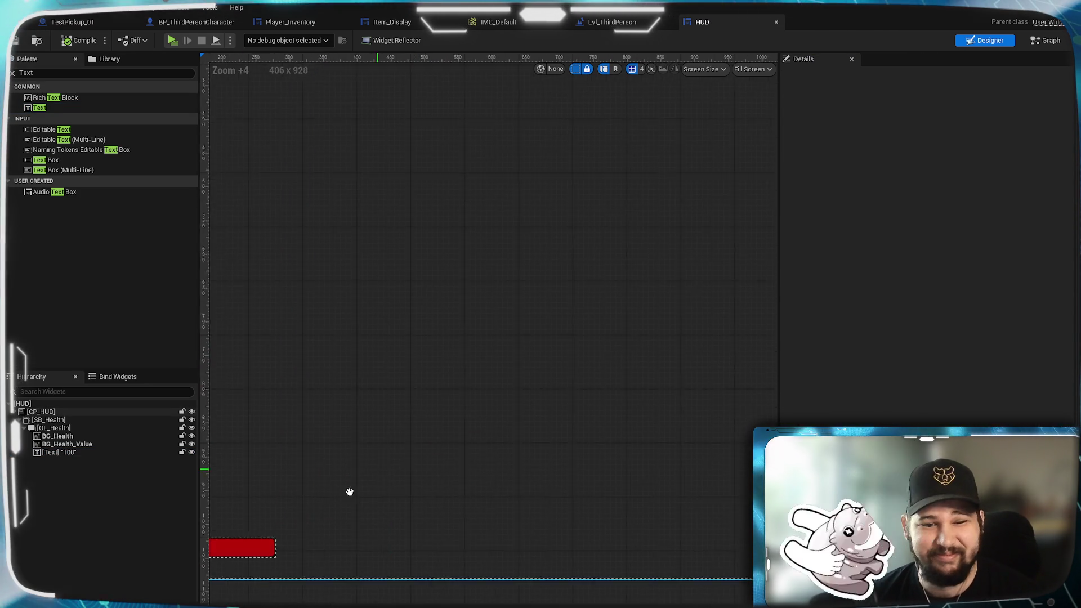
scroll(424, 430, up, 6)
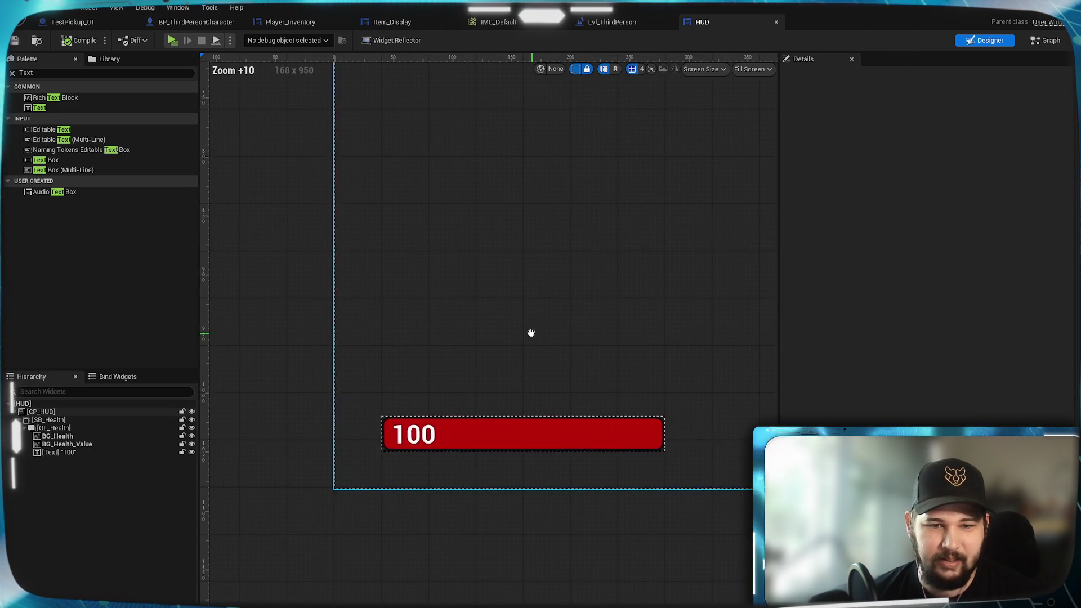
scroll(509, 386, up, 6)
scroll(509, 387, down, 3)
drag(509, 386, 515, 348)
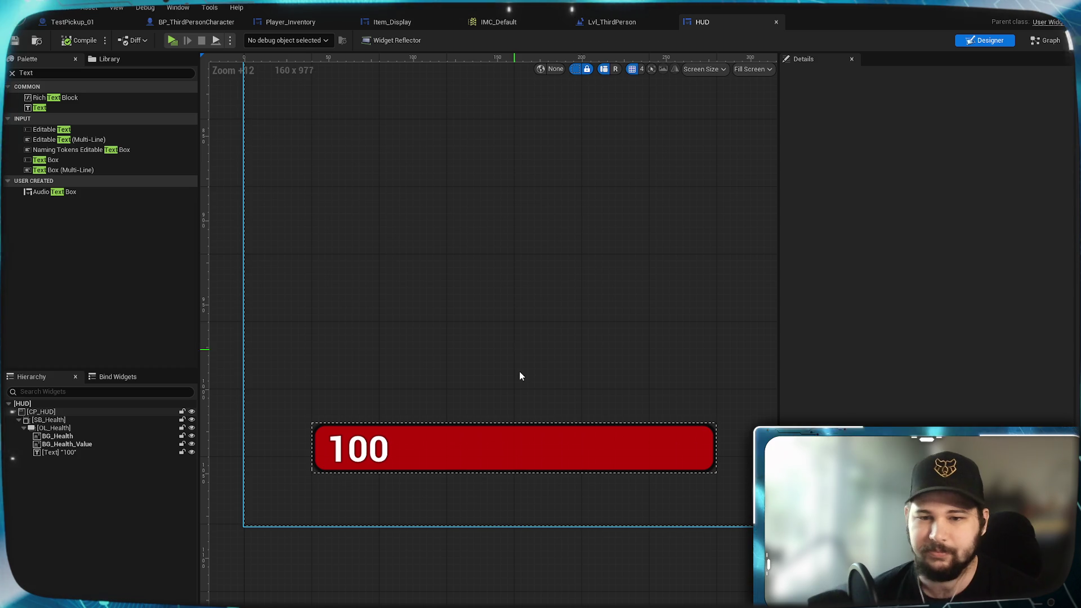
click(442, 443)
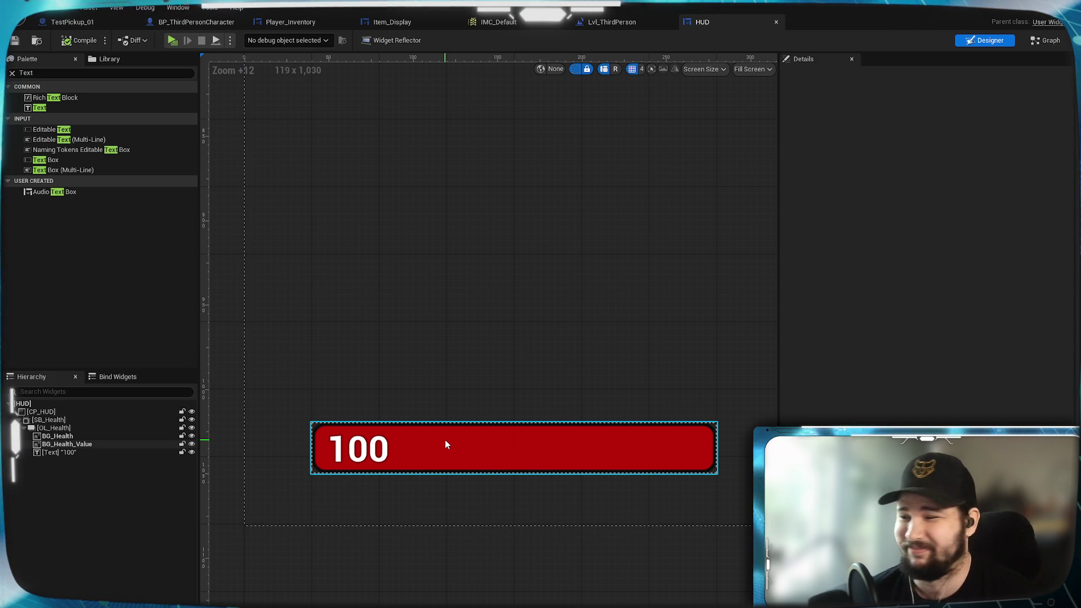
click(460, 393)
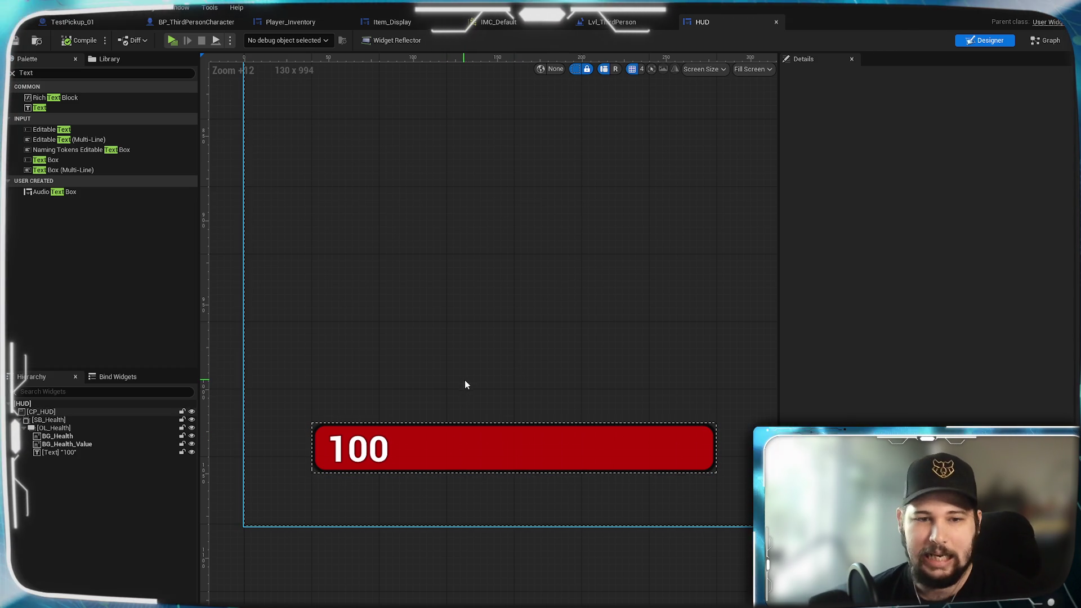
scroll(506, 373, down, 3)
mouse_move(506, 373)
mouse_down()
mouse_move(53, 552)
mouse_move(758, 330)
mouse_move(480, 386)
mouse_up()
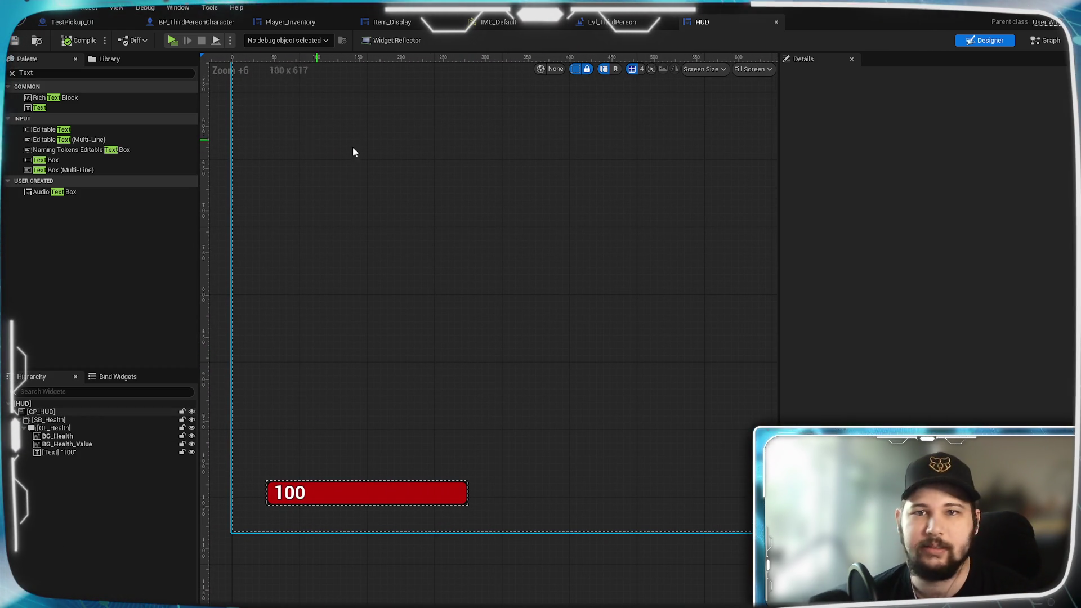
click(196, 22)
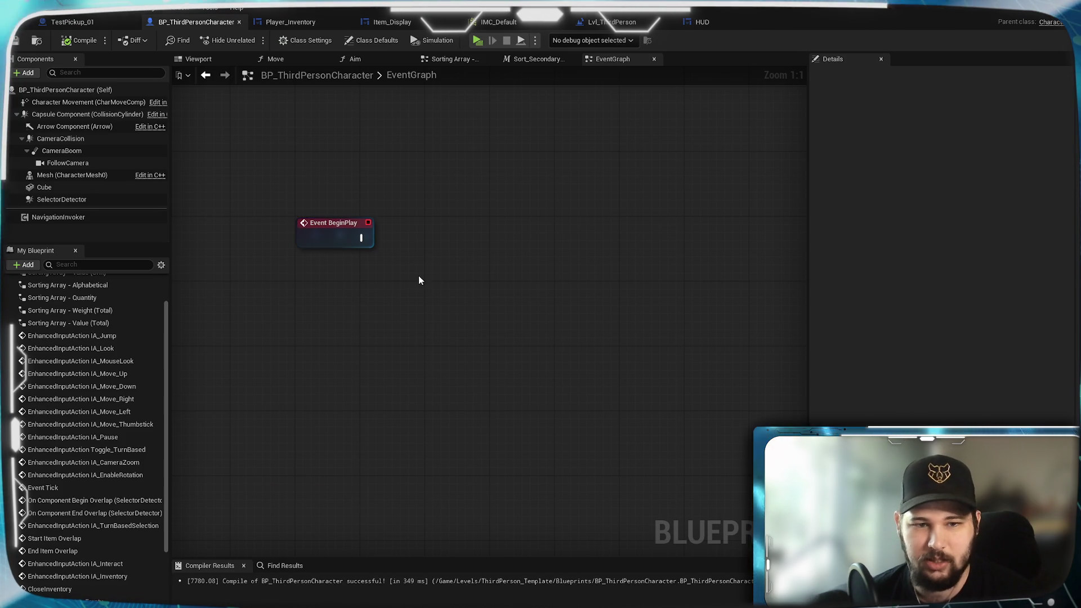
From Event BeginPlay, add a Create Widget node with class HUD
mouse_move(415, 279)
mouse_down()
mouse_move(369, 263)
mouse_move(367, 249)
mouse_up()
text(cre)
text(widget)
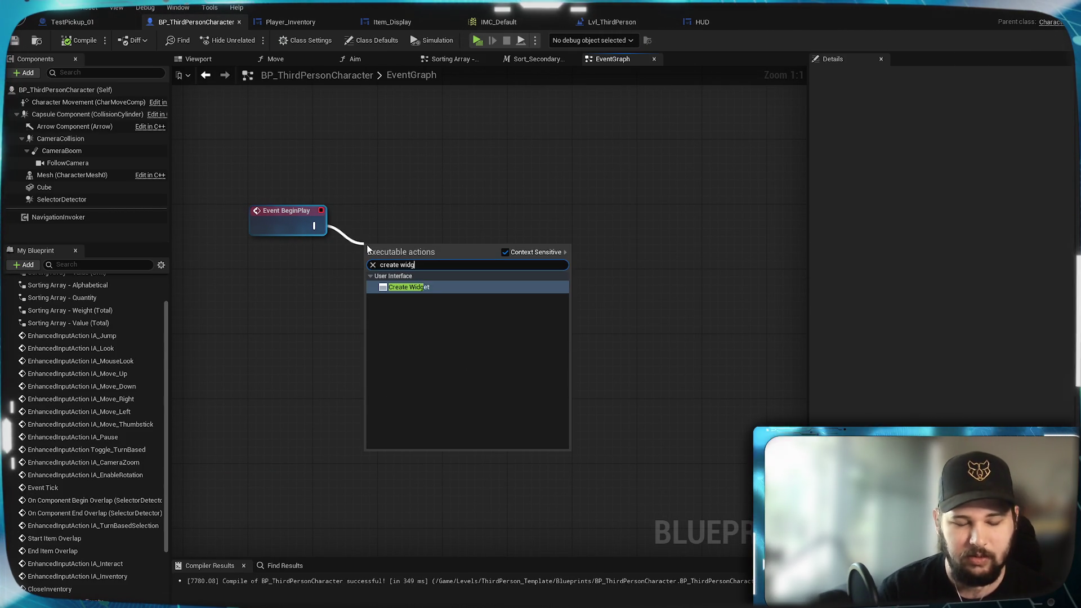
key(Return)
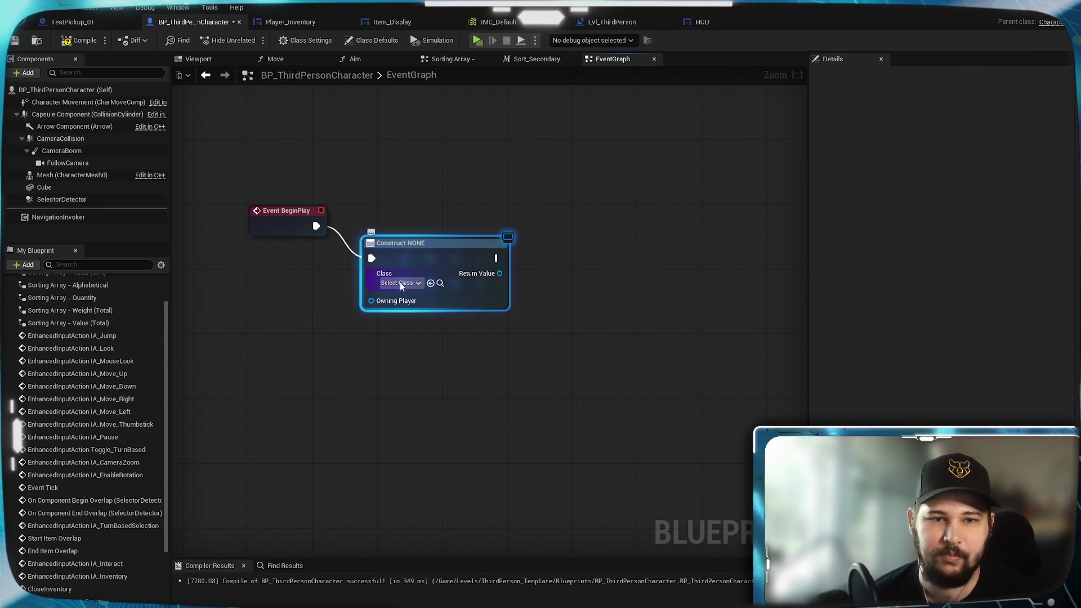
click(400, 282)
text(HUD)
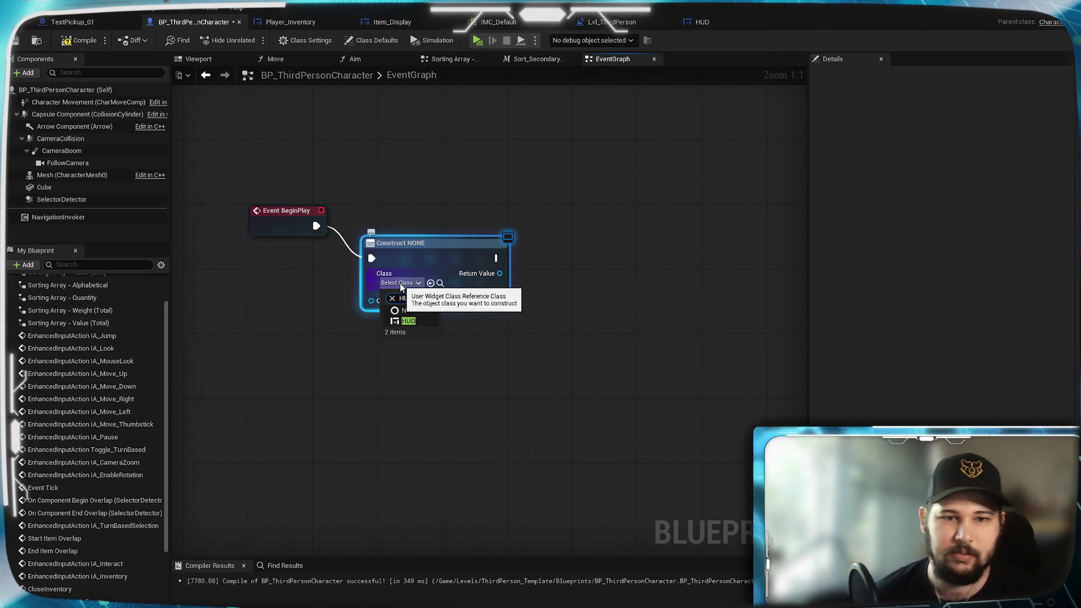
mouse_move(420, 245)
mouse_down()
mouse_move(442, 228)
mouse_move(502, 215)
mouse_up()
Connect Get Player Controller to the Create Widget's Owning Player pin
drag(452, 261, 348, 283)
text(get player con)
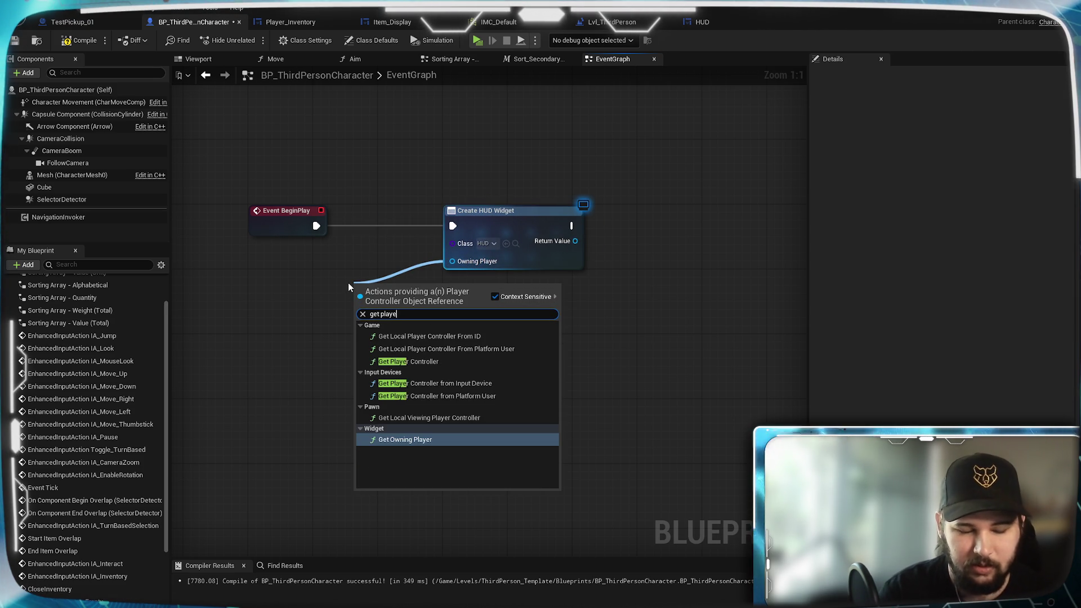
key(Return)
drag(405, 288, 302, 255)
click(398, 357)
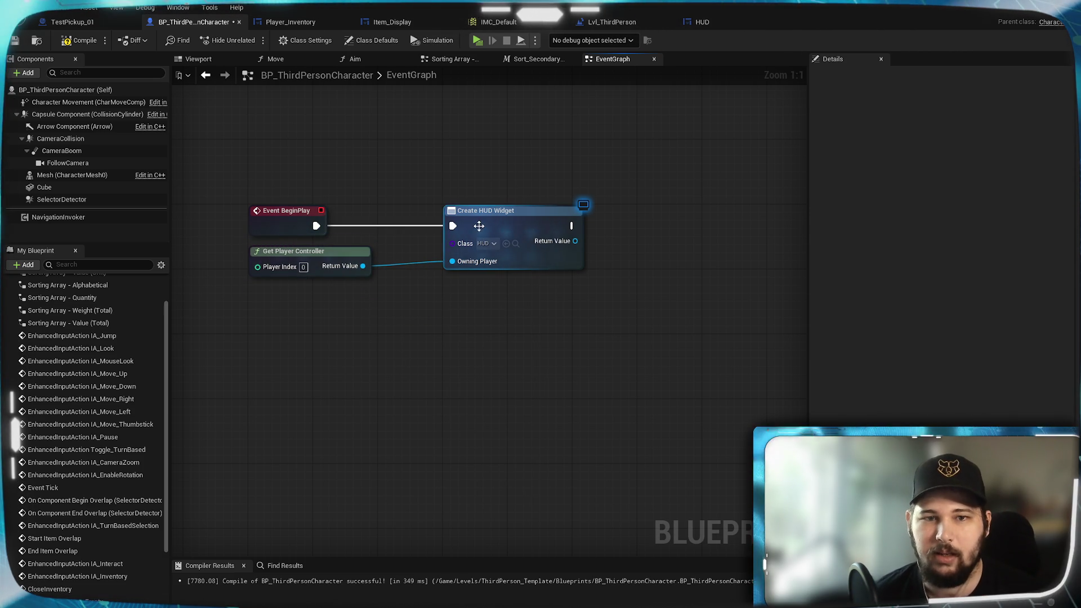
Add an Add to Viewport node from the widget's Return Value, compile, and test play
click(502, 225)
drag(368, 257, 408, 262)
text(addd to)
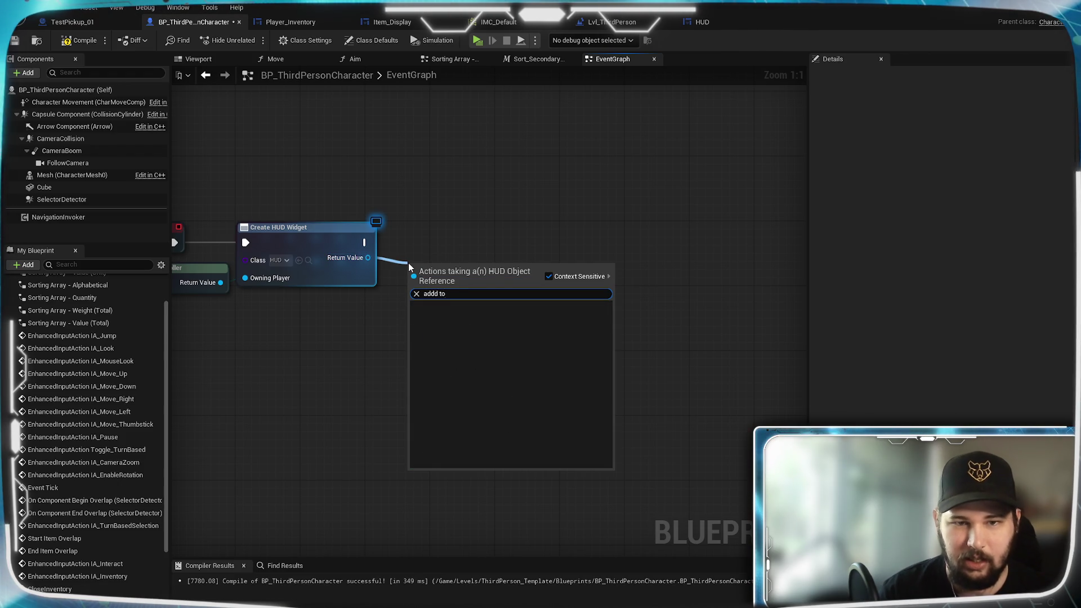
key(BackSpace)
text(to voi)
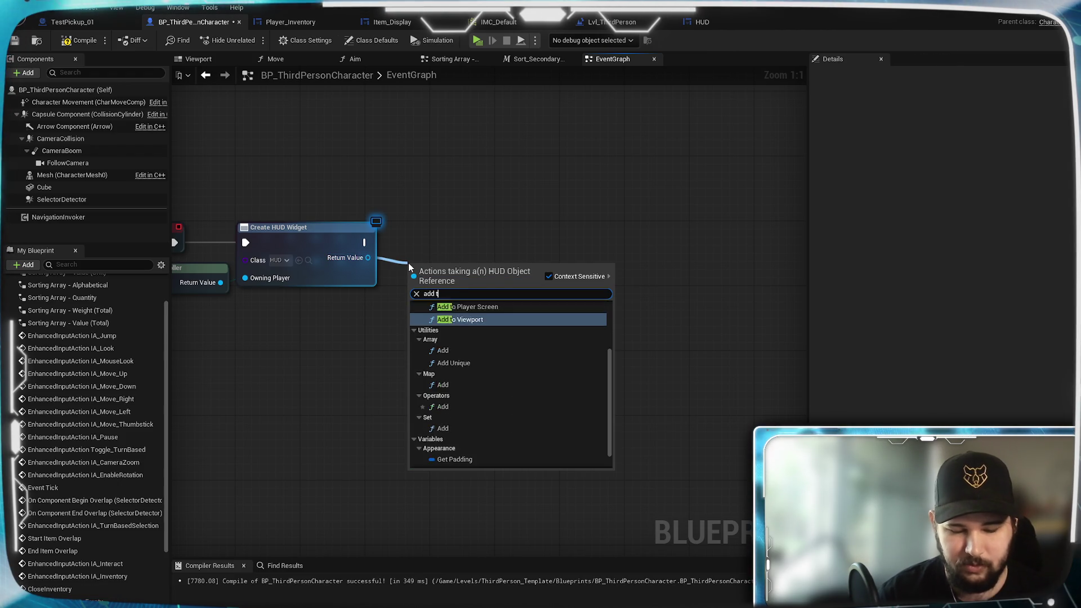
key(BackSpace)
key(BackSpace)
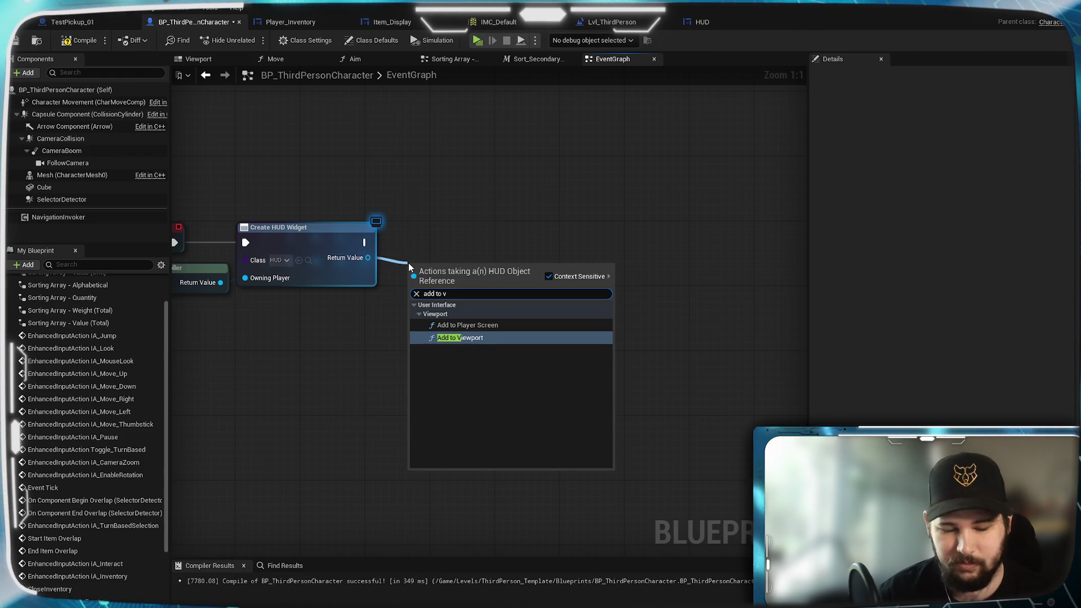
key(Escape)
mouse_move(408, 263)
mouse_down()
mouse_move(471, 226)
mouse_move(424, 221)
mouse_up()
click(428, 270)
click(316, 169)
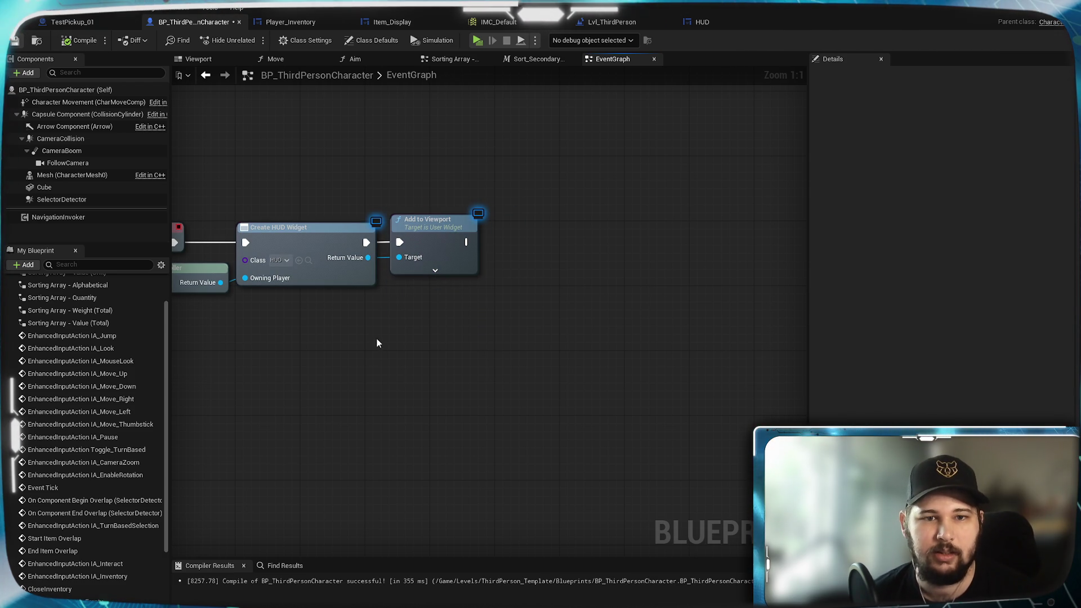
drag(282, 376, 415, 370)
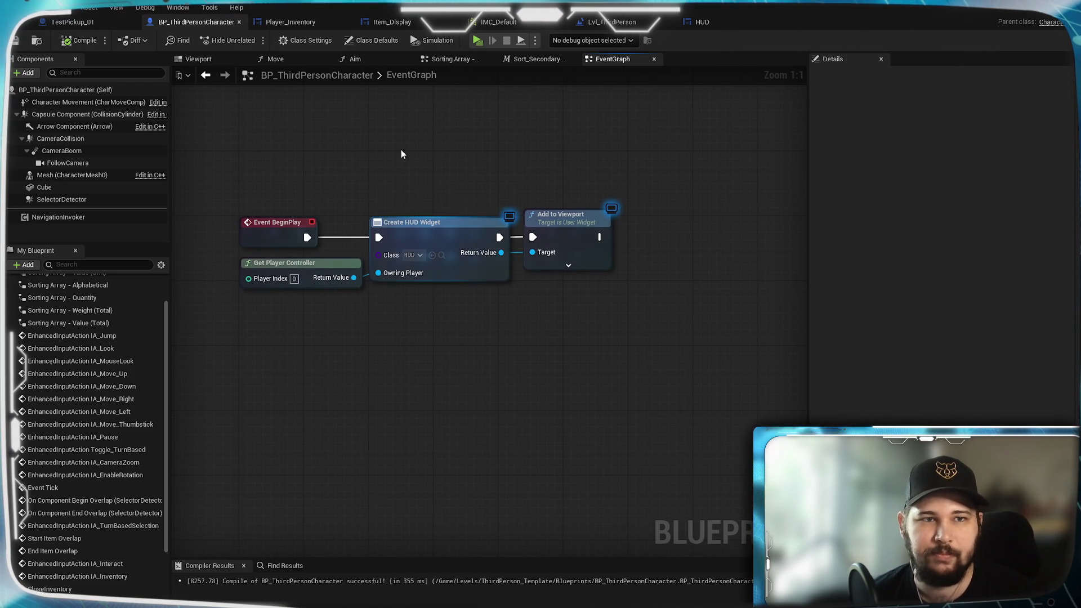
click(476, 40)
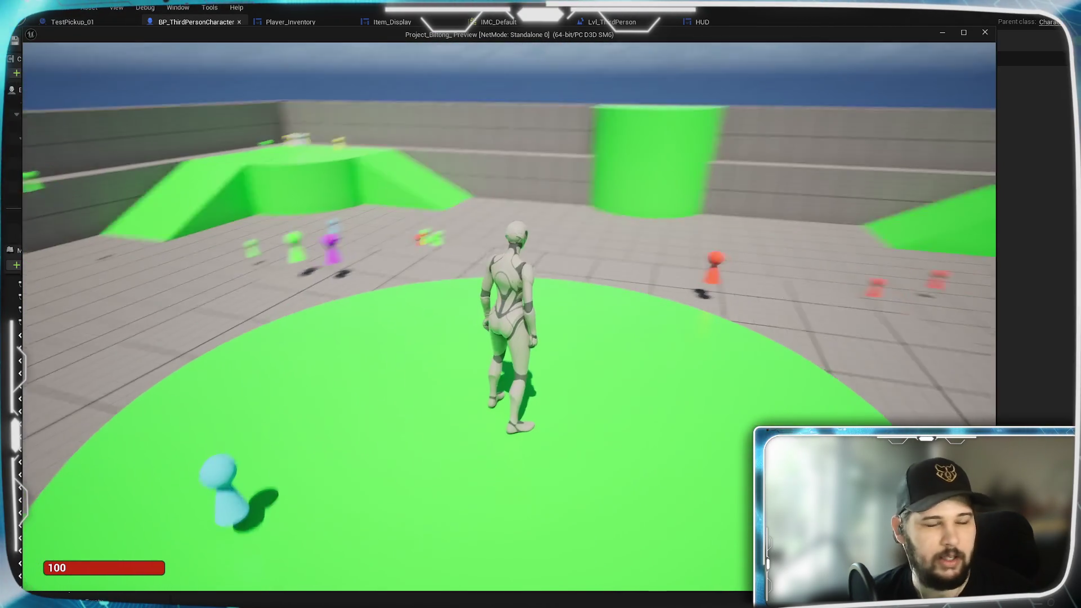
key(w)
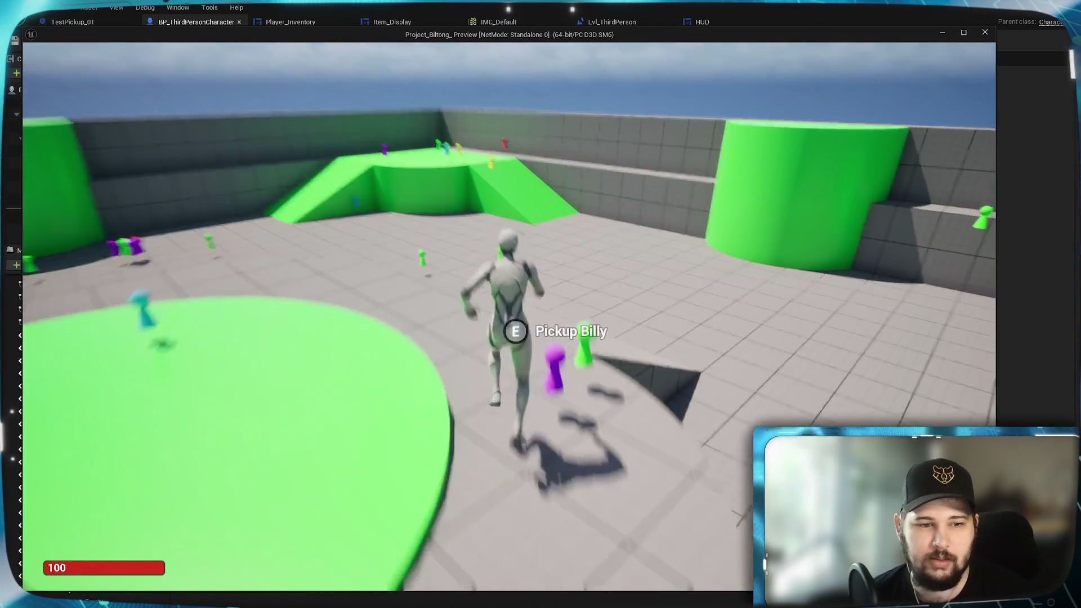
key(space)
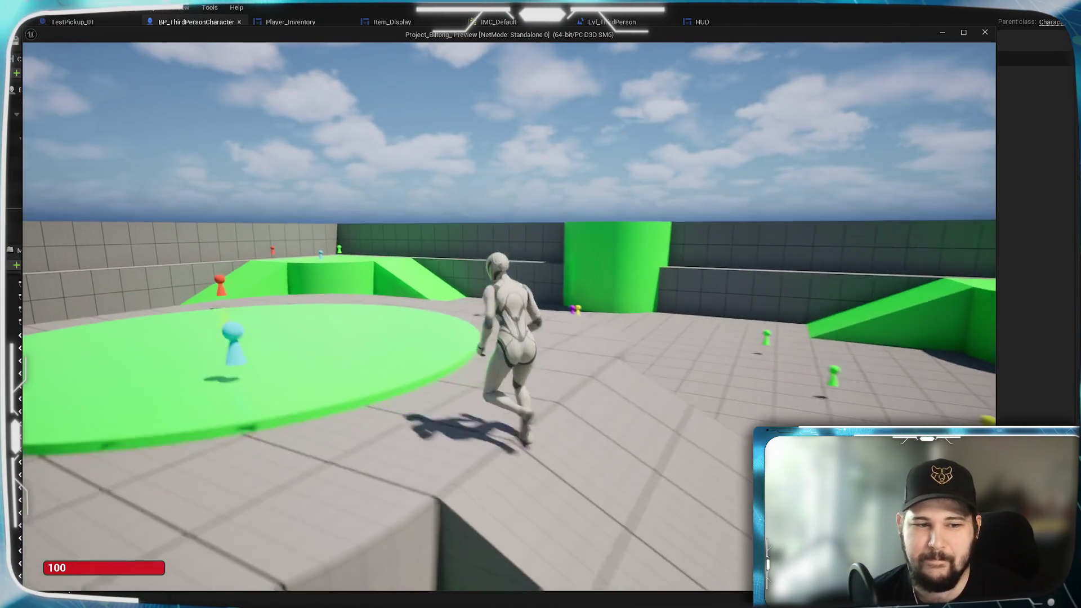
key(space)
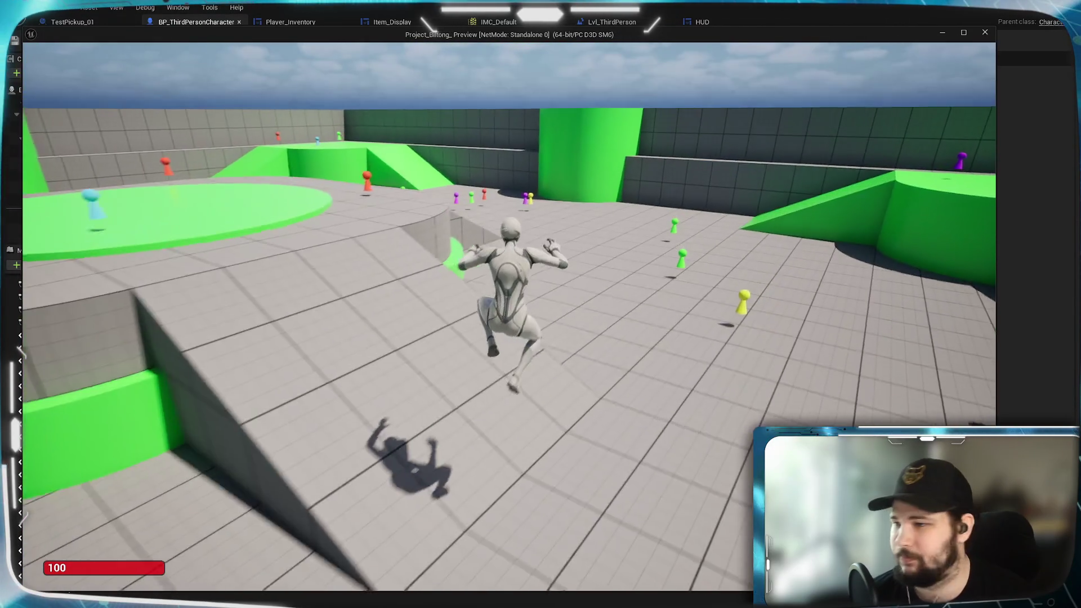
key(Escape)
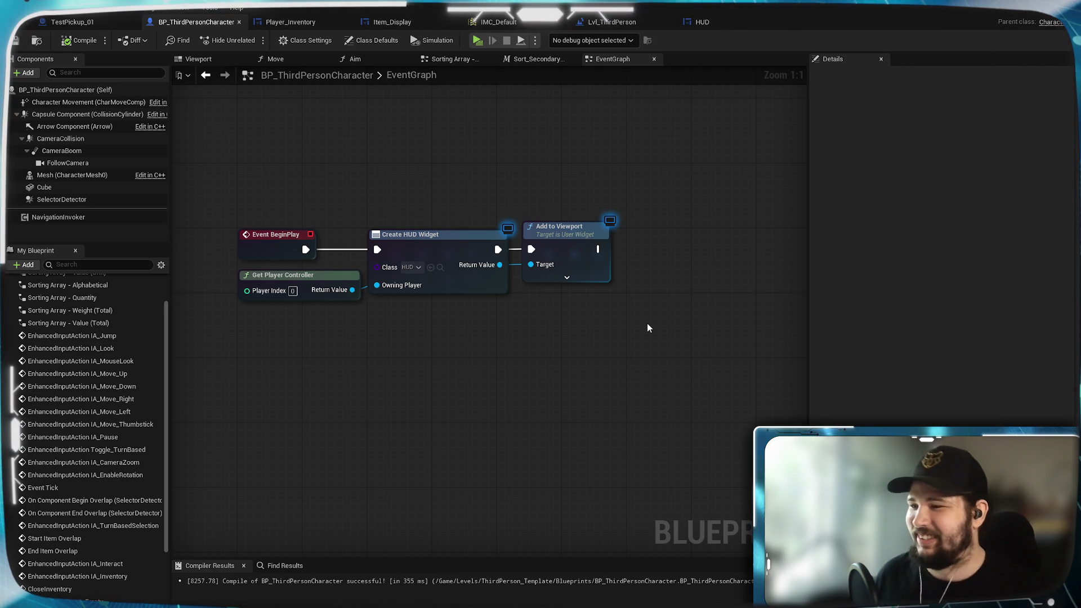
Save the compiled BP_ThirdPersonCharacter blueprint
drag(572, 329, 297, 158)
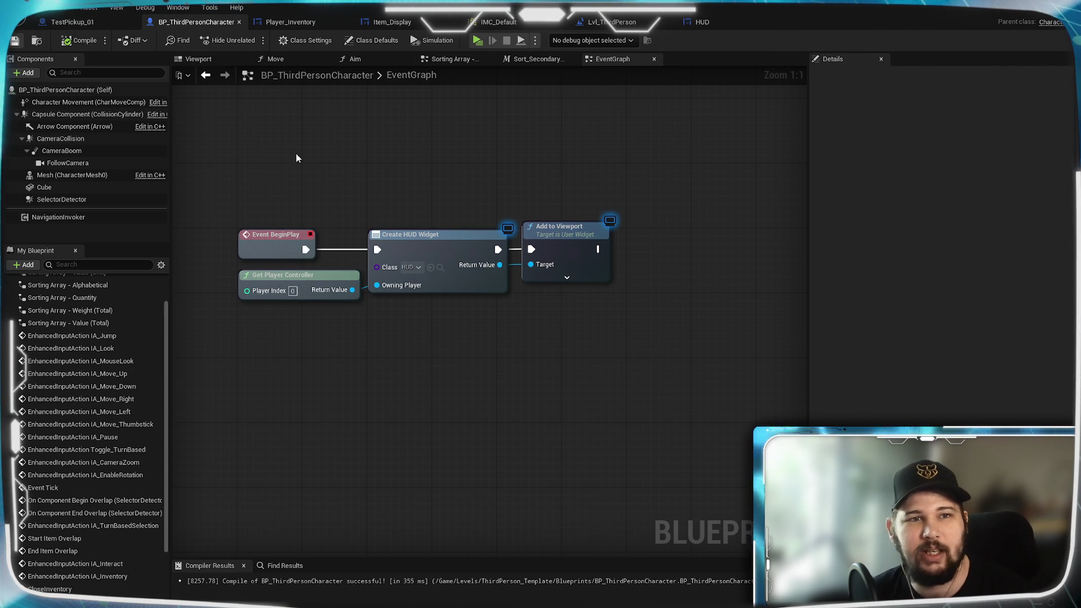
key(ctrl+s)
click(519, 165)
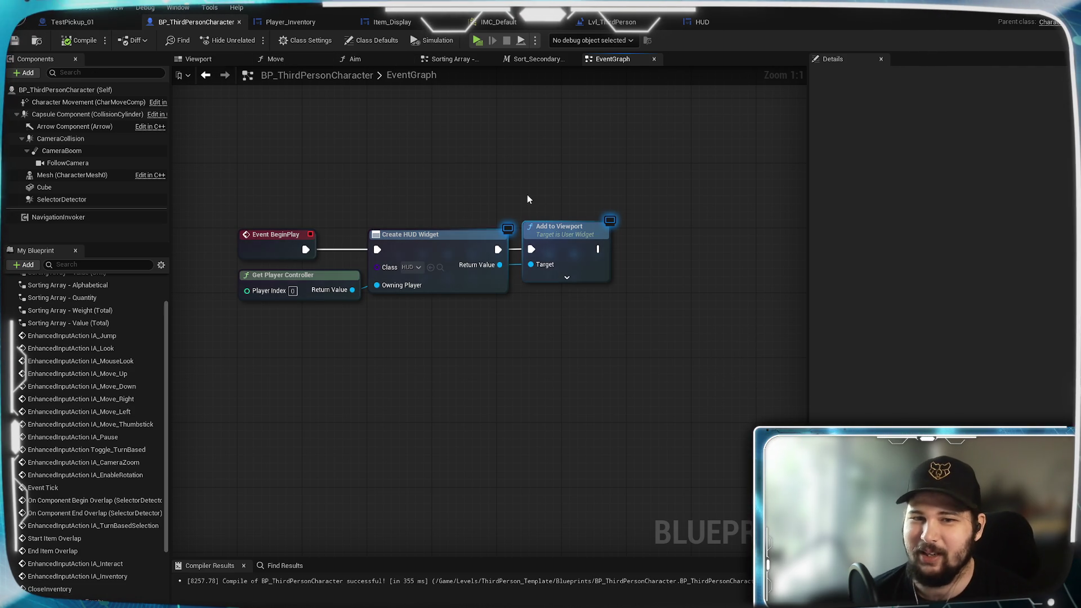
Pan around the EventGraph reviewing the inventory and BeginPlay HUD nodes, then return to the HUD designer
mouse_move(532, 173)
mouse_down()
mouse_move(551, 281)
mouse_move(524, 433)
mouse_move(432, 290)
mouse_up()
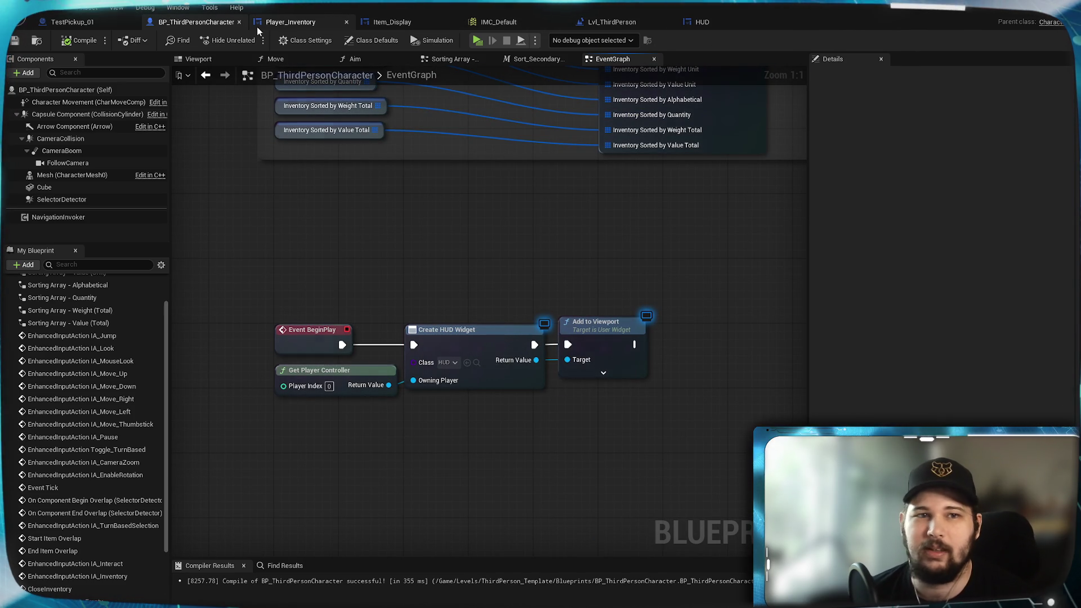
mouse_move(441, 259)
mouse_down()
mouse_move(418, 225)
mouse_move(425, 192)
mouse_up()
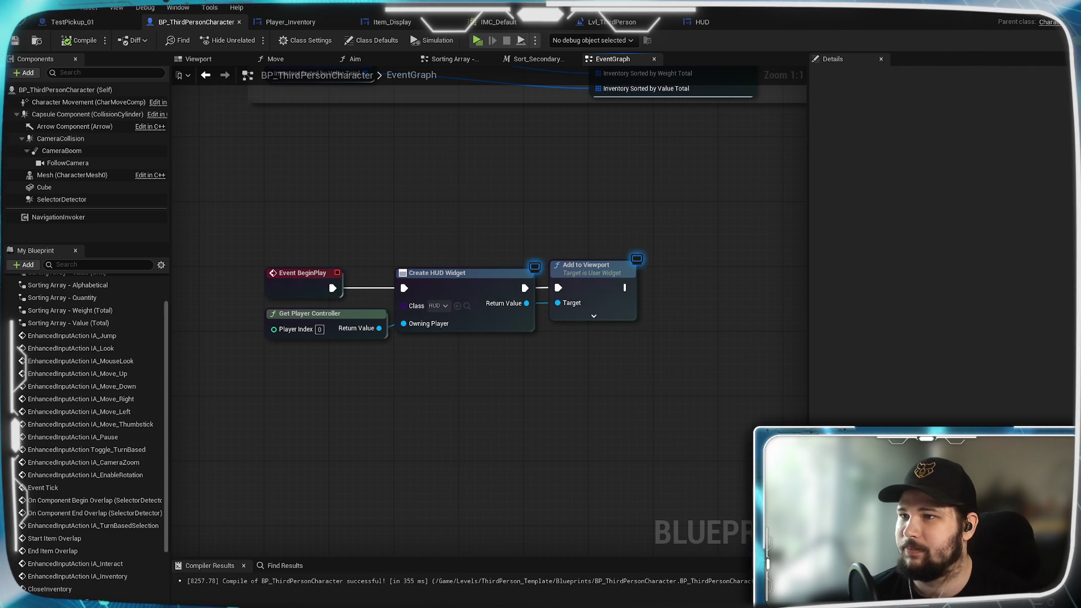
drag(447, 394, 451, 467)
drag(508, 262, 370, 556)
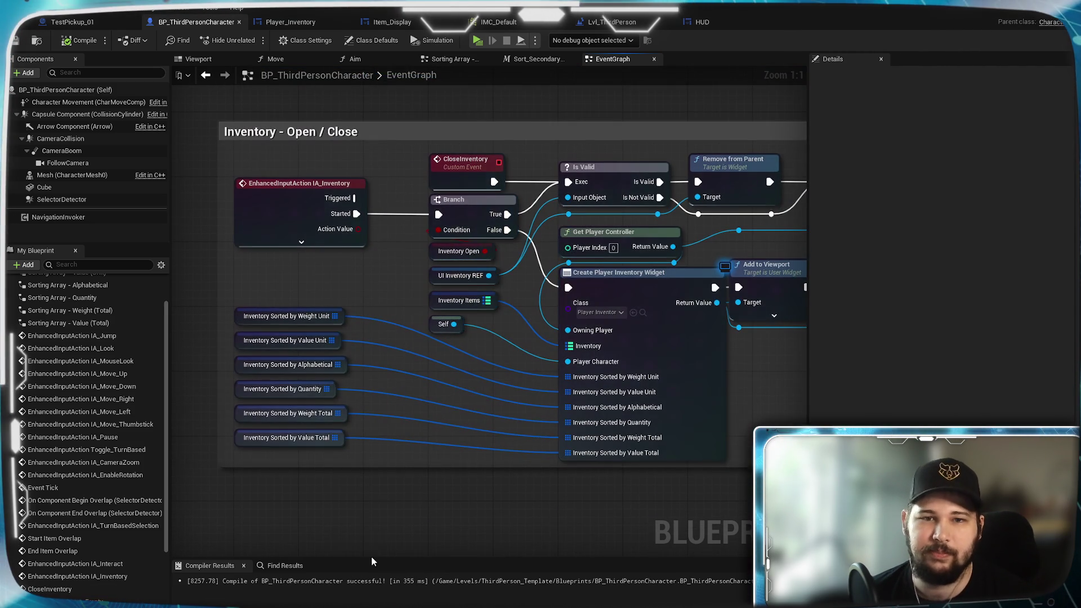
mouse_move(642, 269)
mouse_down()
mouse_move(366, 309)
mouse_move(106, 317)
mouse_move(510, 310)
mouse_up()
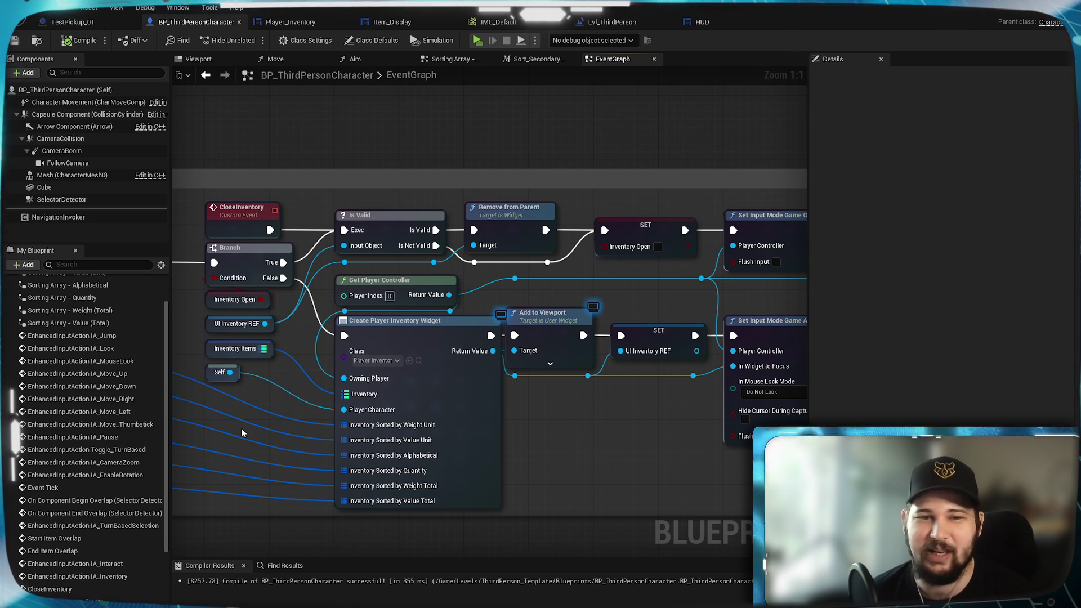
scroll(243, 432, down, 6)
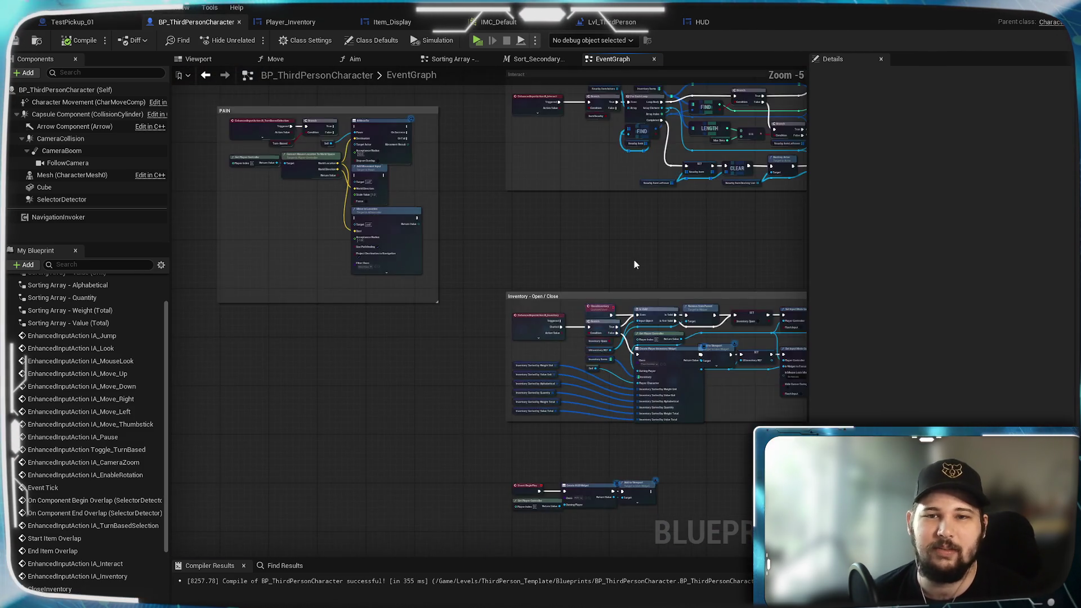
scroll(414, 326, up, 6)
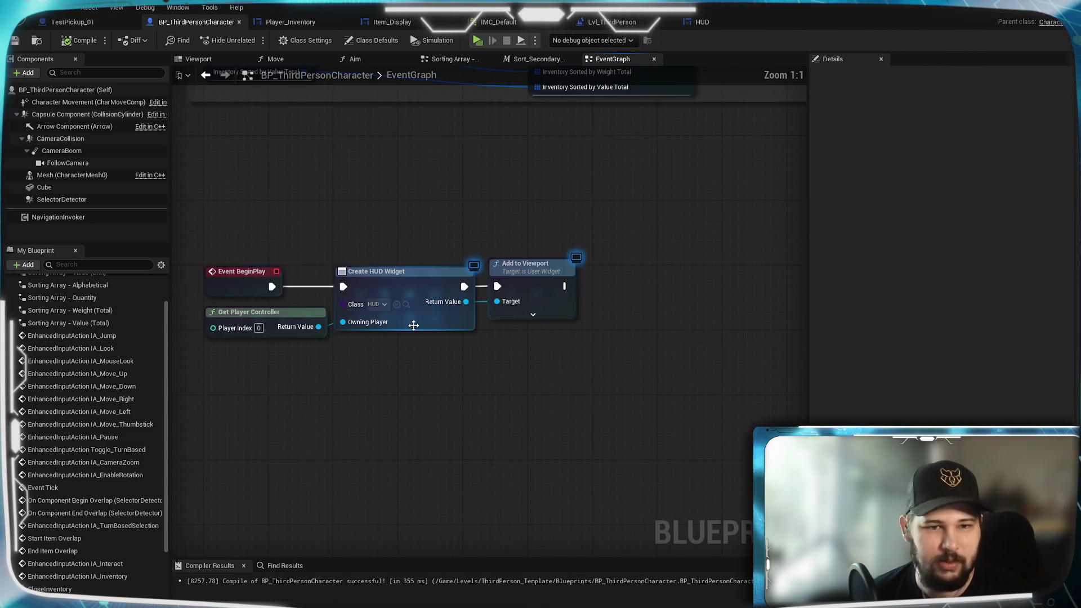
drag(386, 362, 440, 389)
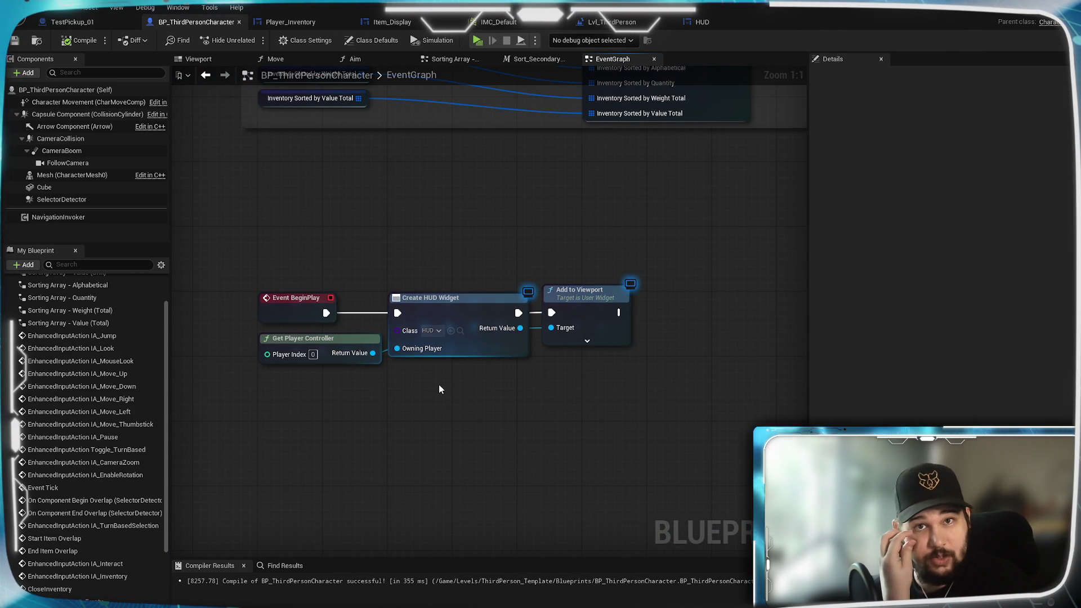
click(704, 21)
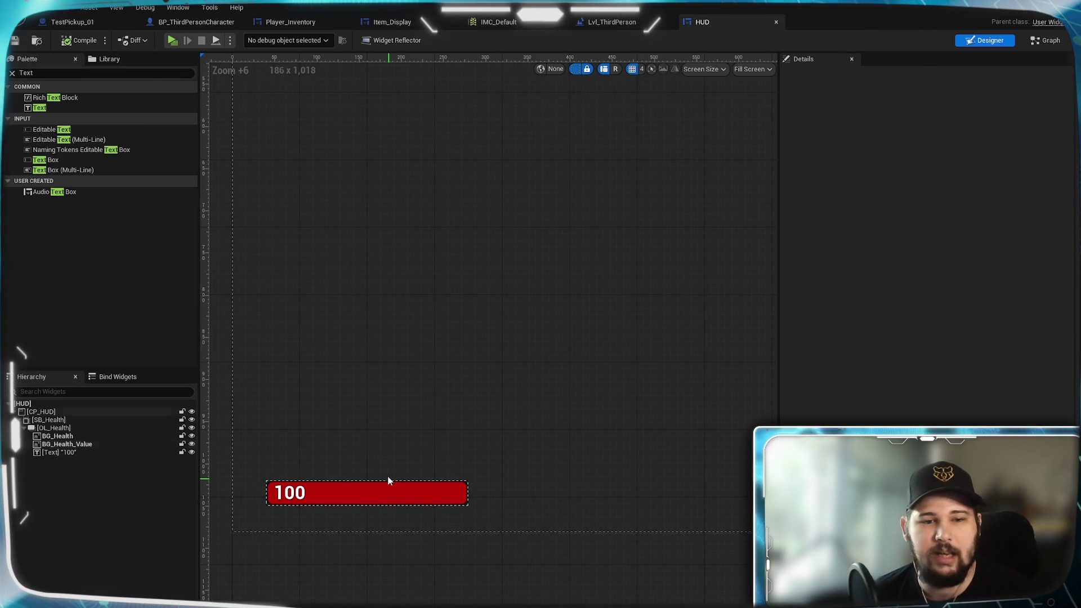
Select the SB_Health size box and give it a Min Desired Width of 100
click(377, 496)
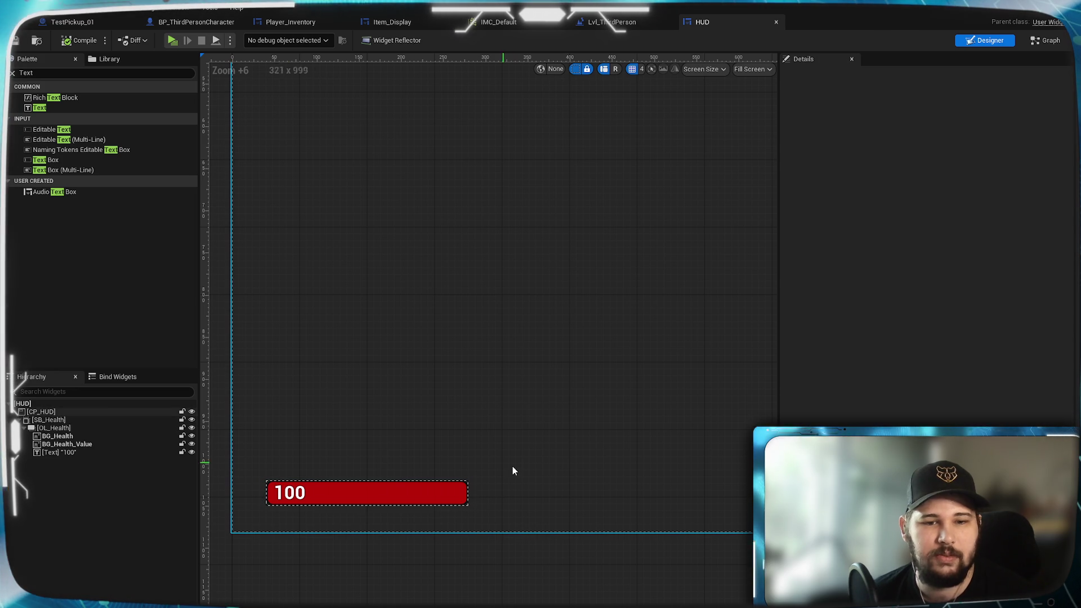
click(29, 421)
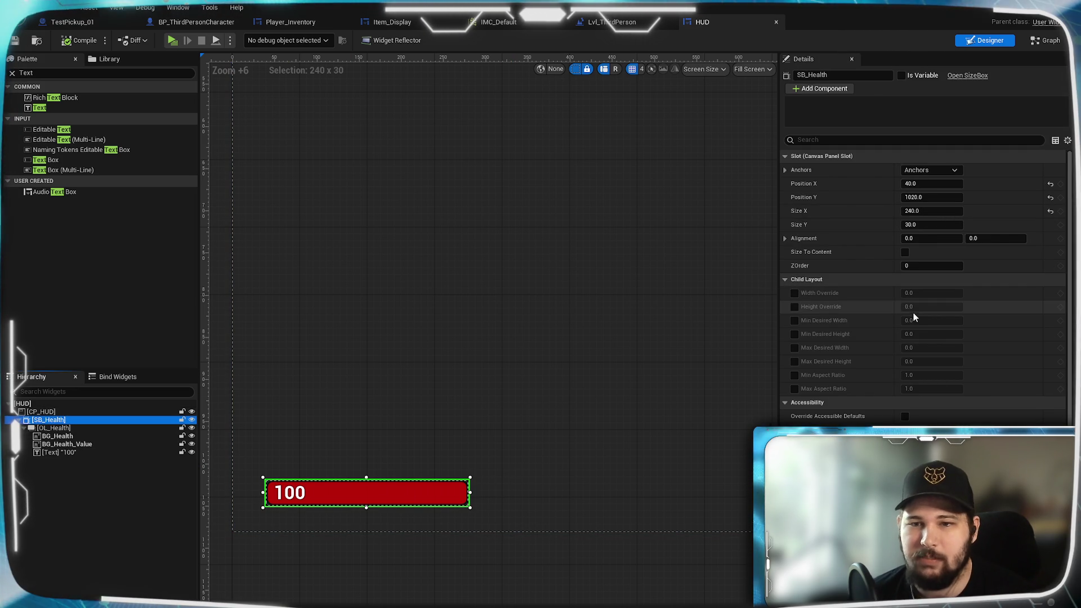
click(795, 320)
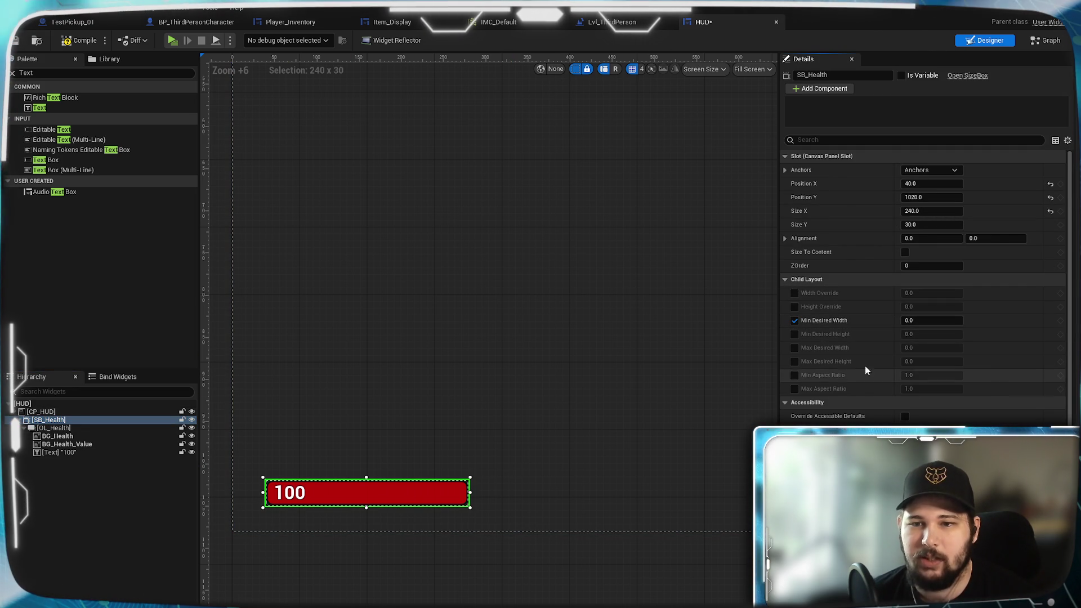
click(936, 319)
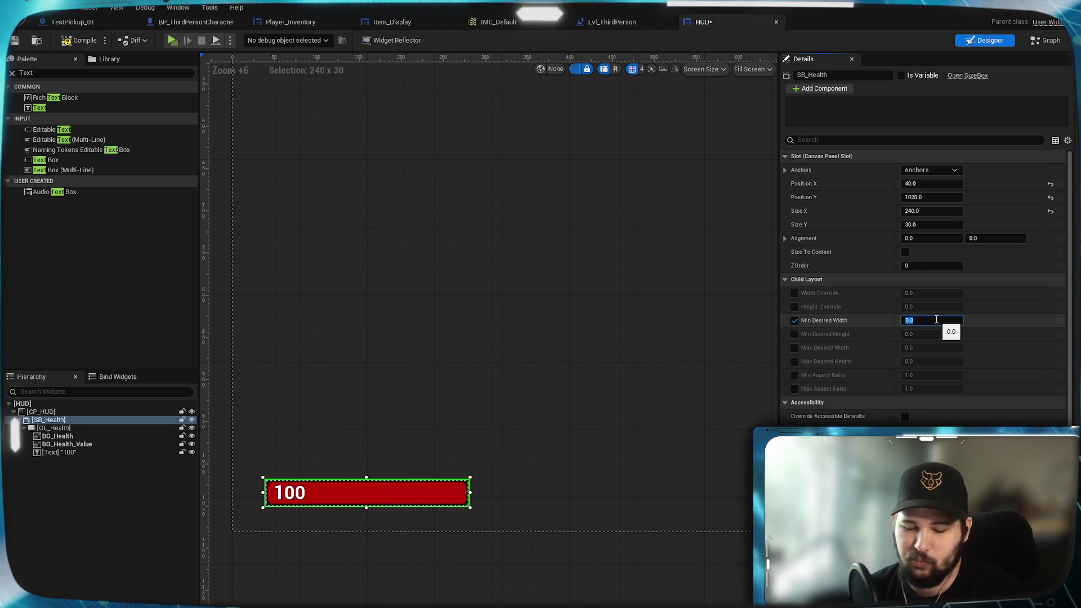
text(100)
key(Return)
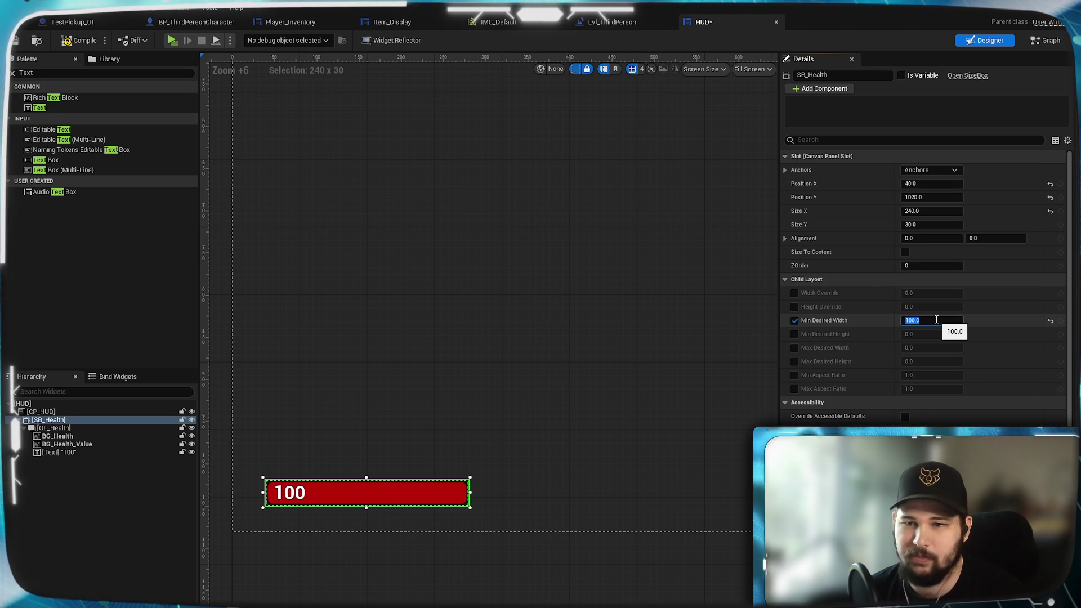
Try a Max Desired Width of 300, then reset it to 0 and disable it
click(795, 348)
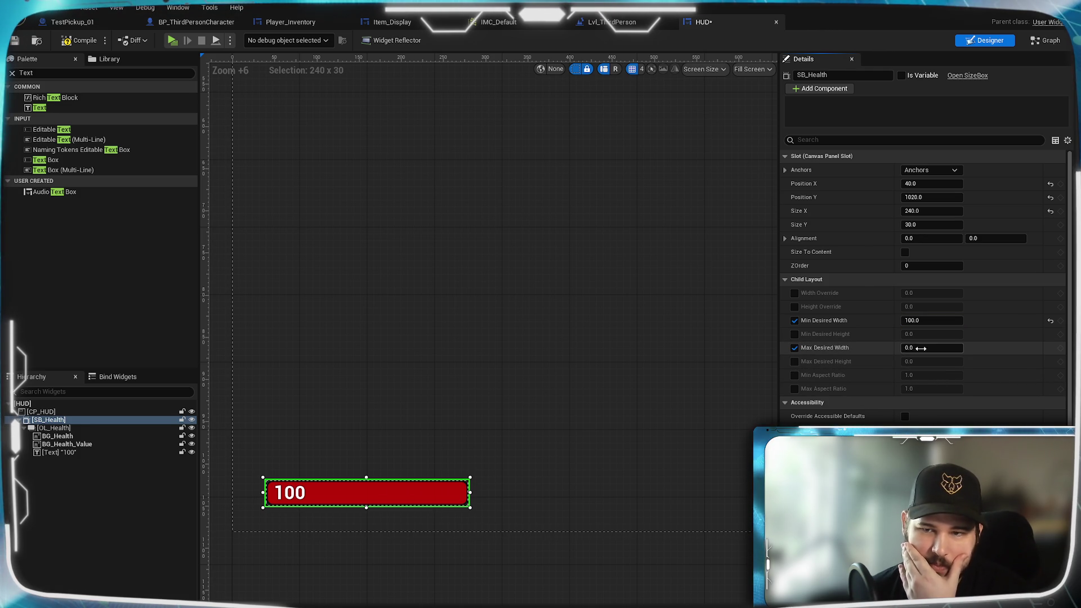
text(300)
key(Return)
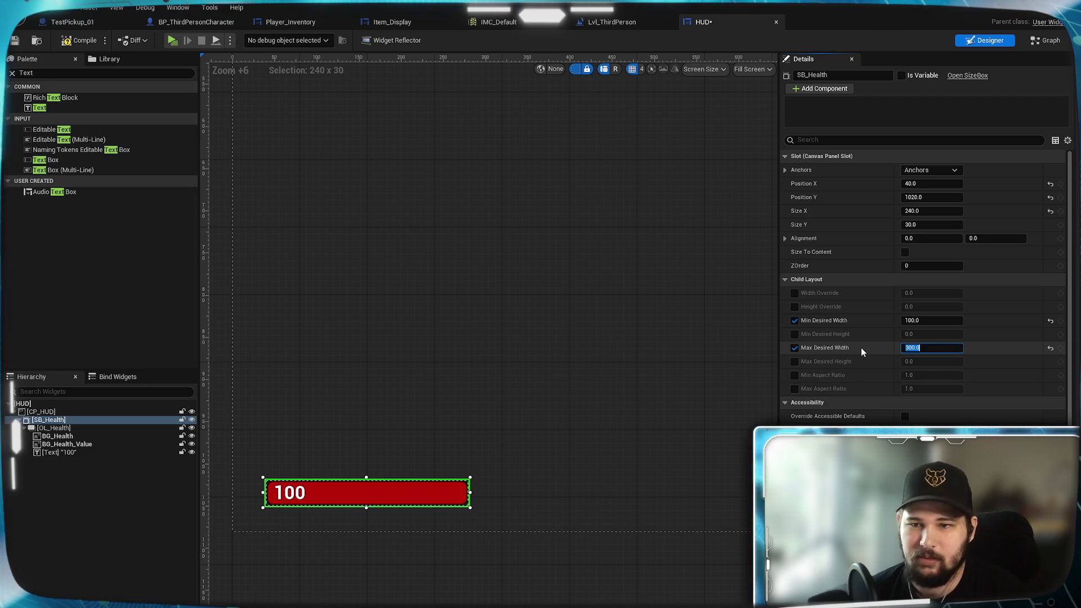
text(0)
key(Return)
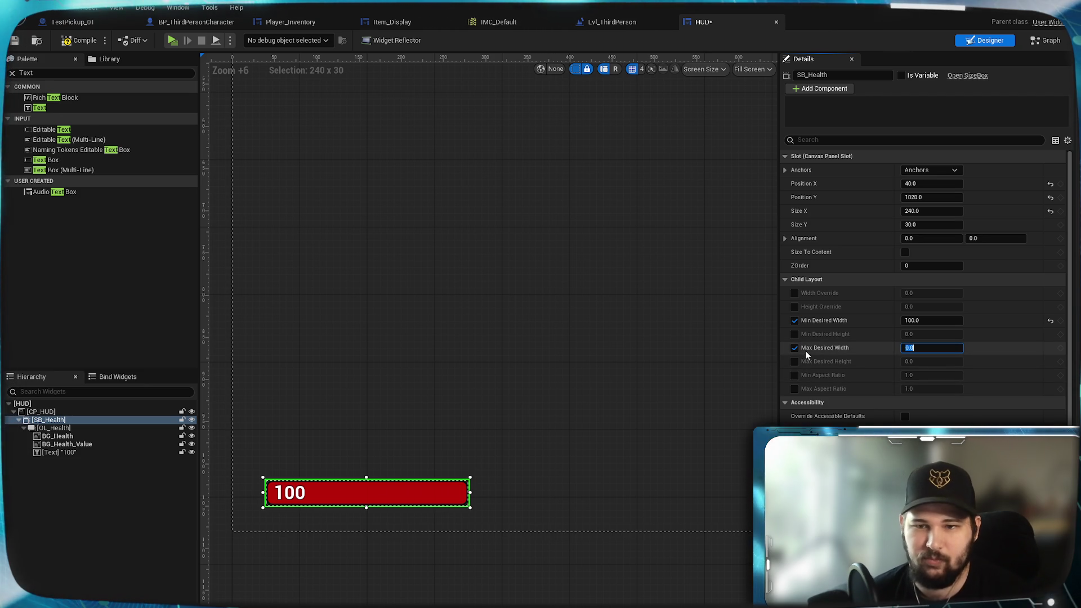
click(795, 348)
Enable Width Override at 300 and turn on Size To Content
click(794, 293)
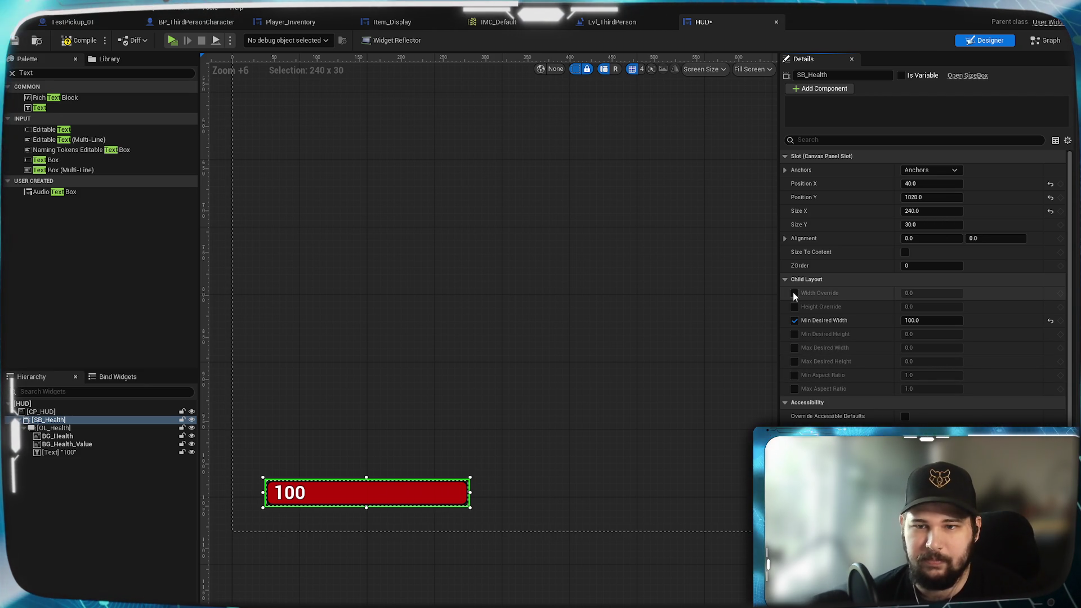
click(923, 293)
text(300)
key(Return)
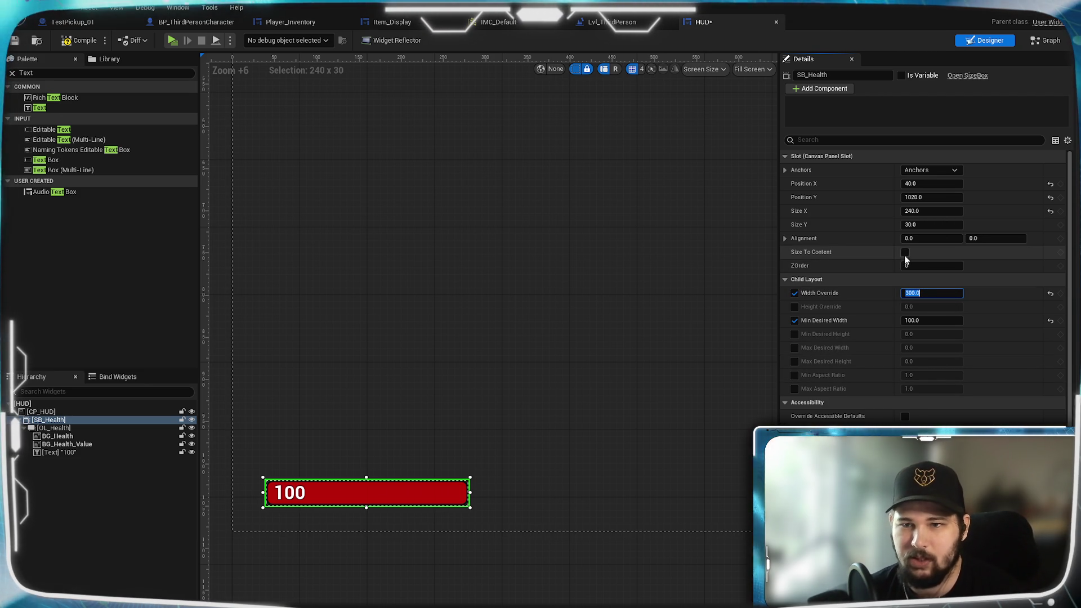
click(905, 252)
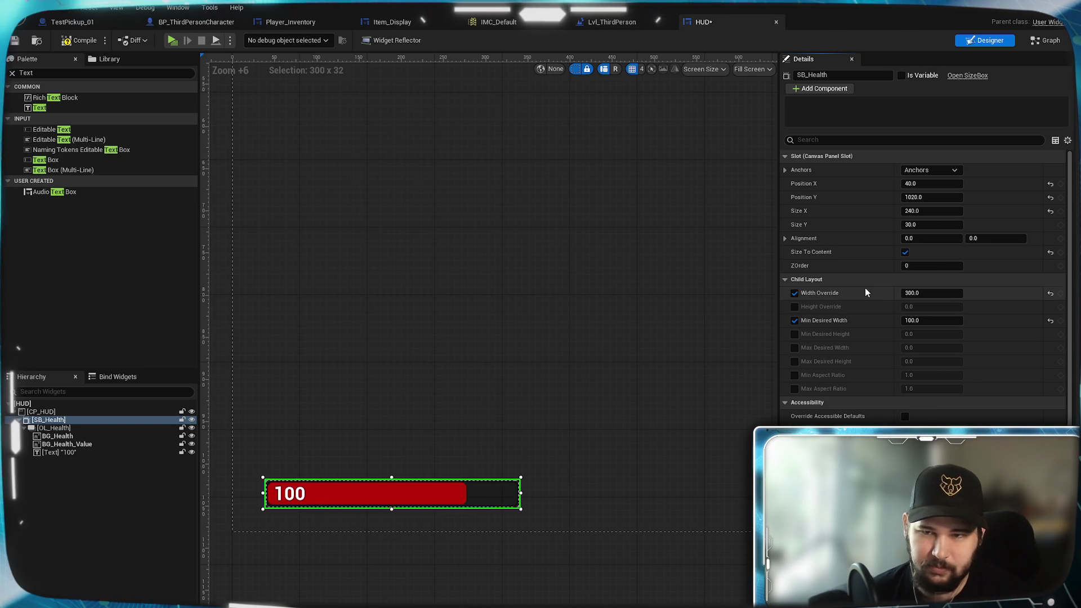
Disable Width Override, try a Max Desired Width of 0, then disable it again
click(795, 293)
click(795, 348)
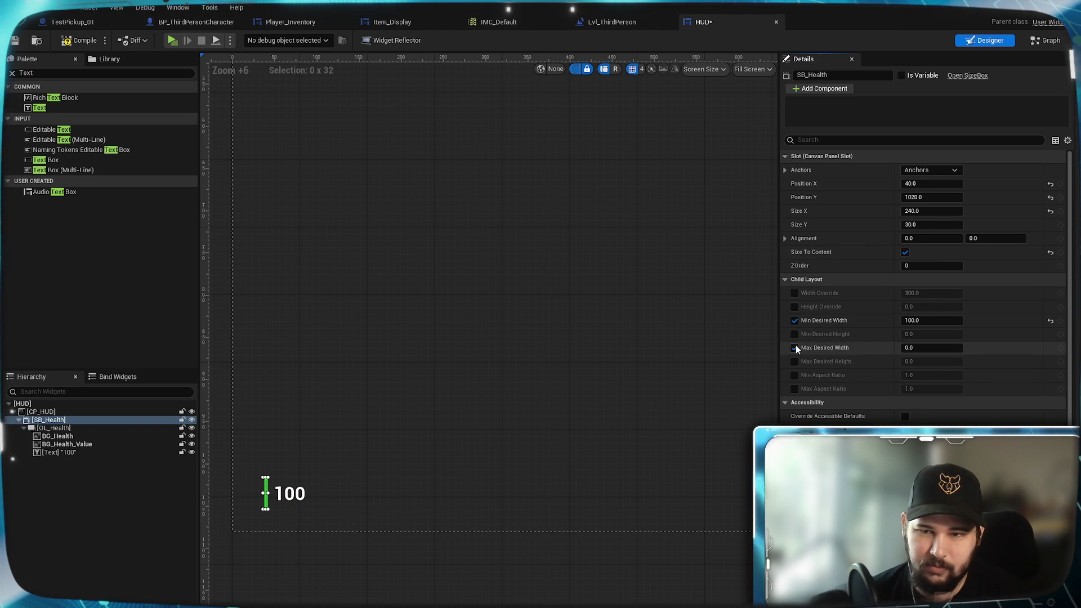
click(918, 347)
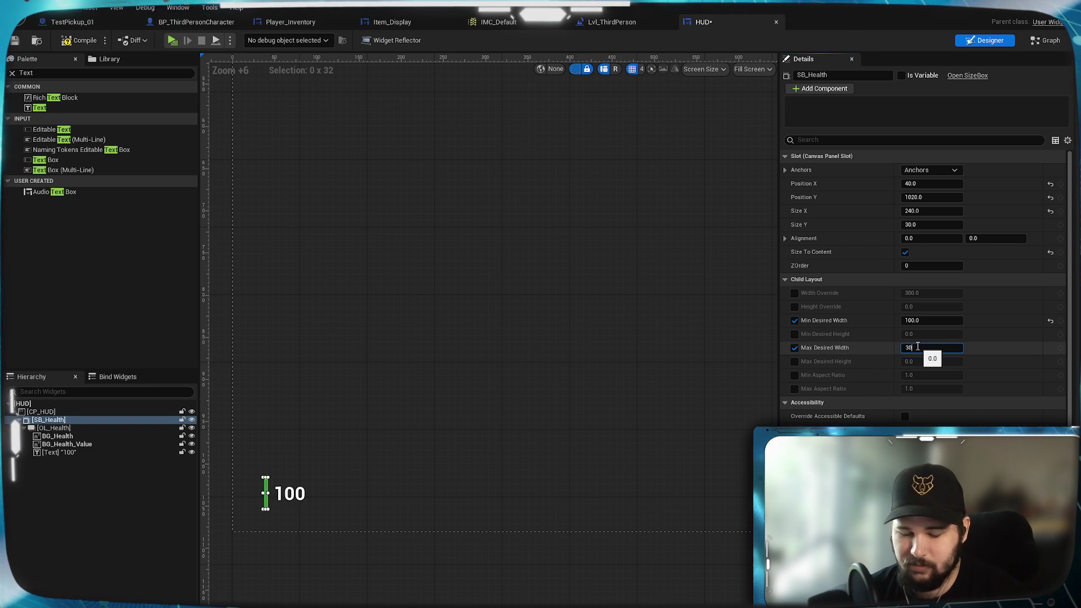
text(0.0)
key(Return)
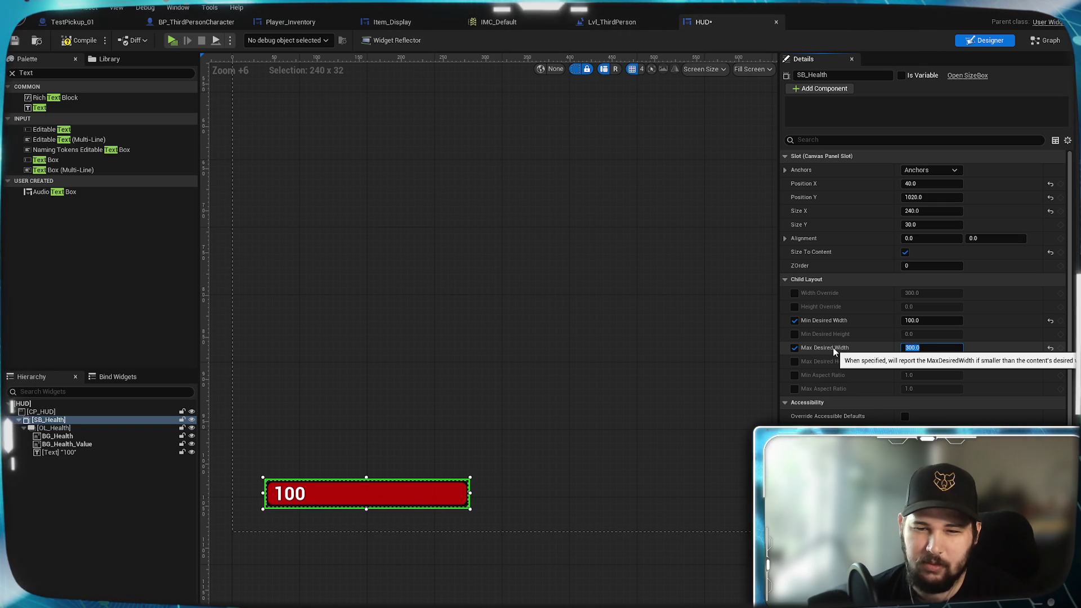
text(0)
click(795, 348)
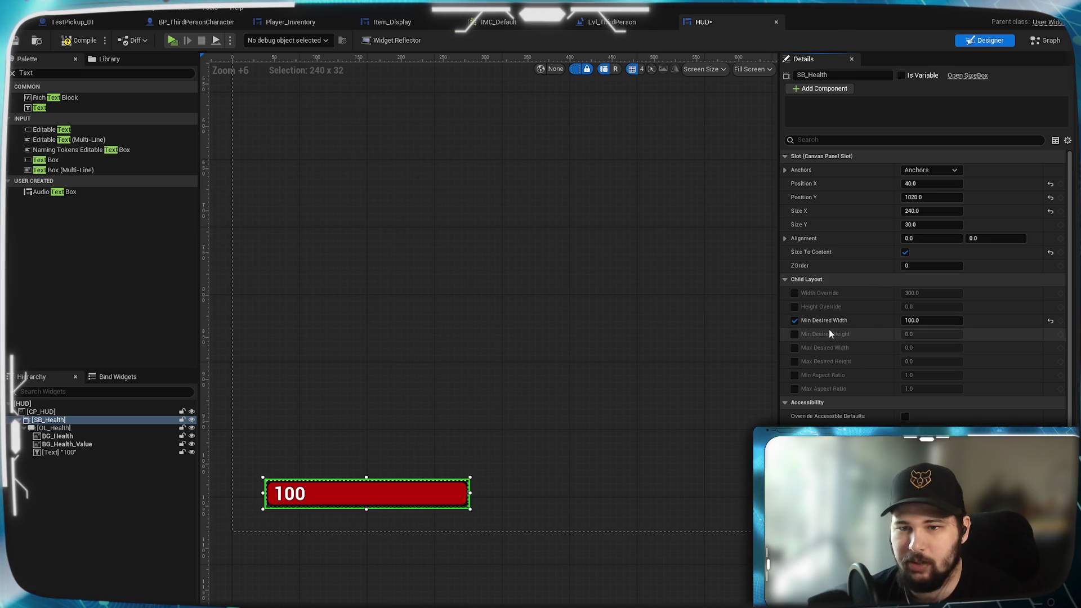
Clear and toggle Min Desired Width, then set it back to 100
click(932, 320)
text(0)
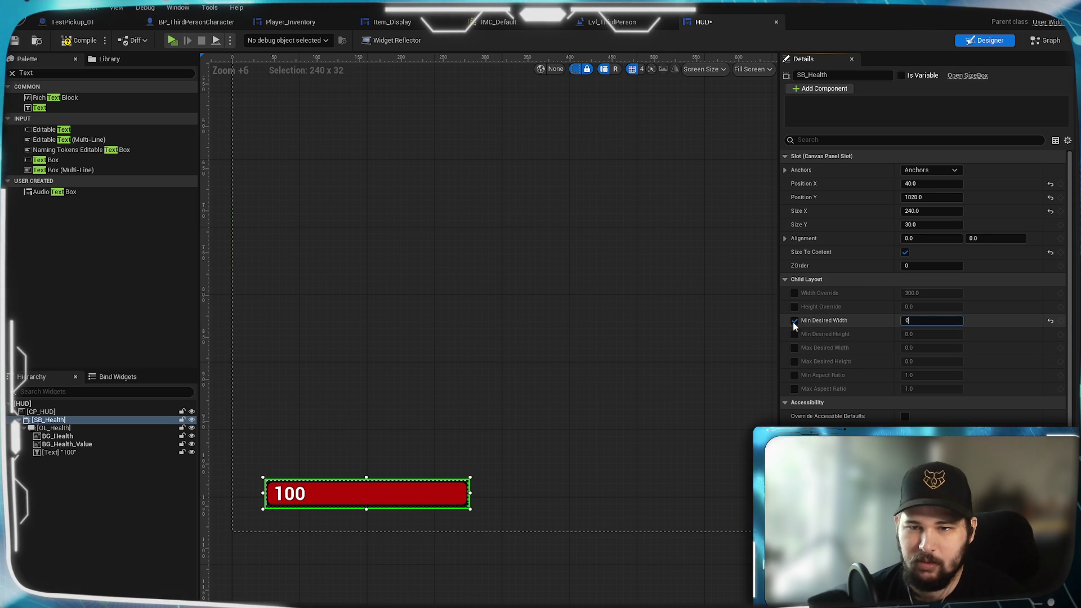
click(794, 321)
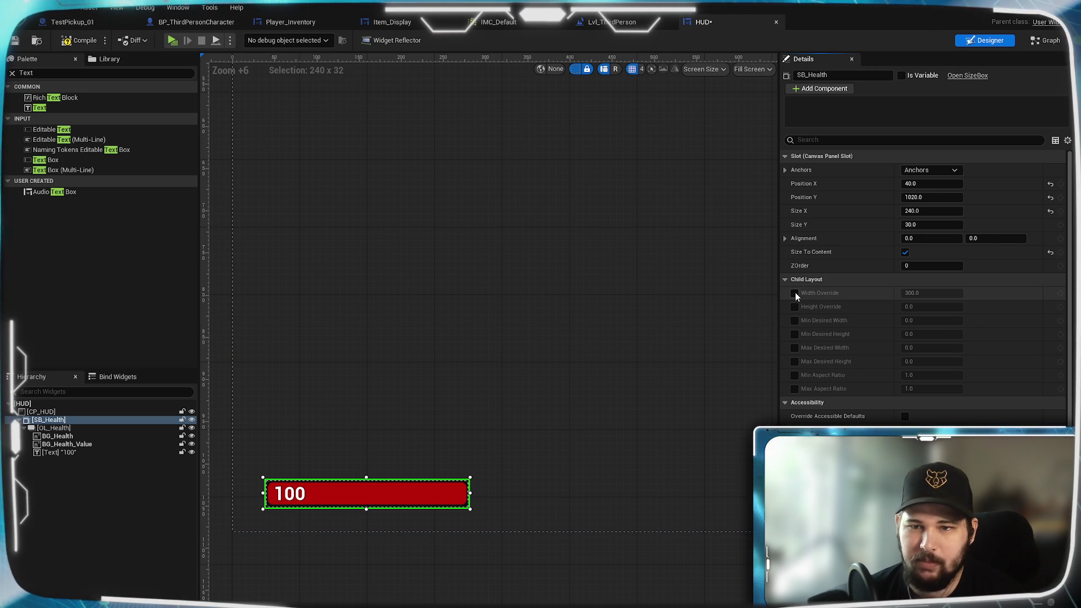
click(795, 320)
click(933, 321)
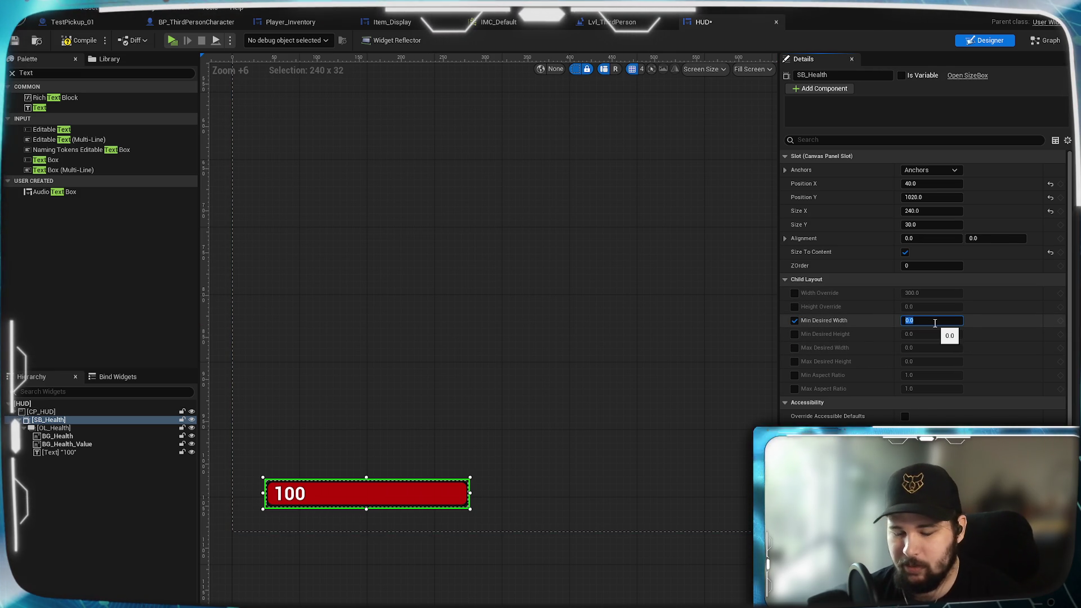
text(100)
key(Return)
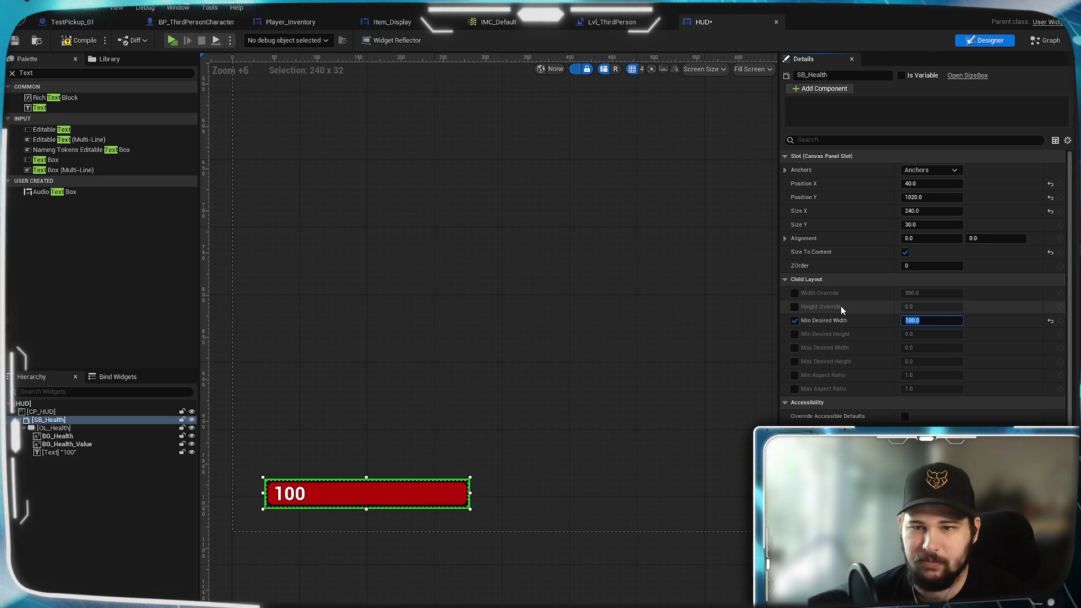
Re-enable Width Override, trying 80 before setting it to 100
click(795, 293)
click(928, 294)
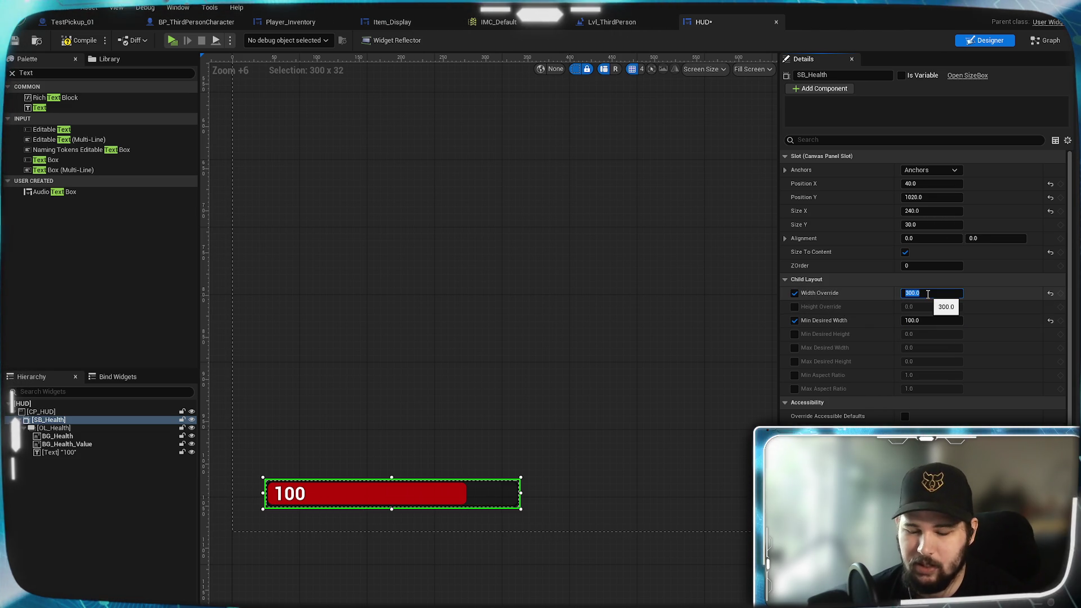
text(80)
key(Return)
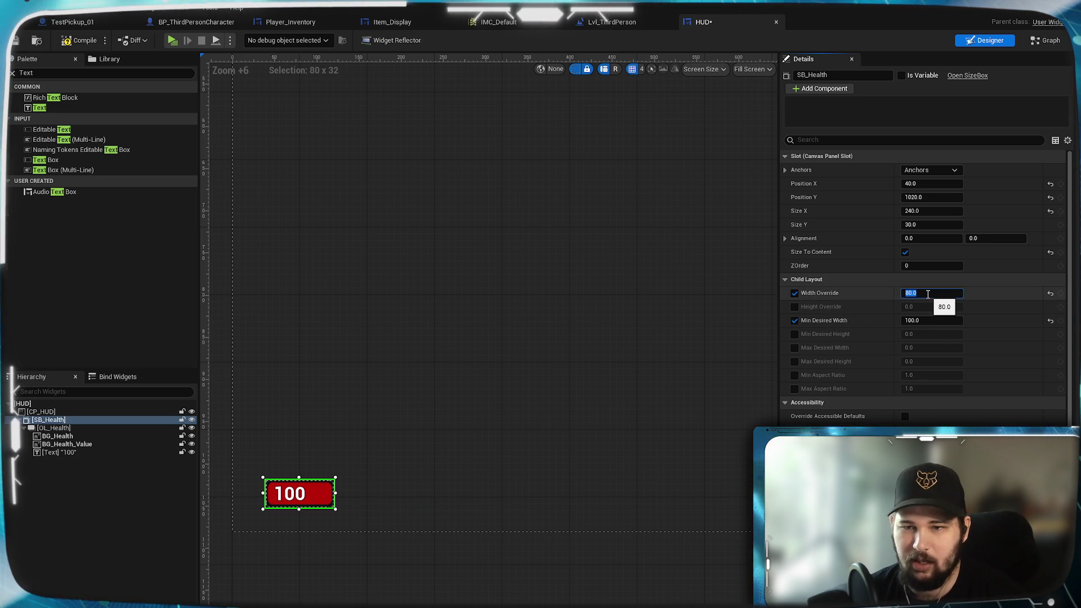
text(100)
key(Return)
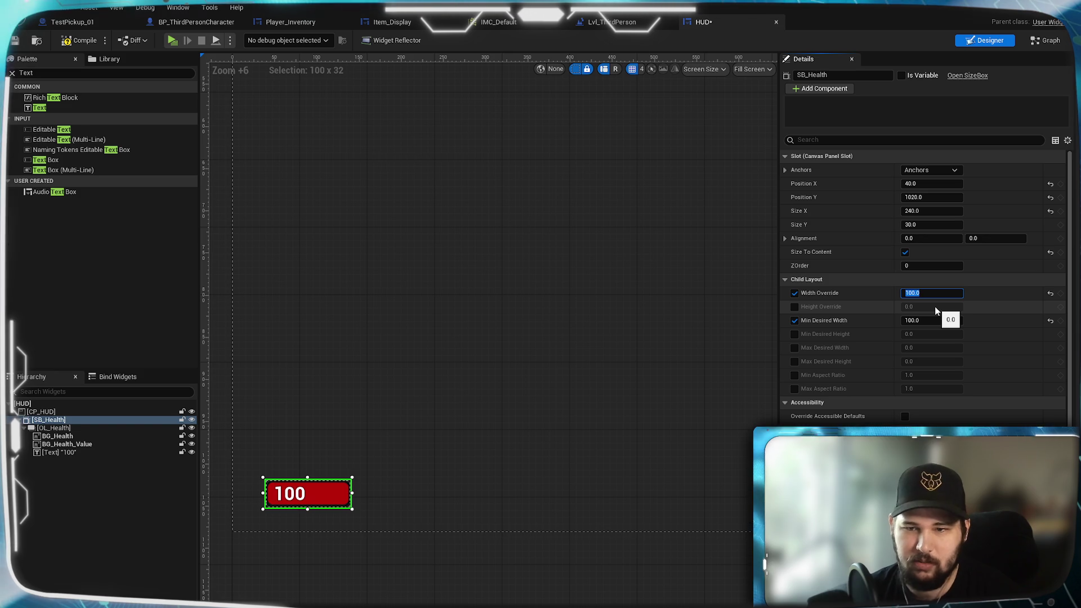
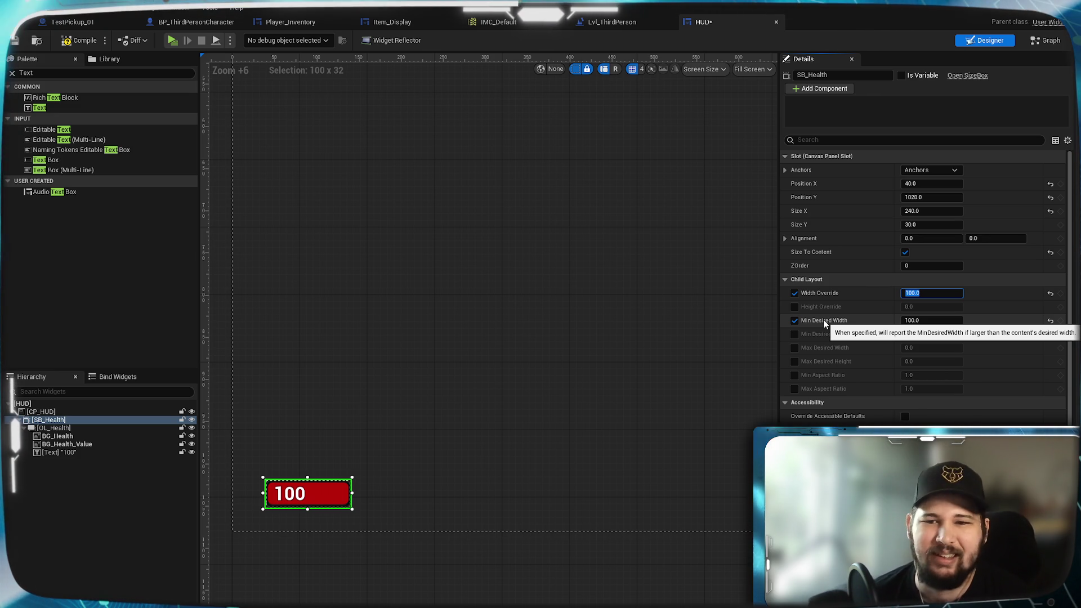
Give SB_Health a 200 width override with Min Desired Width unchecked, and save the HUD
click(905, 253)
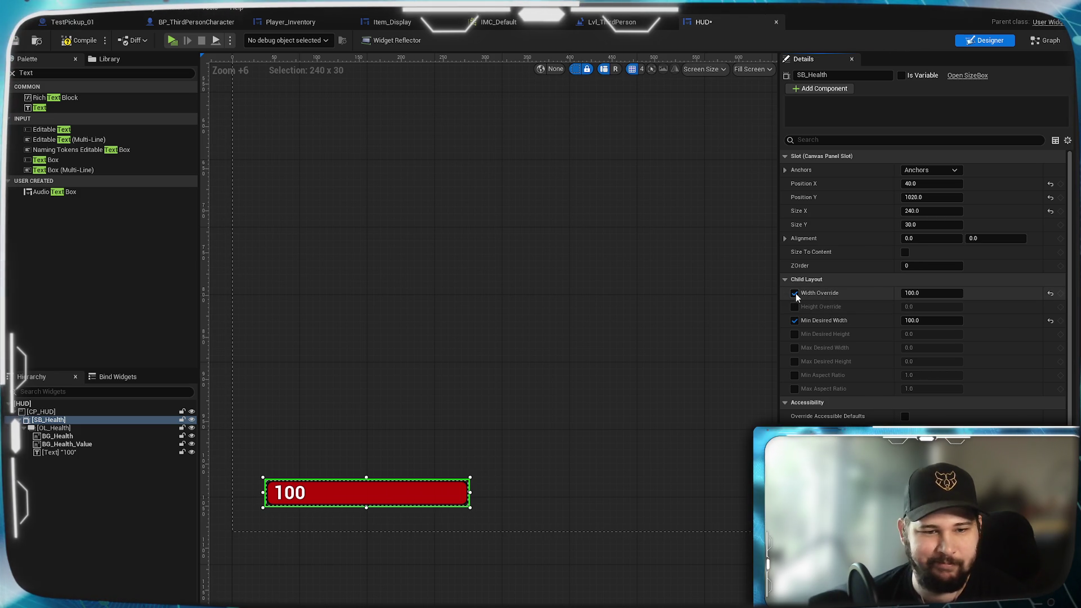
click(905, 252)
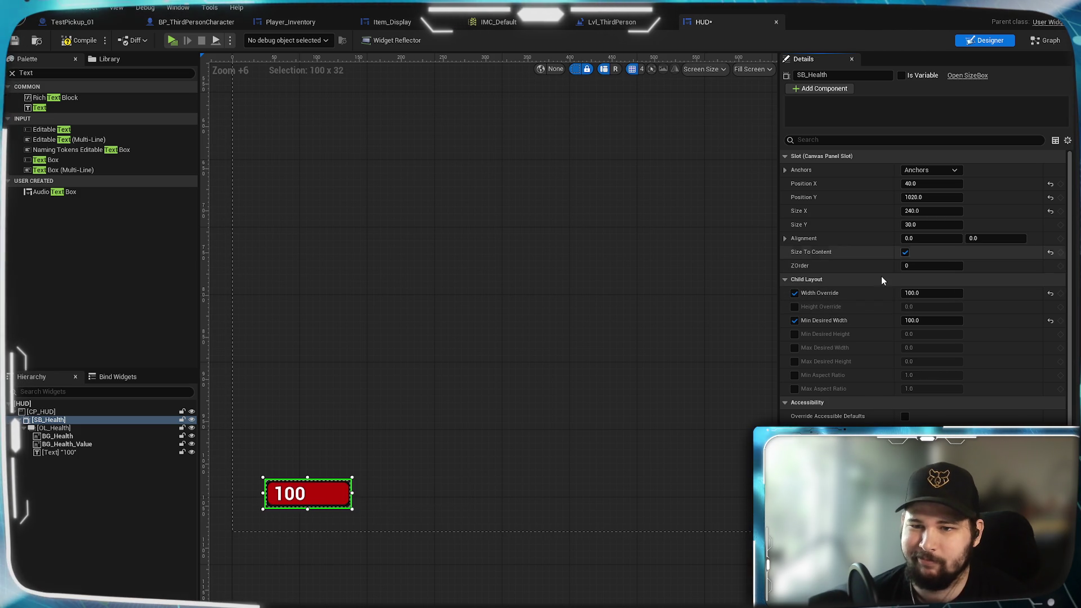
click(794, 321)
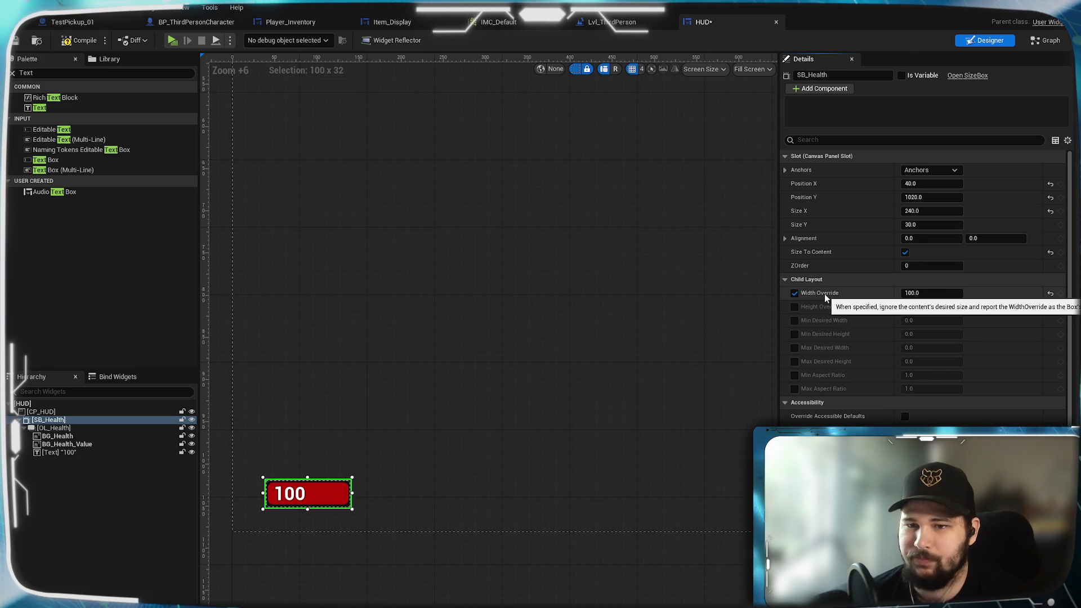
click(919, 294)
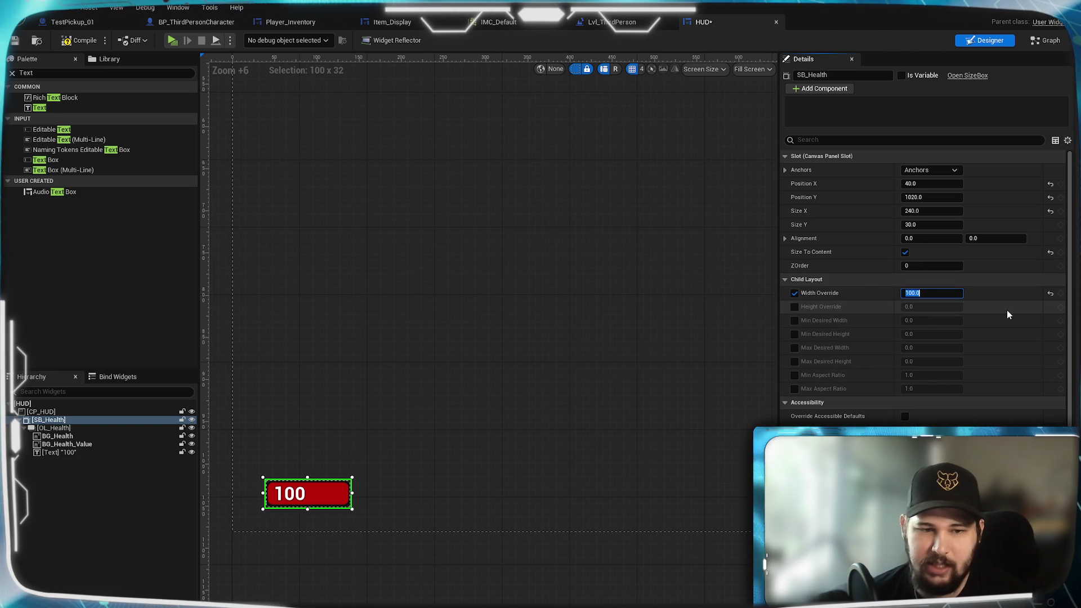
text(200)
key(Return)
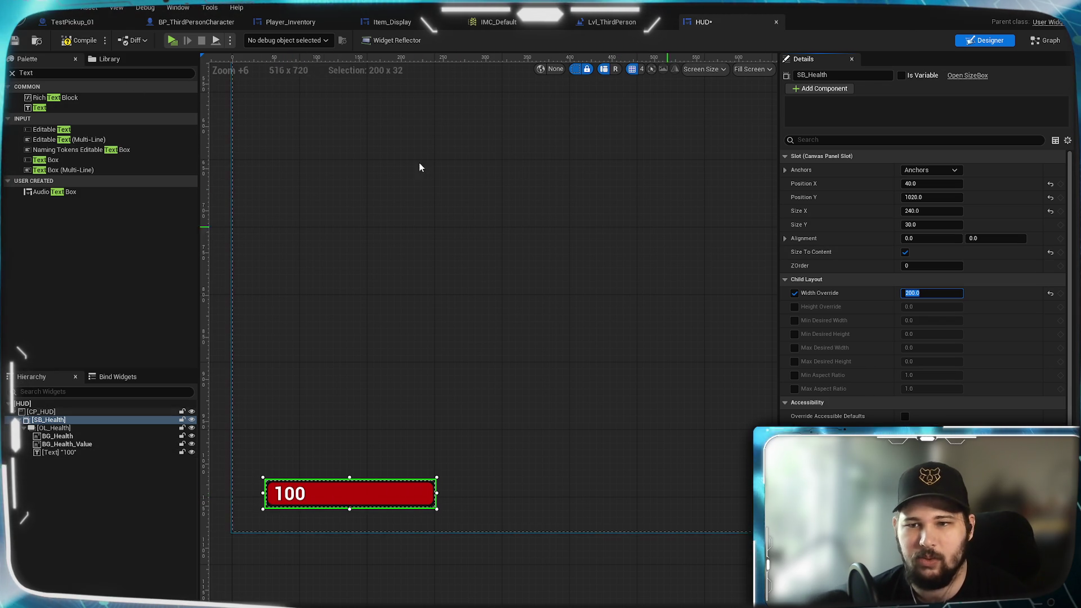
key(ctrl+s)
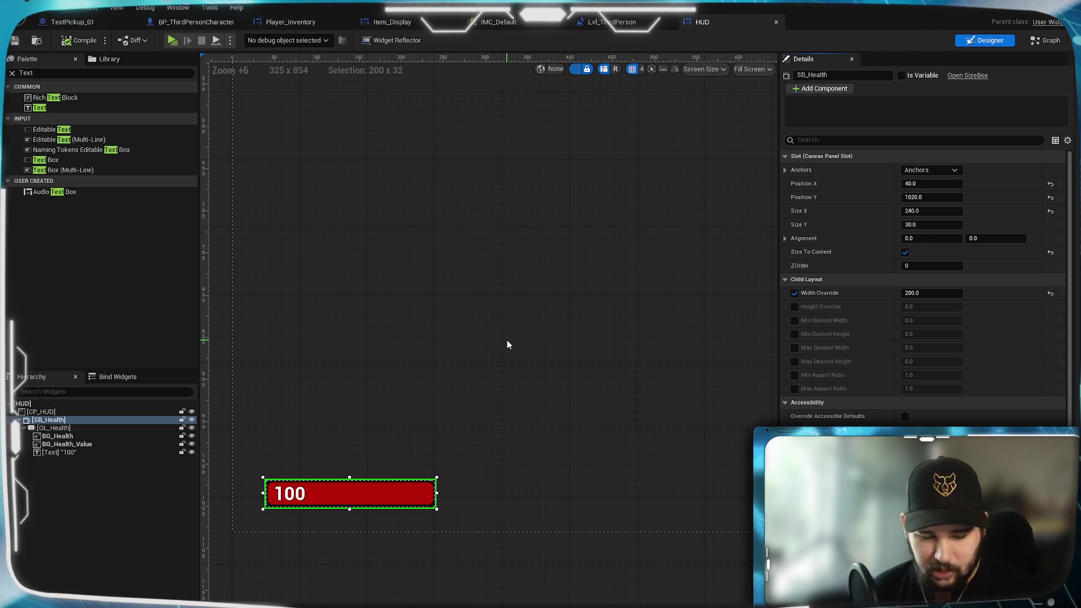
mouse_move(460, 499)
mouse_down()
mouse_move(459, 474)
mouse_move(480, 458)
mouse_move(482, 467)
mouse_up()
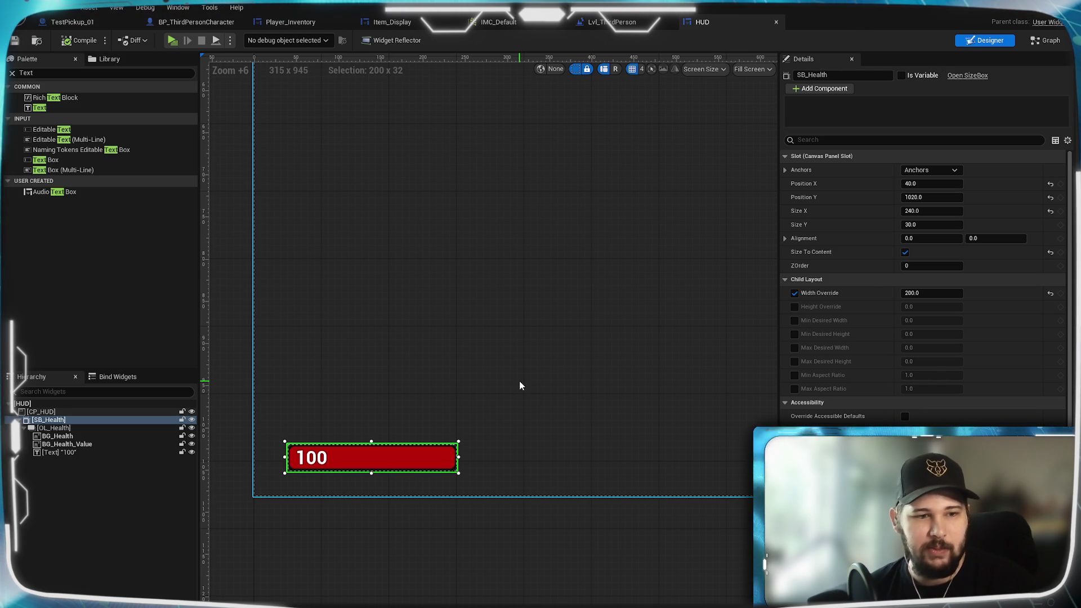
click(113, 452)
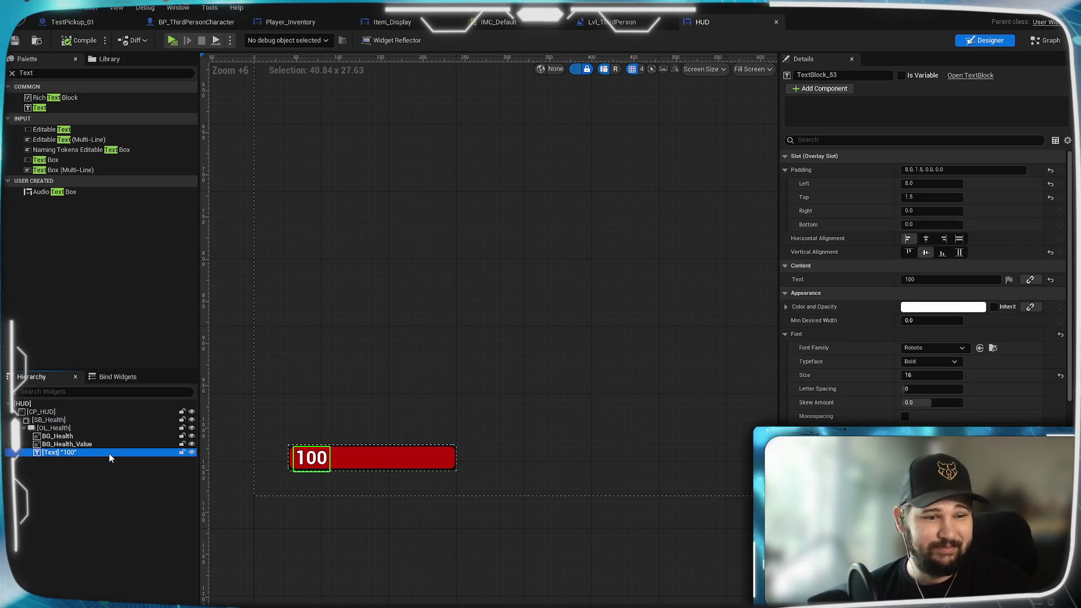
Rename the health bar's text block to T_Health
click(854, 75)
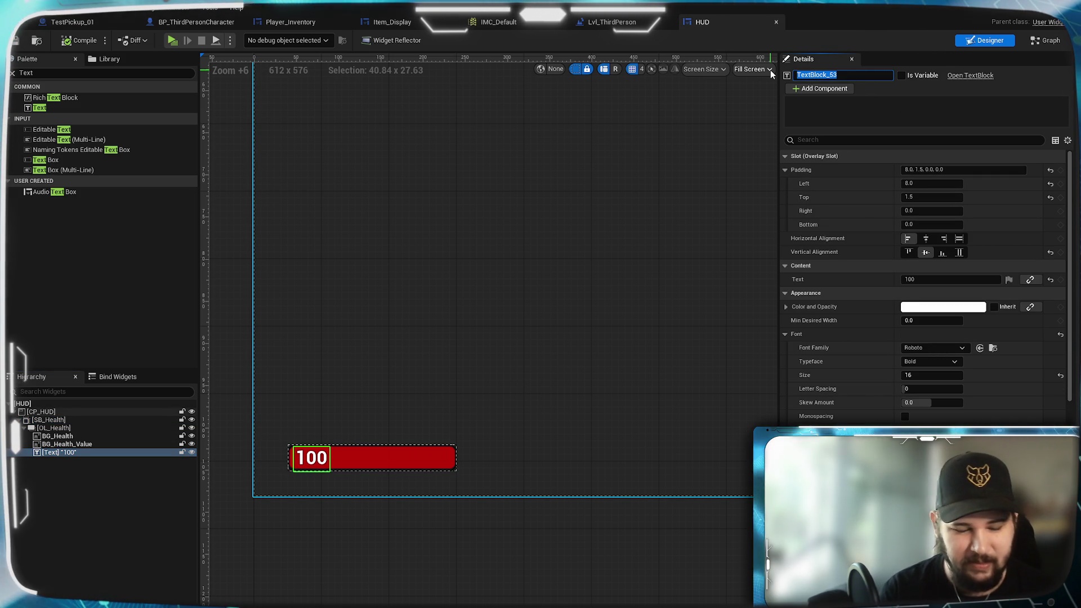
text(T_Health)
key(Return)
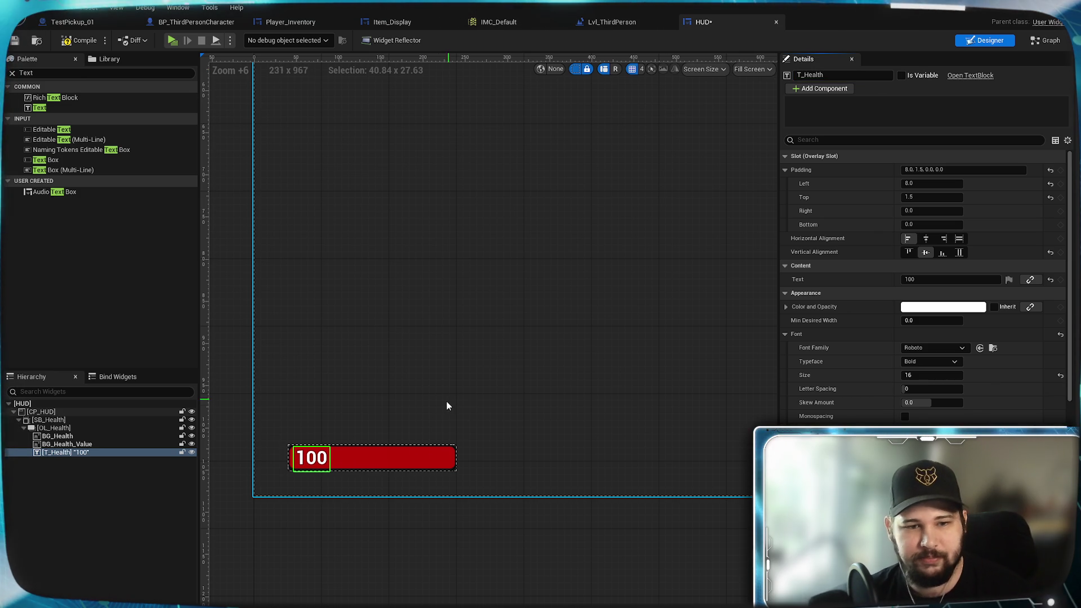
Try the label '100 / 100', revert it to '100', and save the HUD widget
click(905, 280)
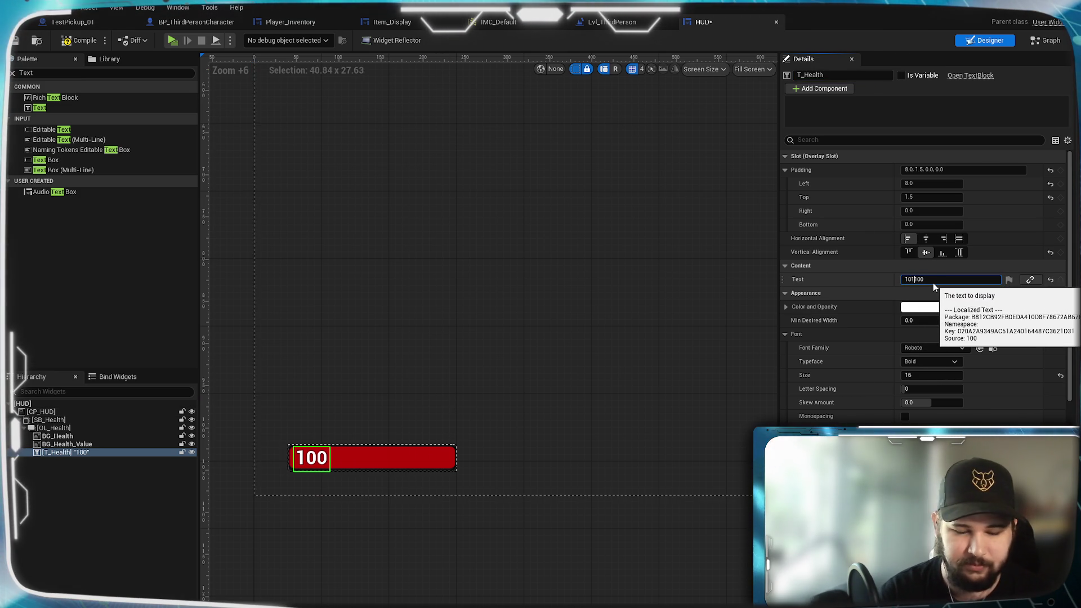
text(0/)
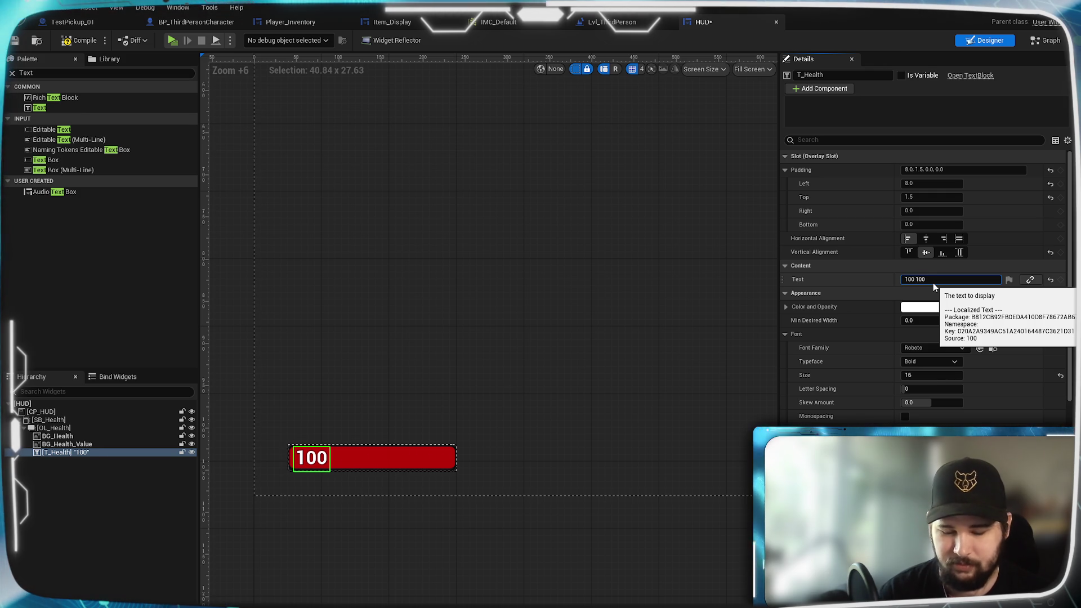
text(/)
key(Return)
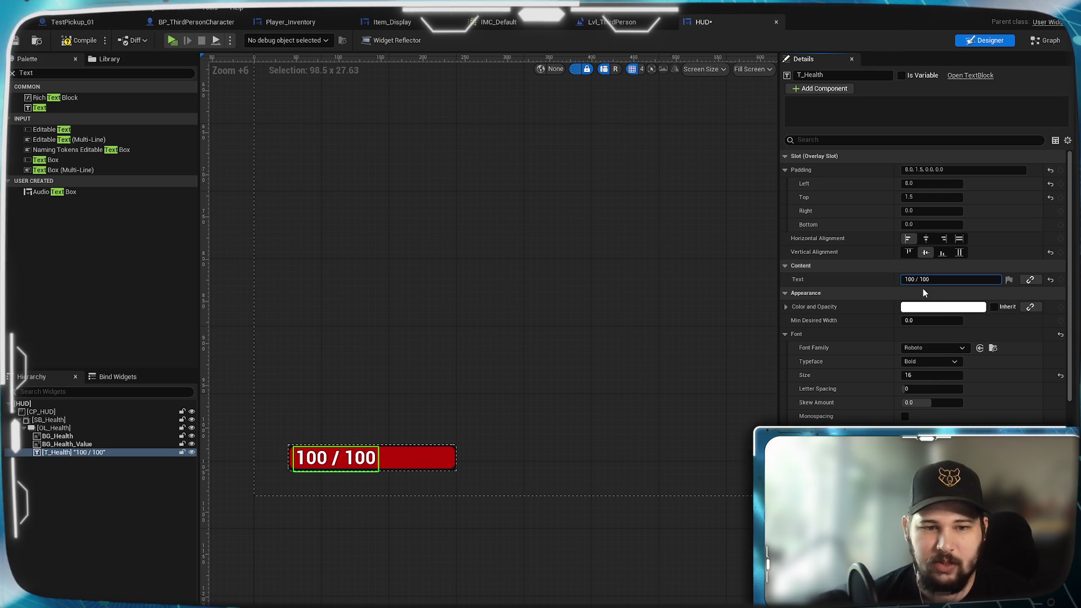
click(942, 282)
key(BackSpace)
key(BackSpace)
key(BackSpace)
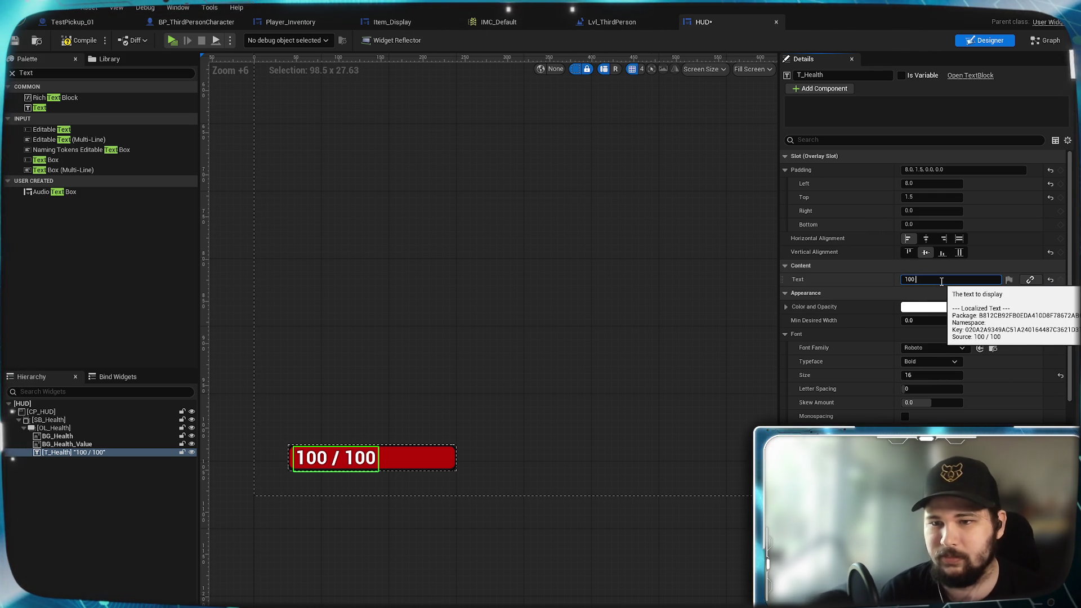
key(Return)
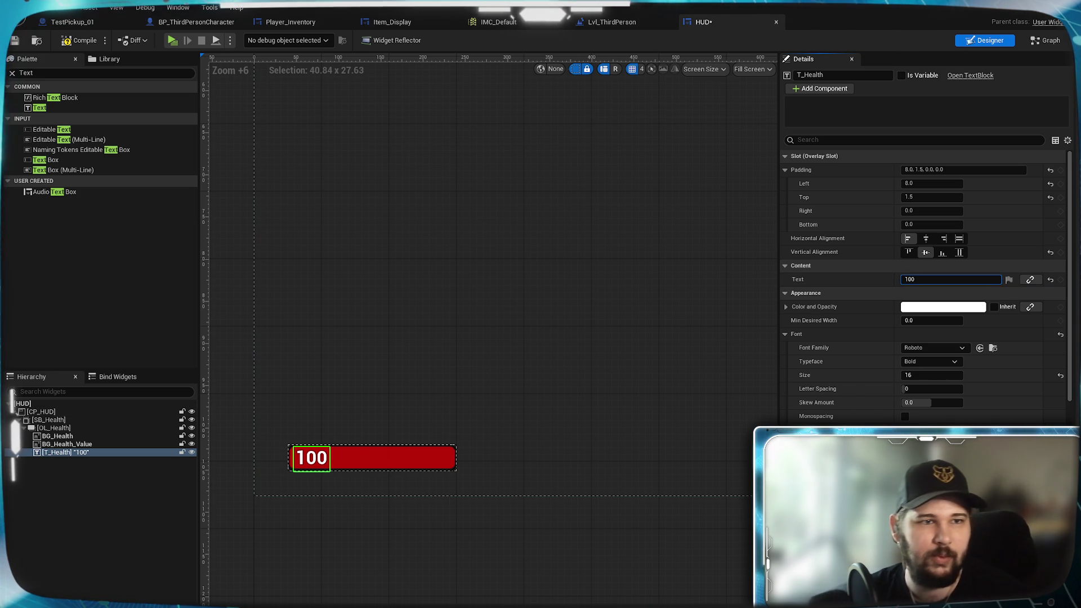
key(ctrl+s)
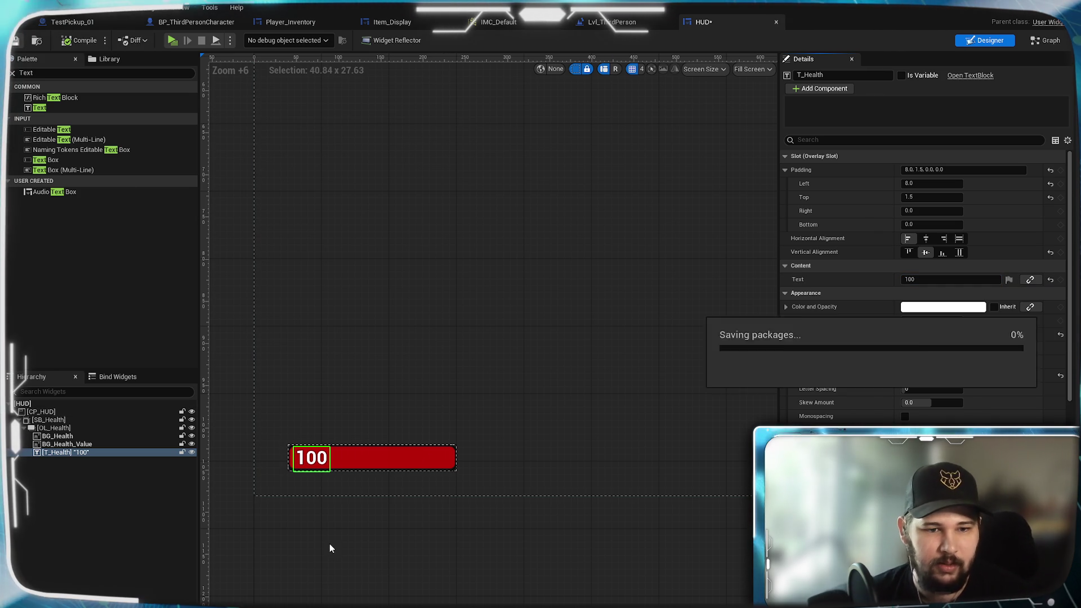
right_click(39, 420)
Duplicate SB_Health to create SB_Health_1
key(Escape)
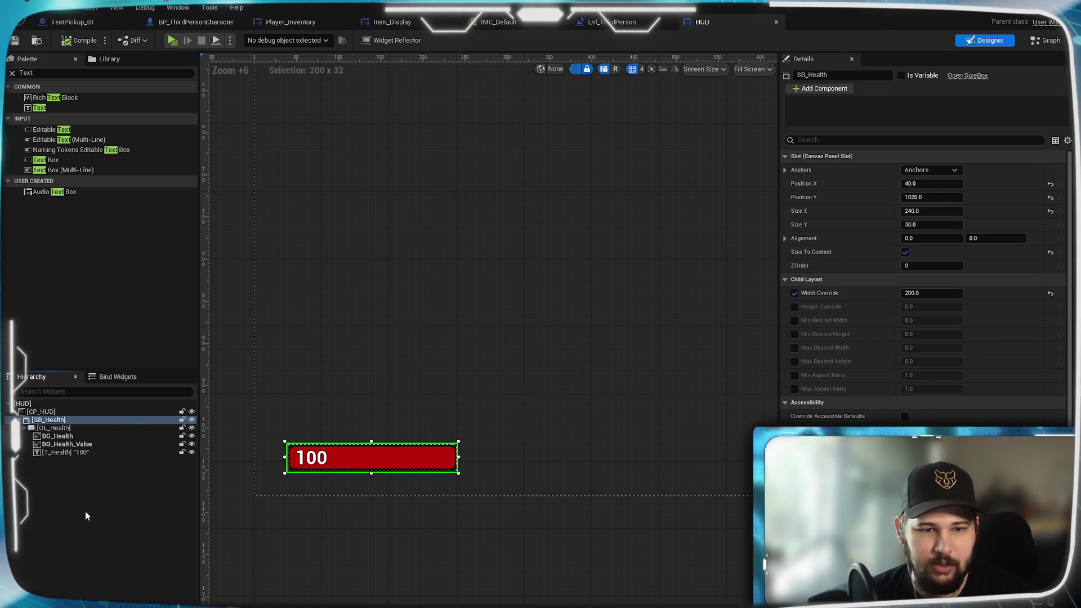
key(ctrl+d)
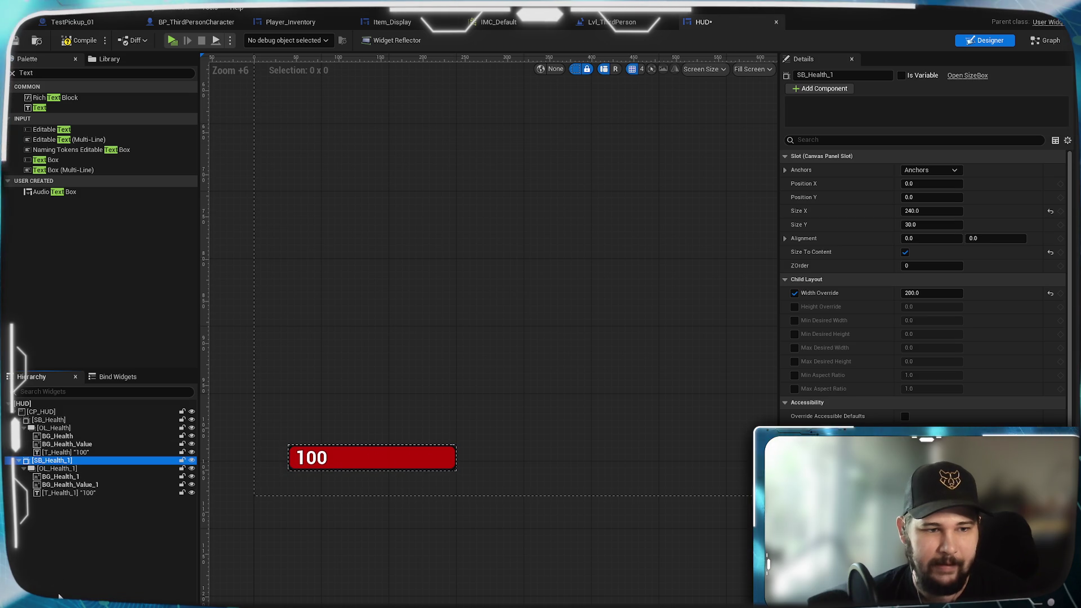
click(59, 596)
Add a Vertical Box under CP_HUD and move both health bars into it
click(42, 74)
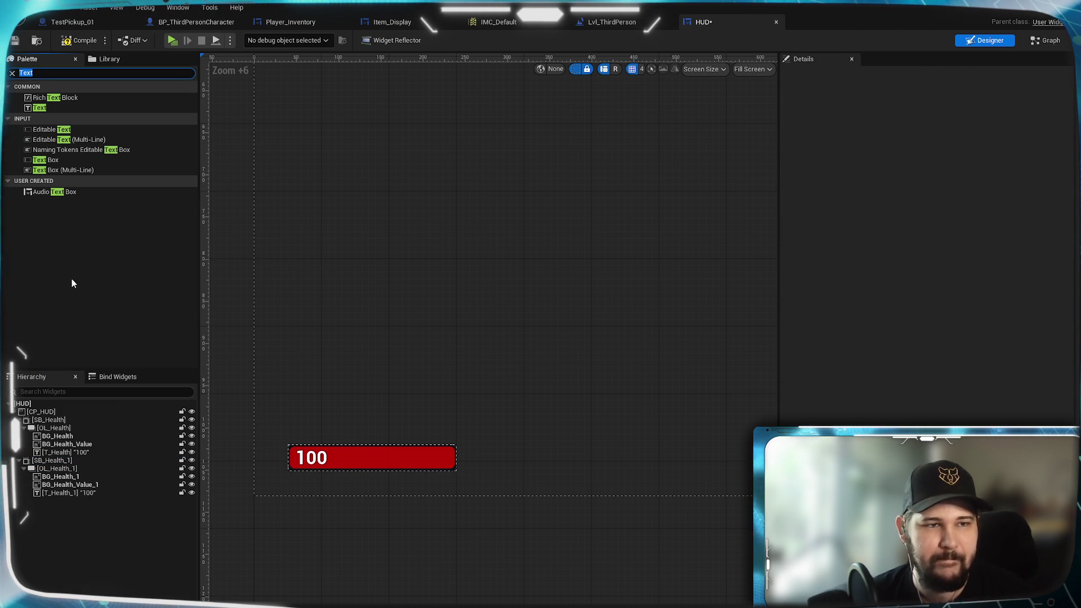
text(Vertical)
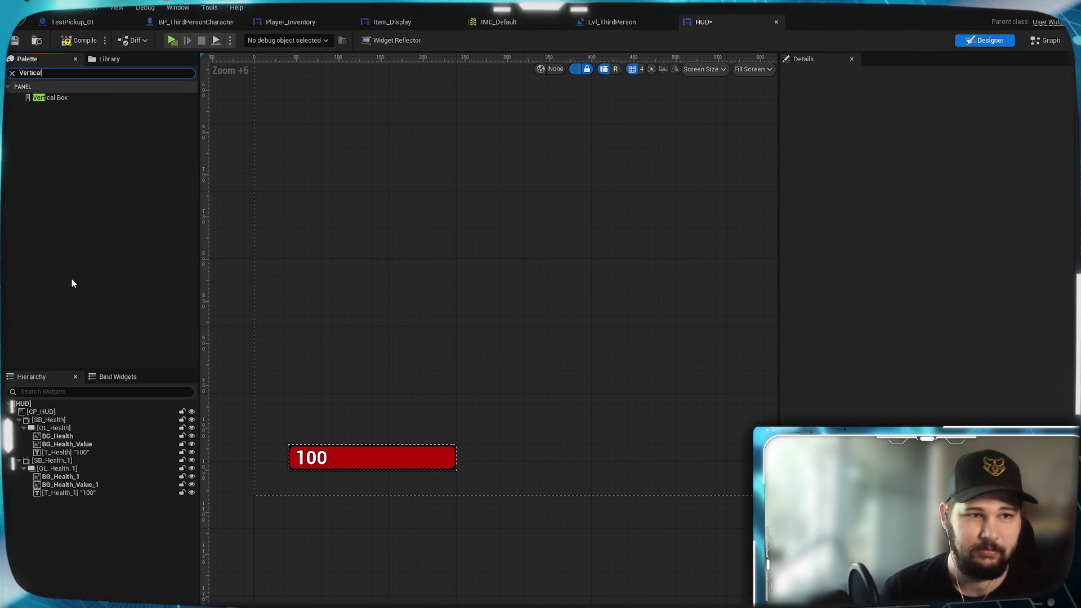
mouse_move(82, 99)
mouse_down()
mouse_move(92, 393)
mouse_move(68, 418)
mouse_move(55, 410)
mouse_move(67, 501)
mouse_up()
drag(57, 420, 66, 475)
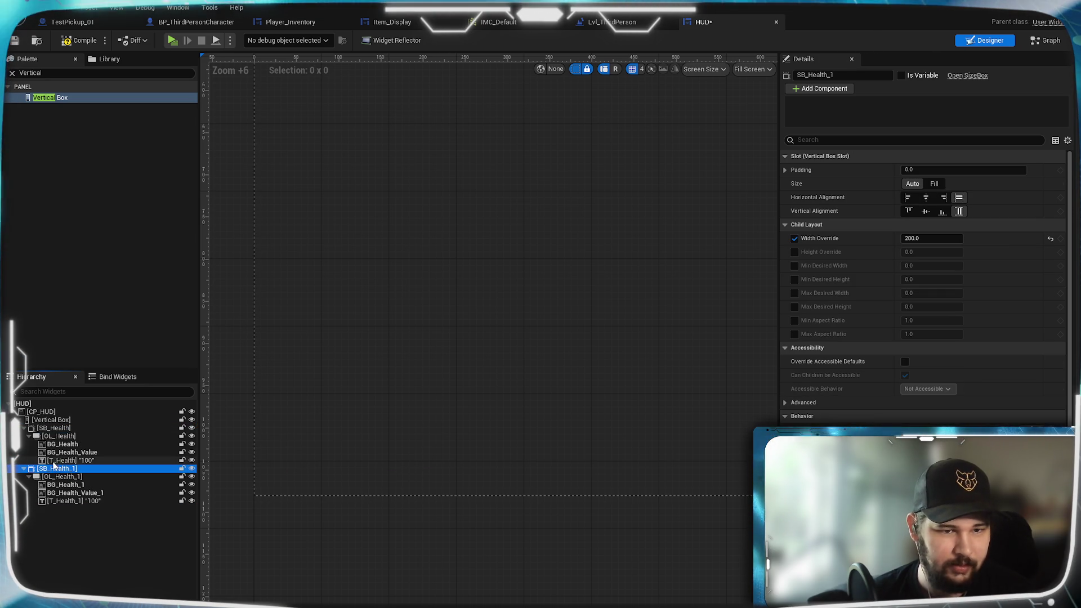
click(35, 420)
scroll(572, 225, down, 7)
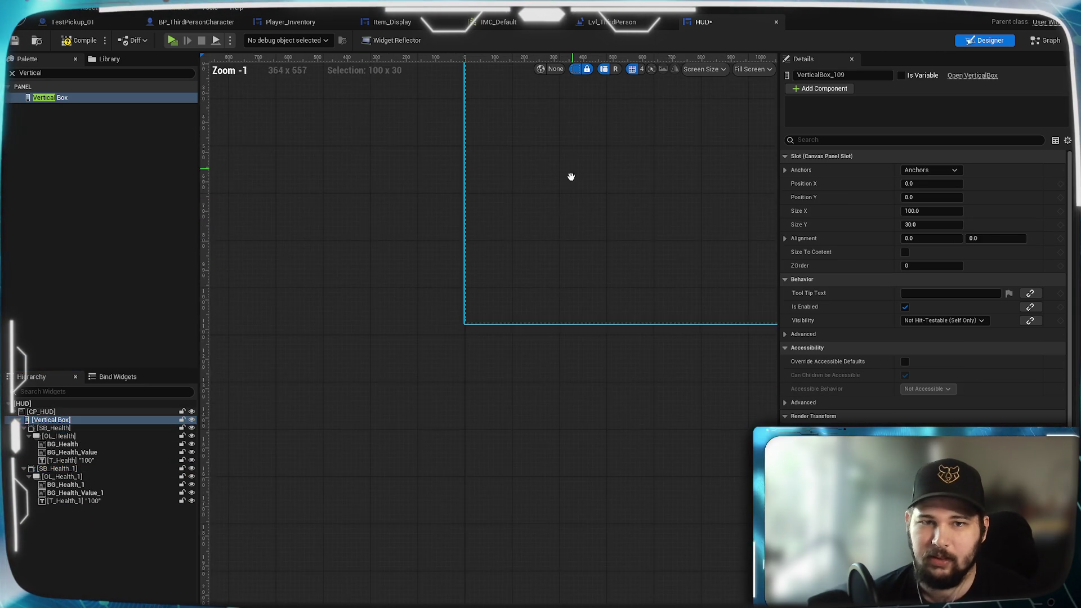
scroll(450, 304, up, 6)
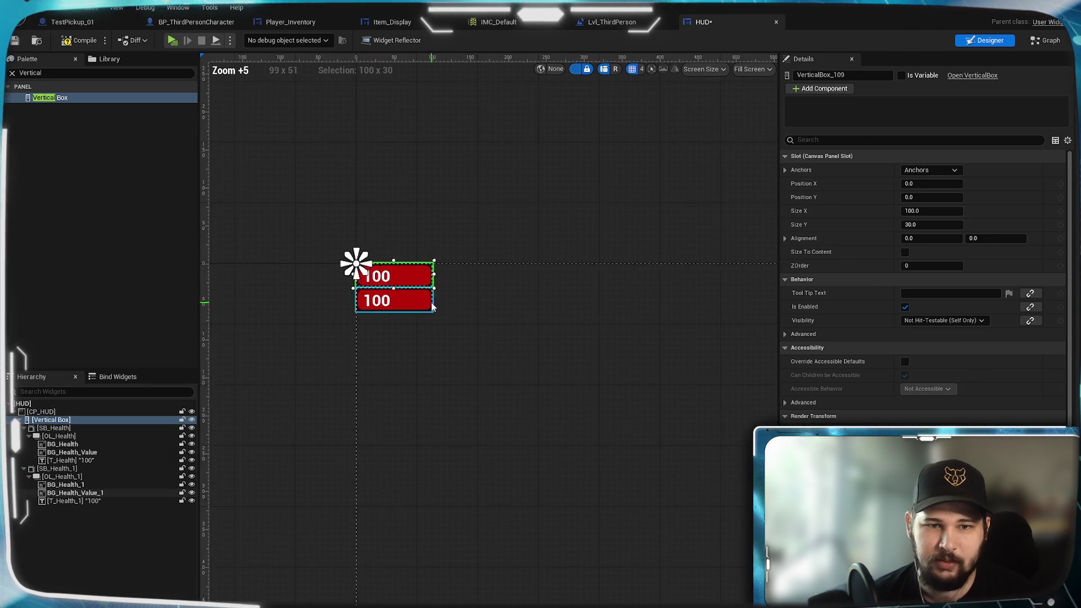
scroll(433, 307, up, 2)
Anchor the Vertical Box to the bottom-left and reset its Y position to 0
click(930, 170)
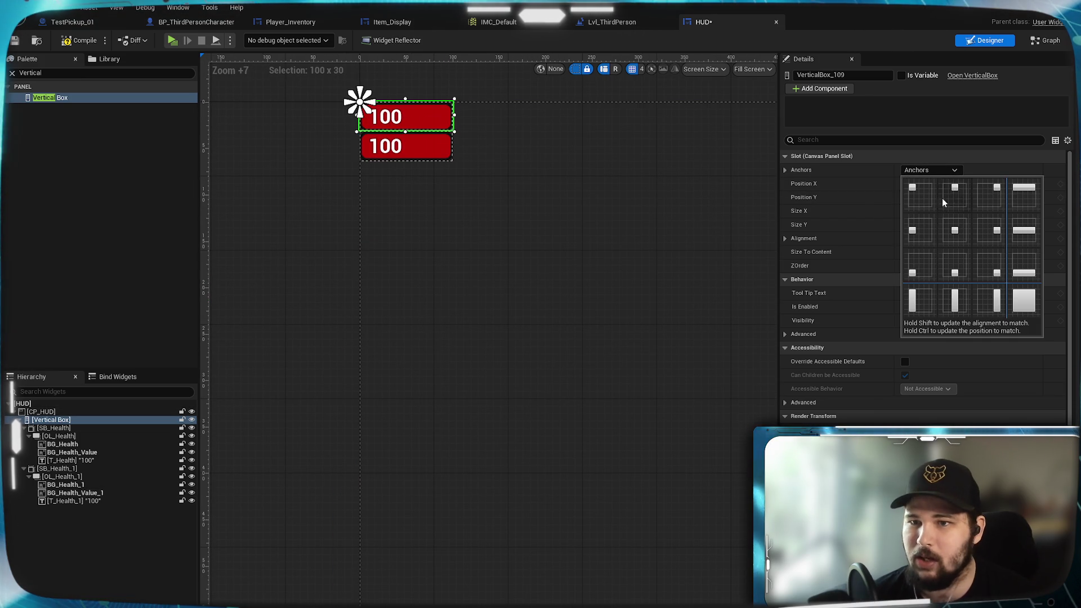
click(925, 266)
drag(594, 266, 605, 222)
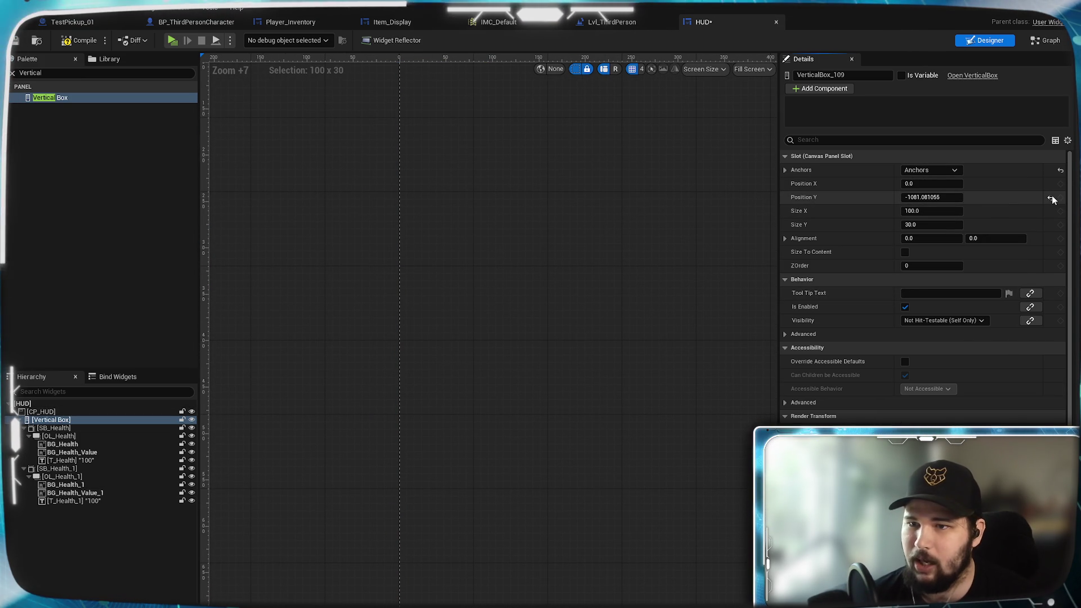
click(1052, 200)
scroll(556, 270, up, 5)
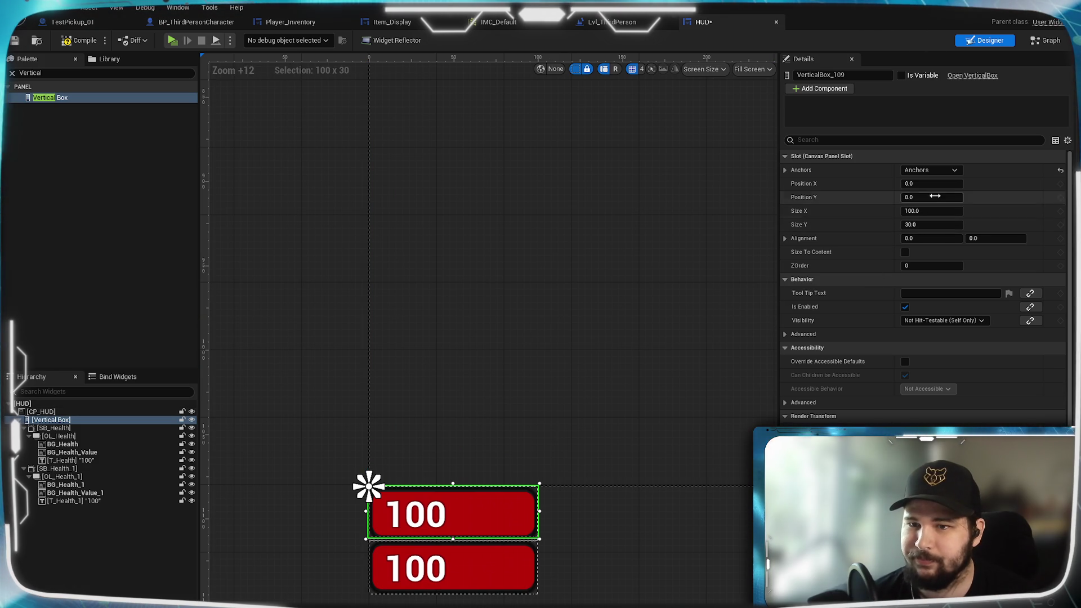
Position the Vertical Box at X 50, Y -120
mouse_move(927, 182)
mouse_down()
mouse_move(957, 182)
mouse_move(927, 186)
mouse_up()
text(30)
key(Return)
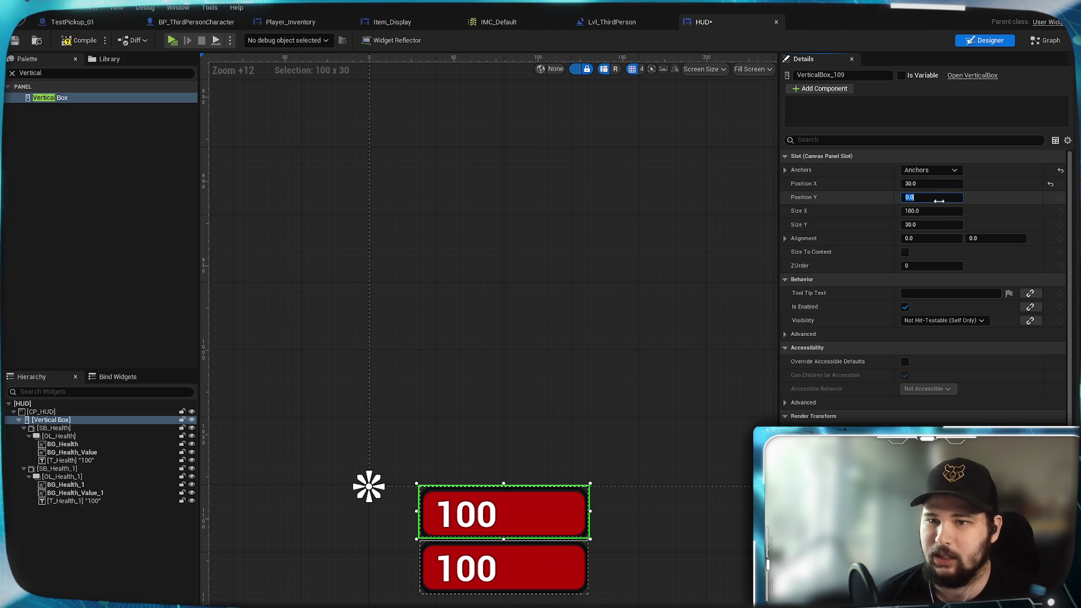
text(60)
text(-1)
key(Return)
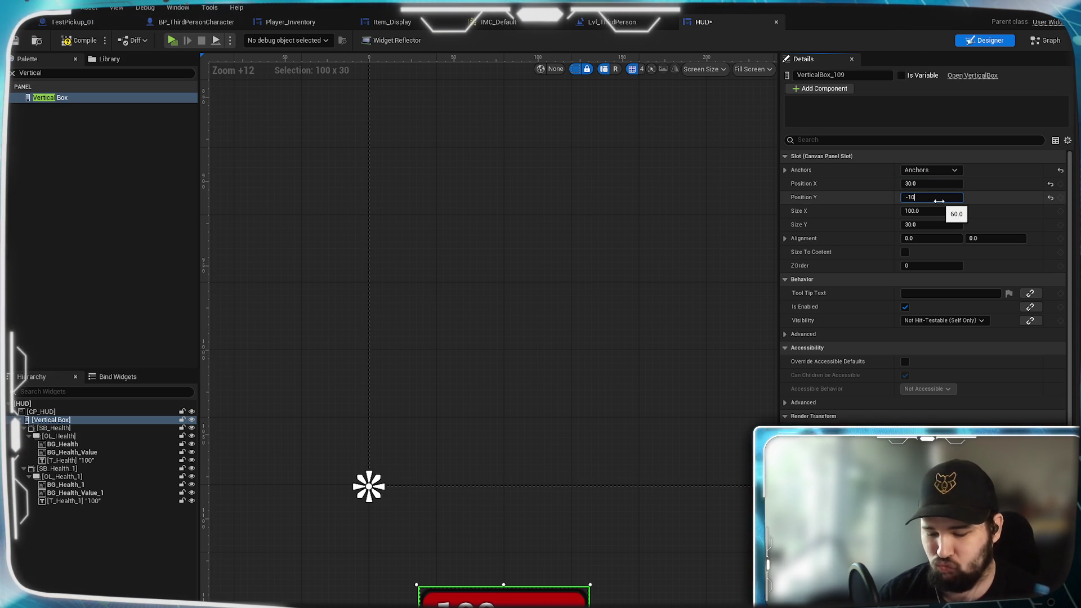
text(0.0)
key(Return)
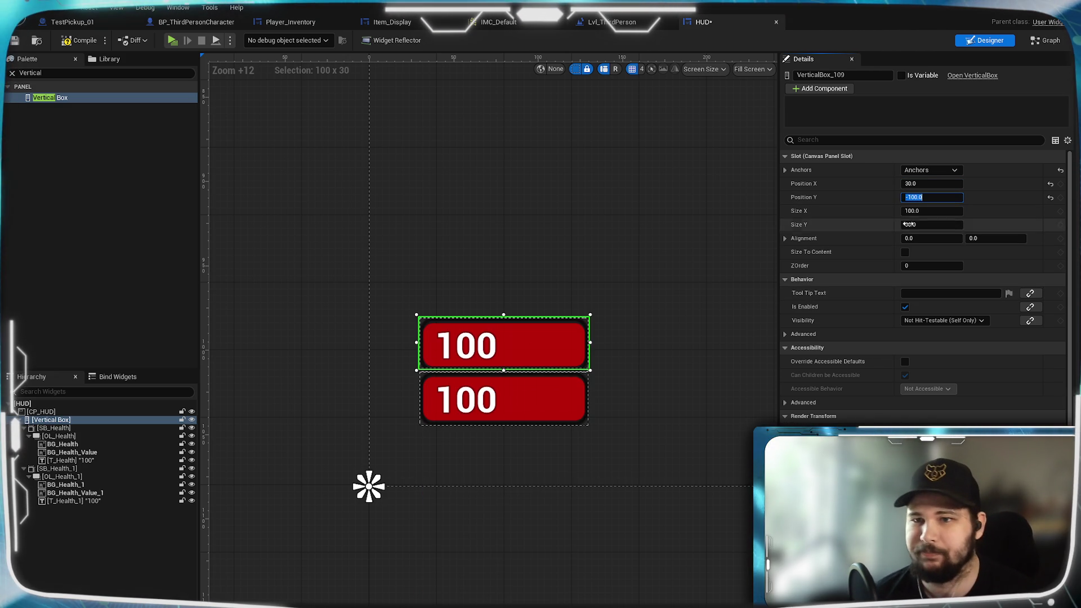
click(942, 186)
text(50)
key(Return)
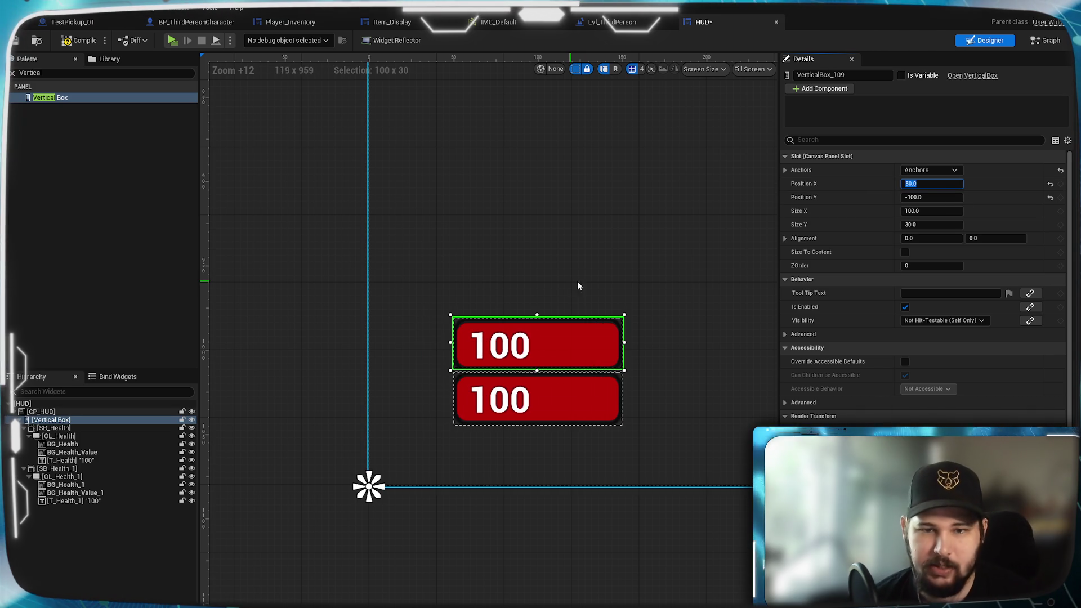
click(935, 198)
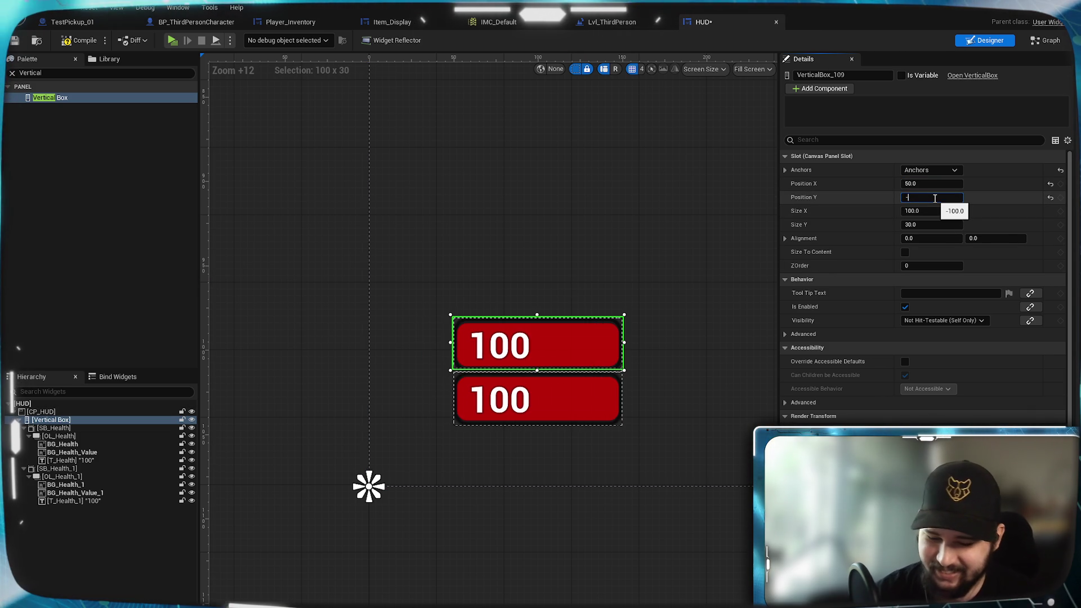
text(120)
key(Return)
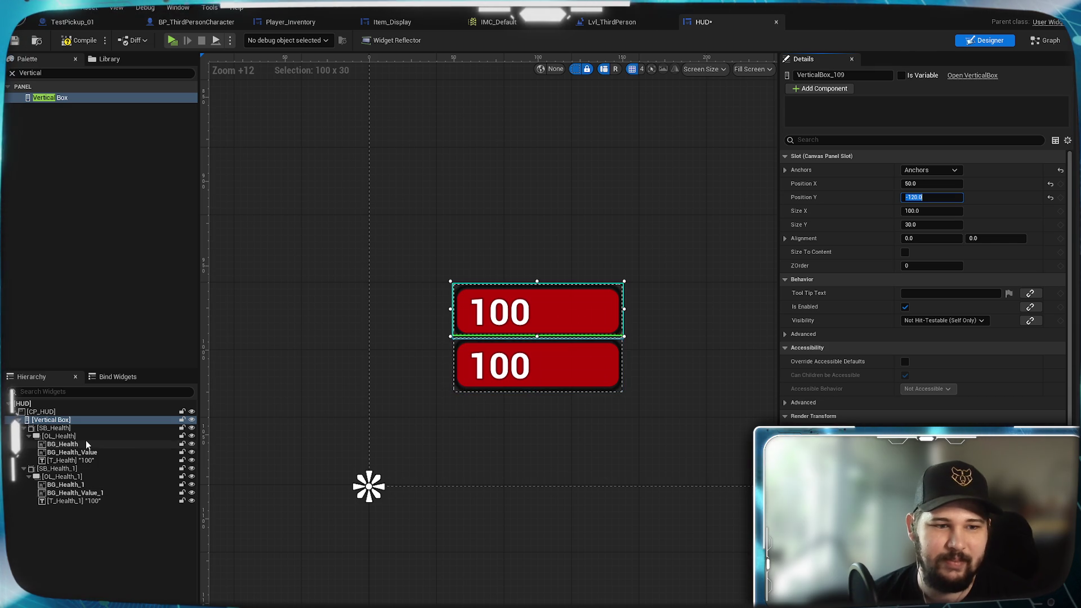
click(56, 428)
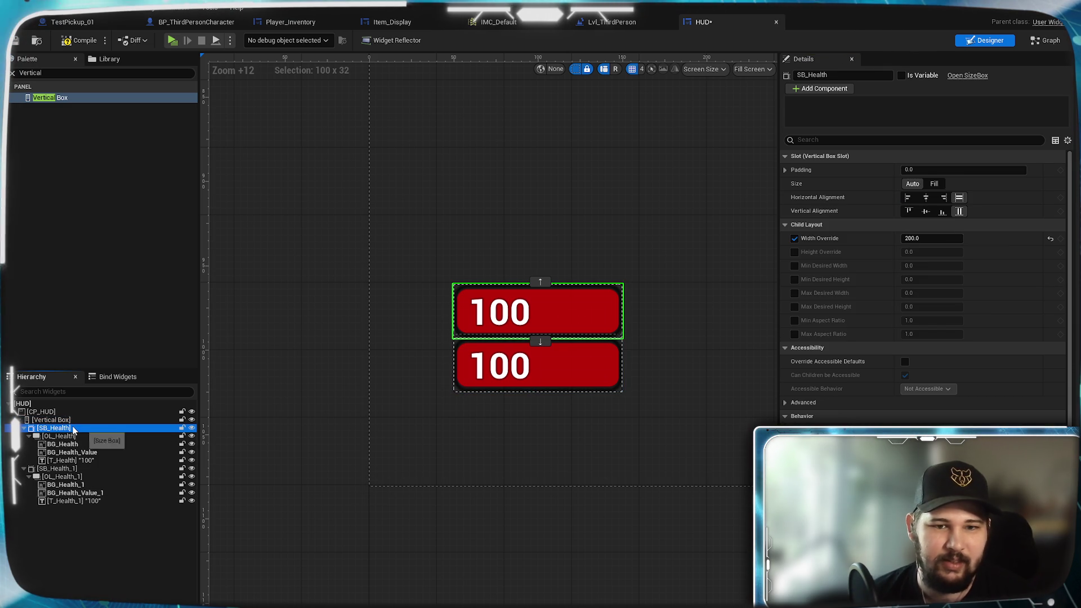
Try fill and alignment options on the health bar and its red value image, keeping them left-aligned
click(934, 184)
click(912, 184)
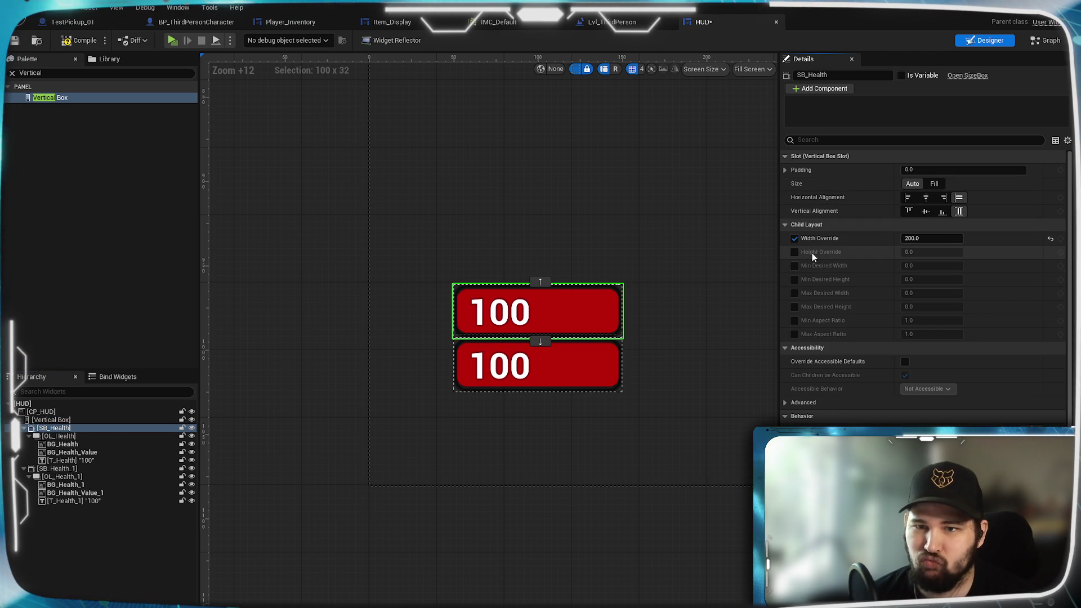
click(59, 436)
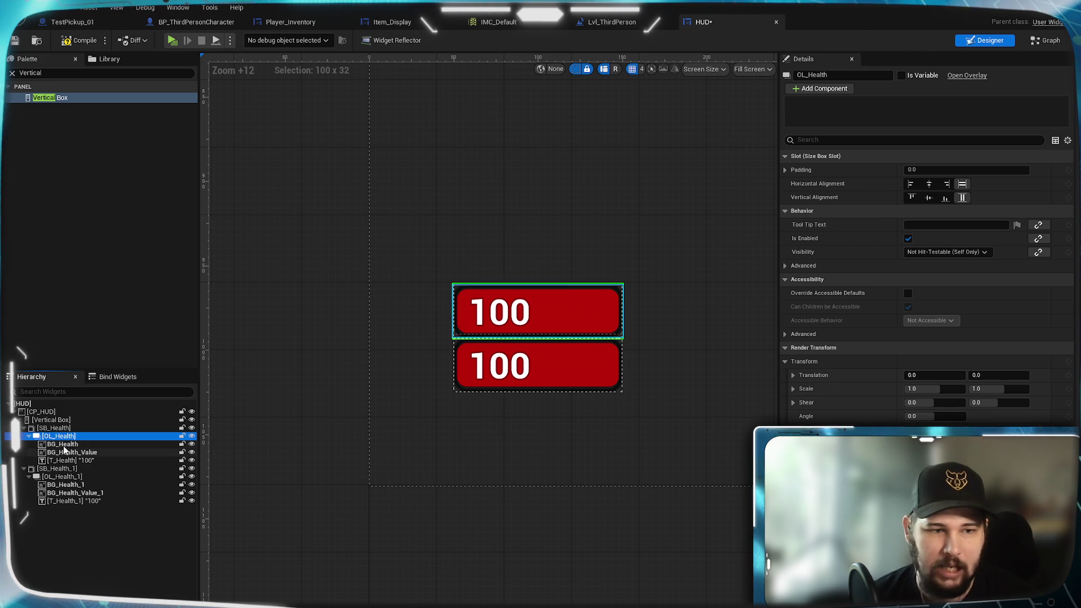
click(63, 445)
click(66, 453)
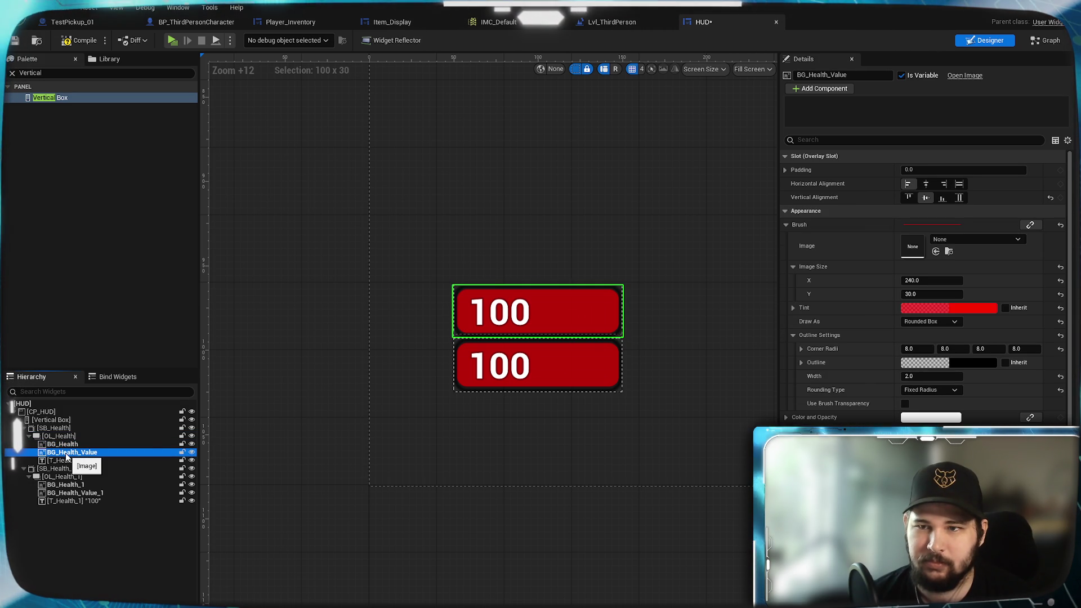
click(959, 184)
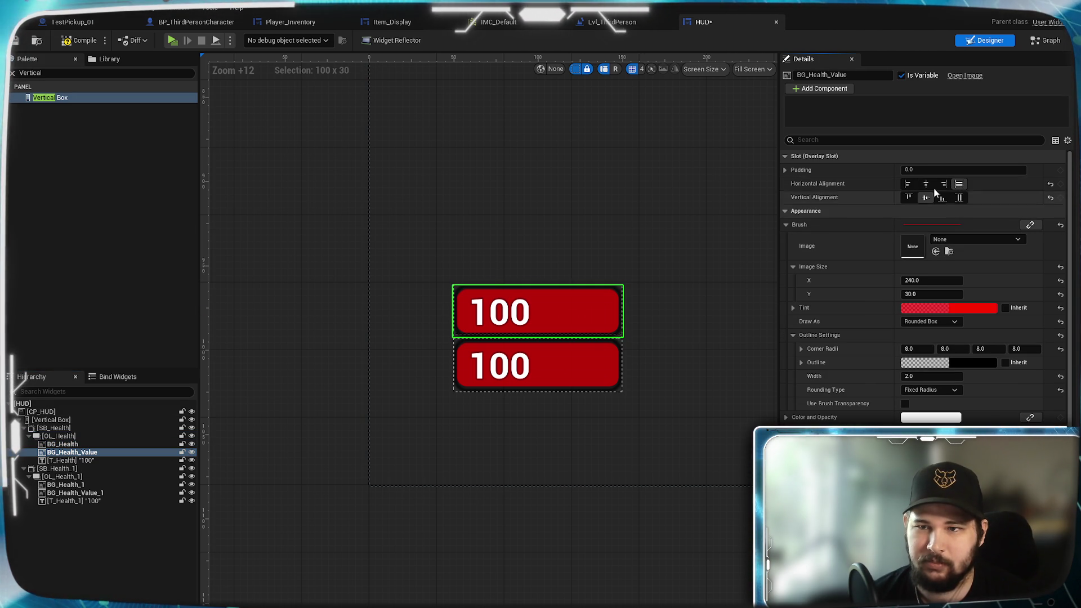
click(908, 184)
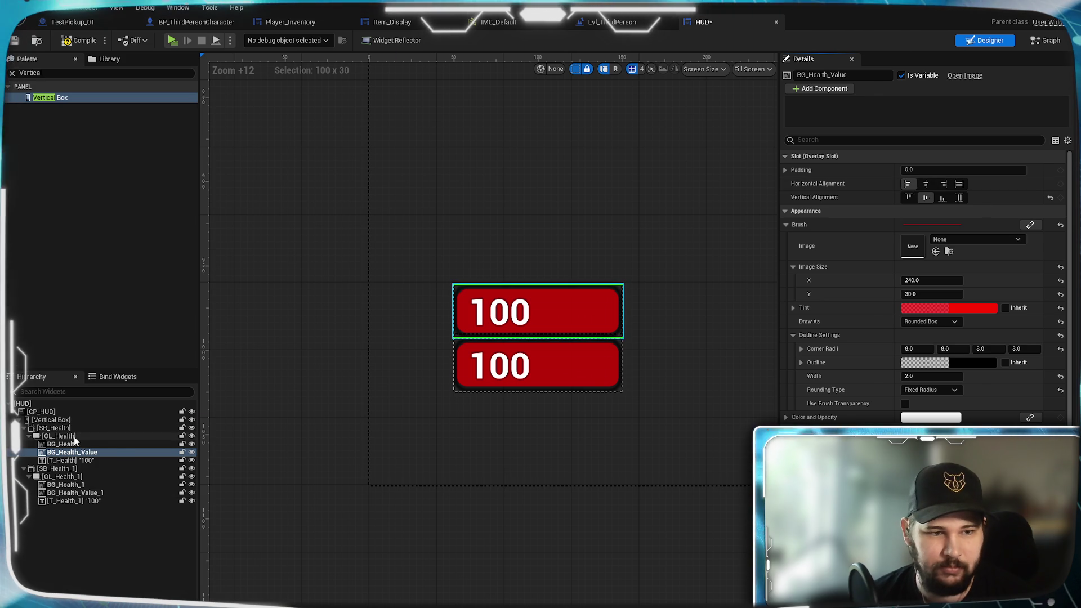
Turn off the health bar's width override and set it to stretch horizontally
click(62, 428)
click(795, 238)
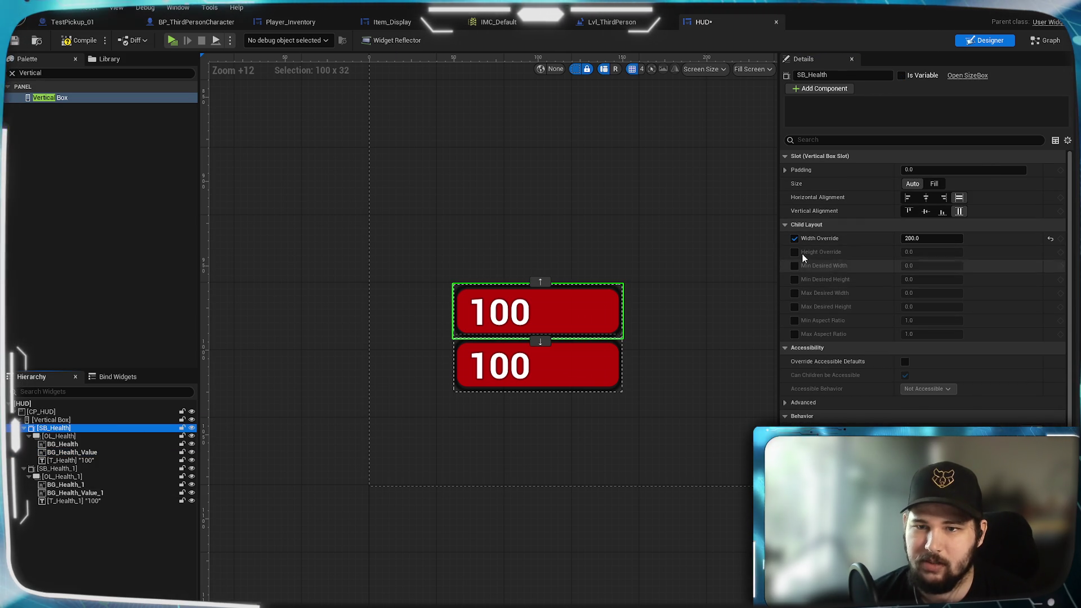
click(795, 239)
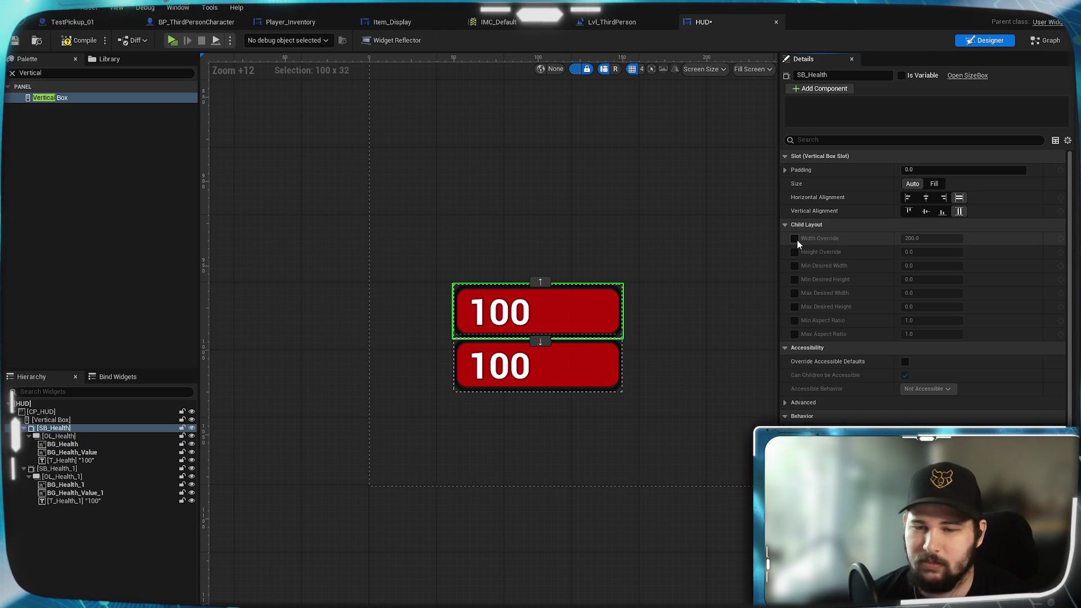
click(940, 185)
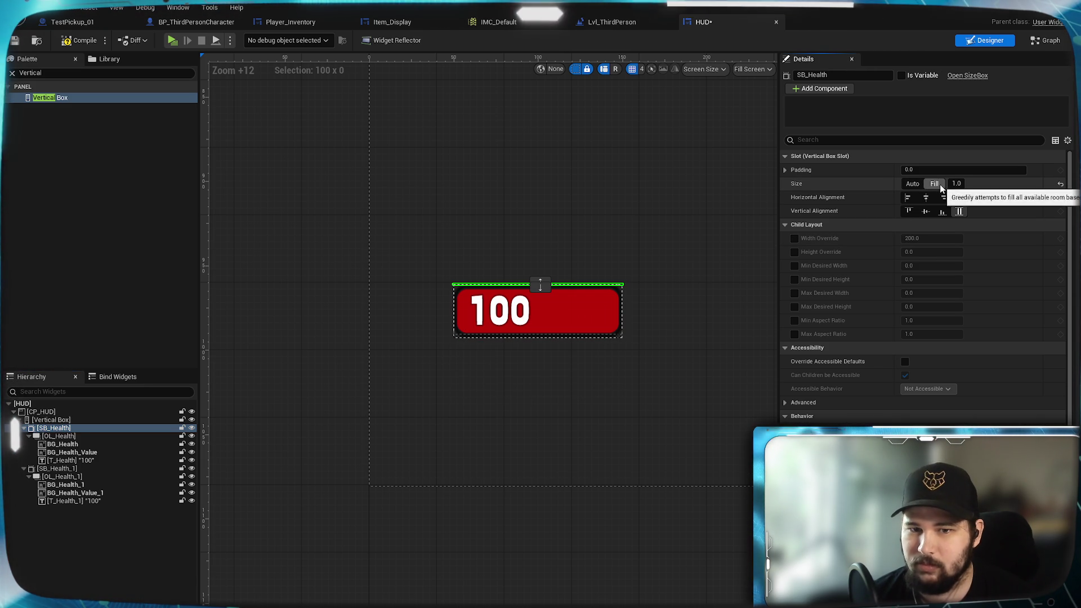
click(912, 188)
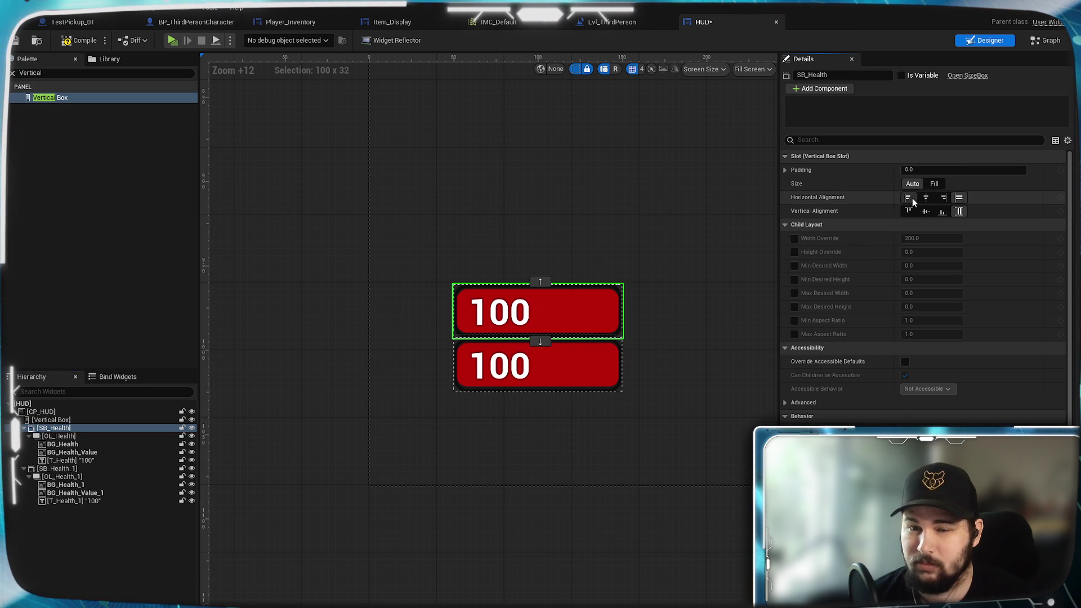
click(913, 199)
click(959, 197)
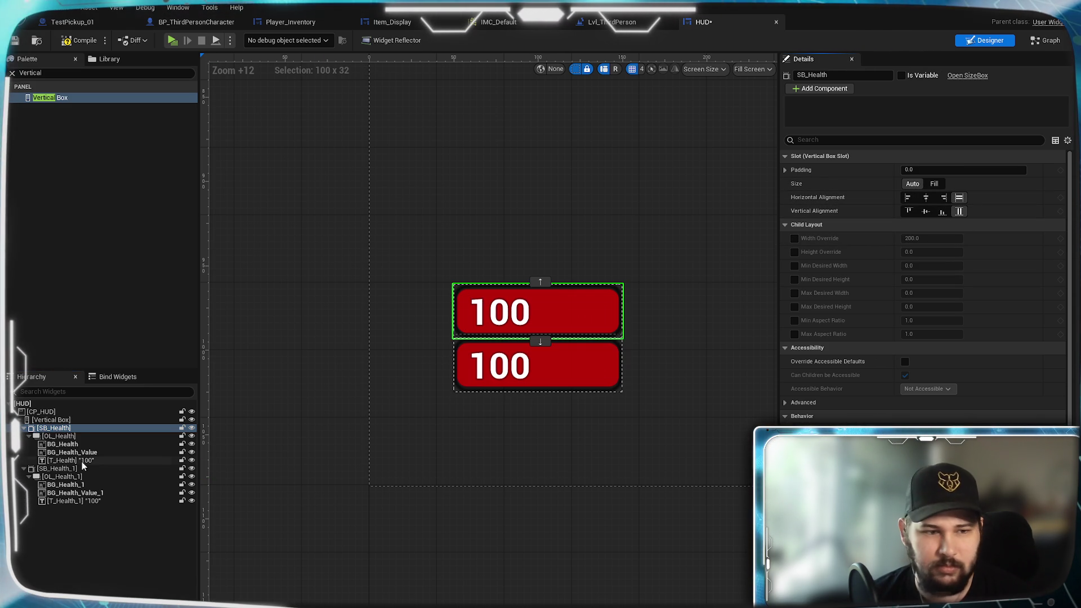
Make the Vertical Box size to its content
click(57, 420)
click(905, 252)
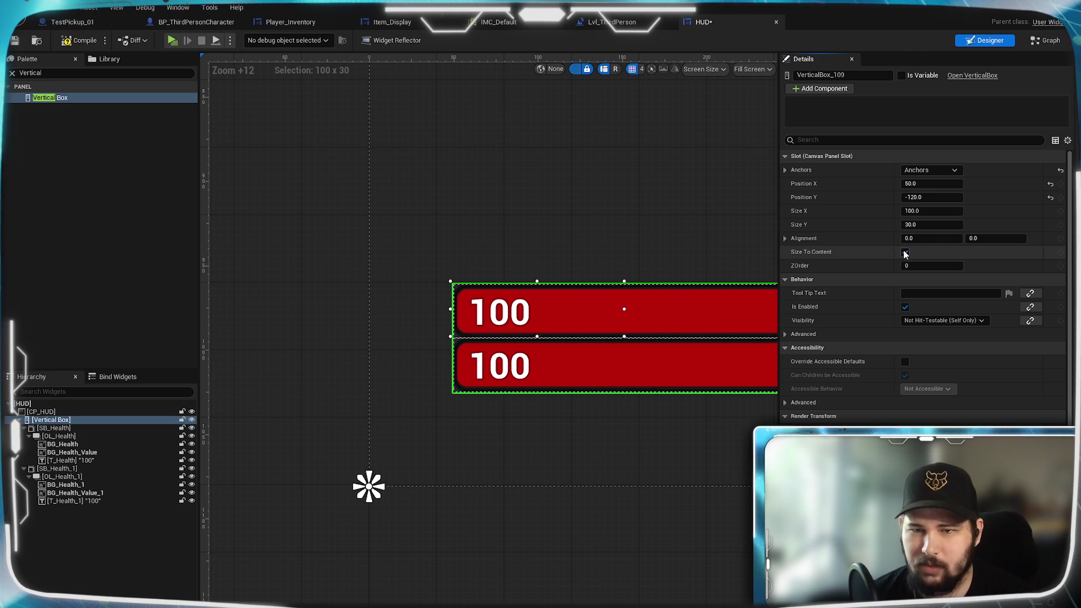
drag(603, 448, 477, 457)
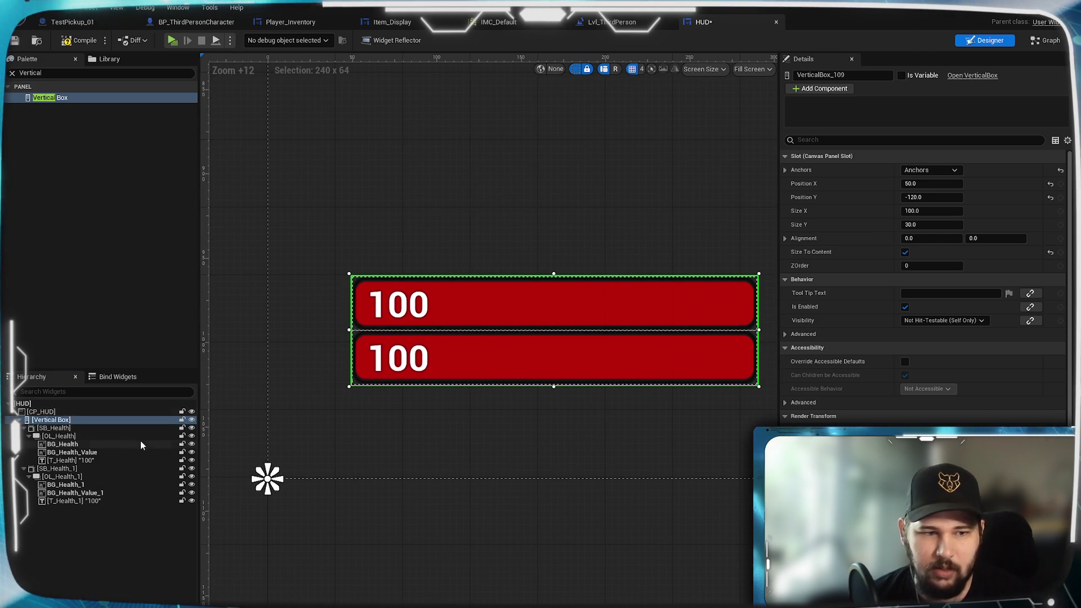
Enable width override on both health bar size boxes and set it to 300
click(138, 429)
click(794, 238)
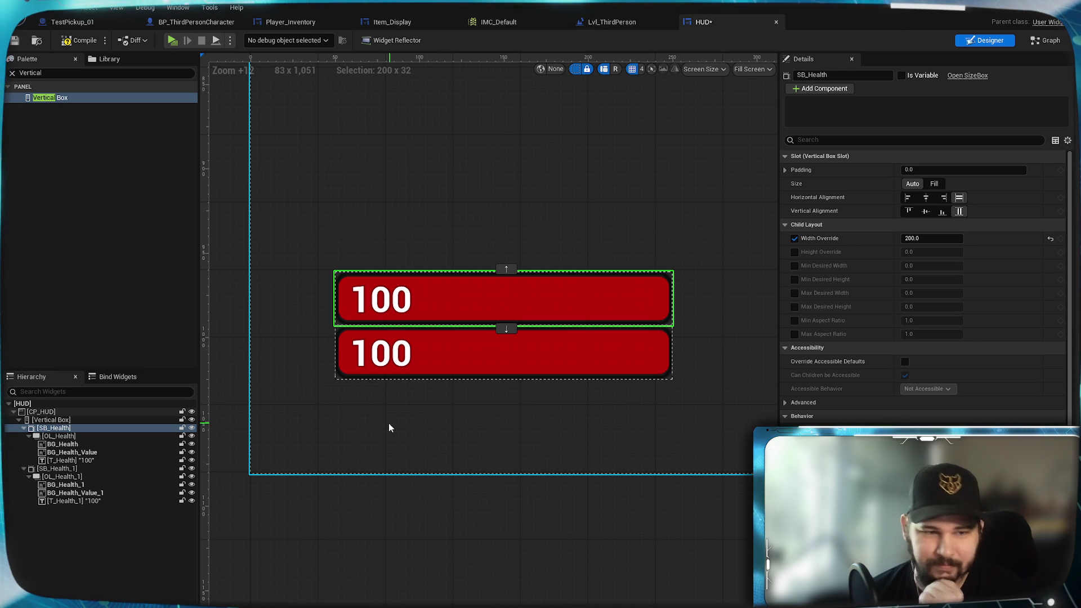
click(72, 469)
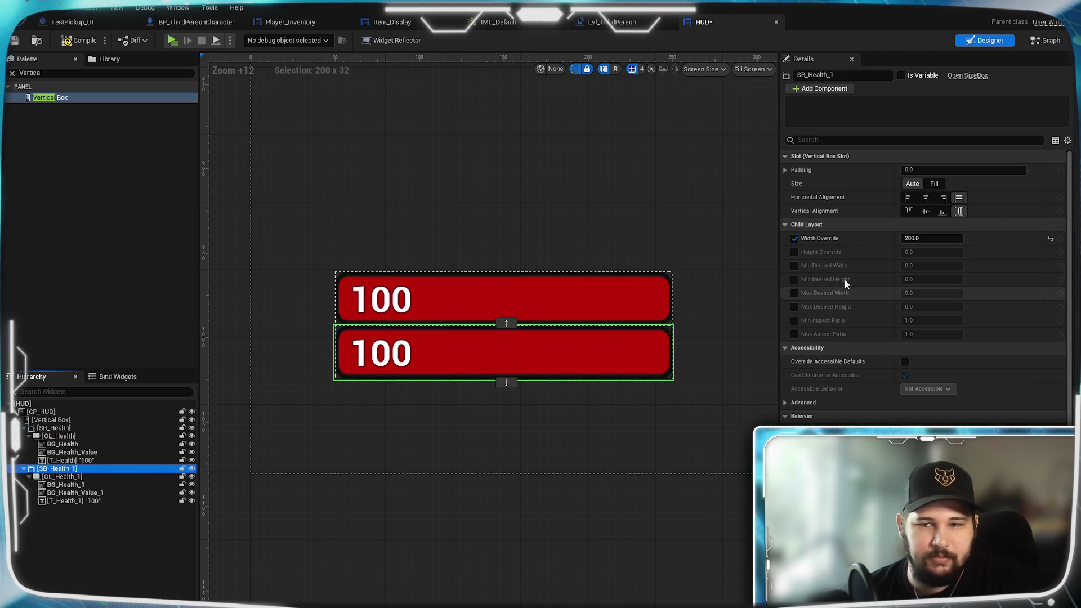
click(795, 239)
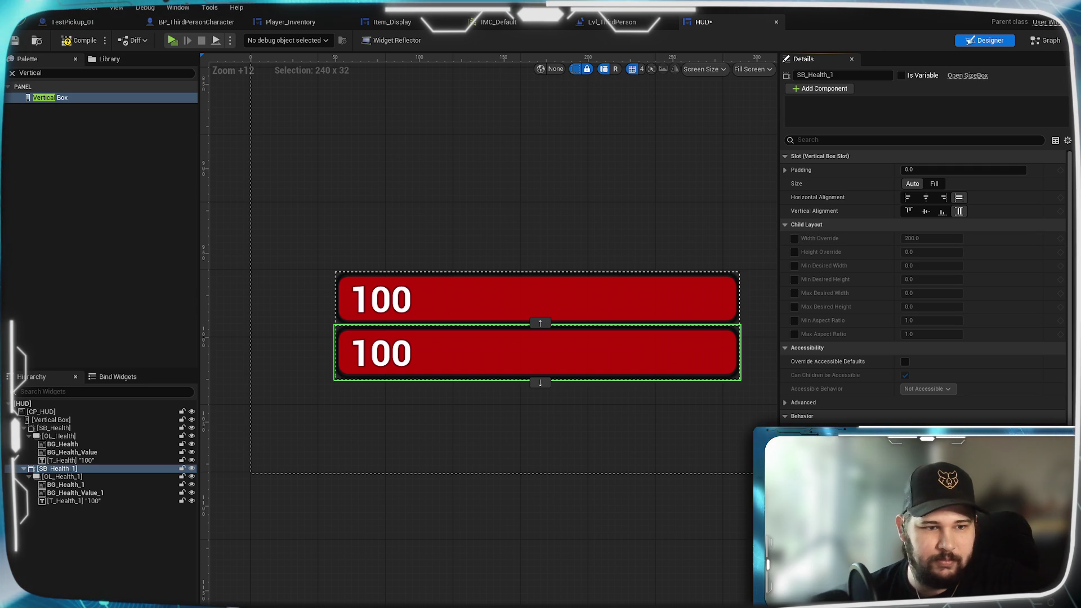
click(66, 430)
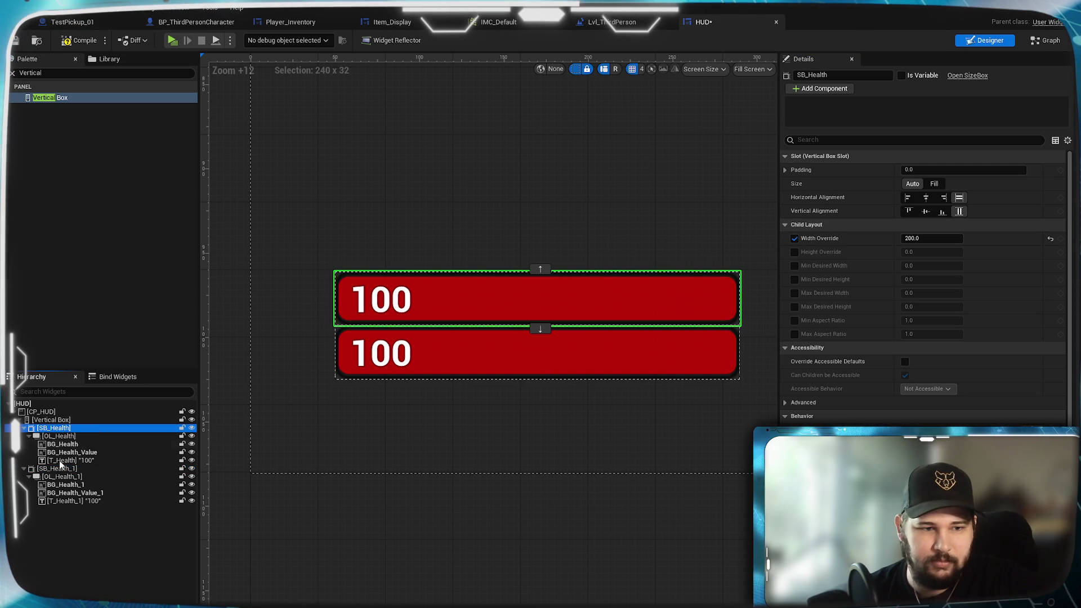
click(45, 468)
click(795, 239)
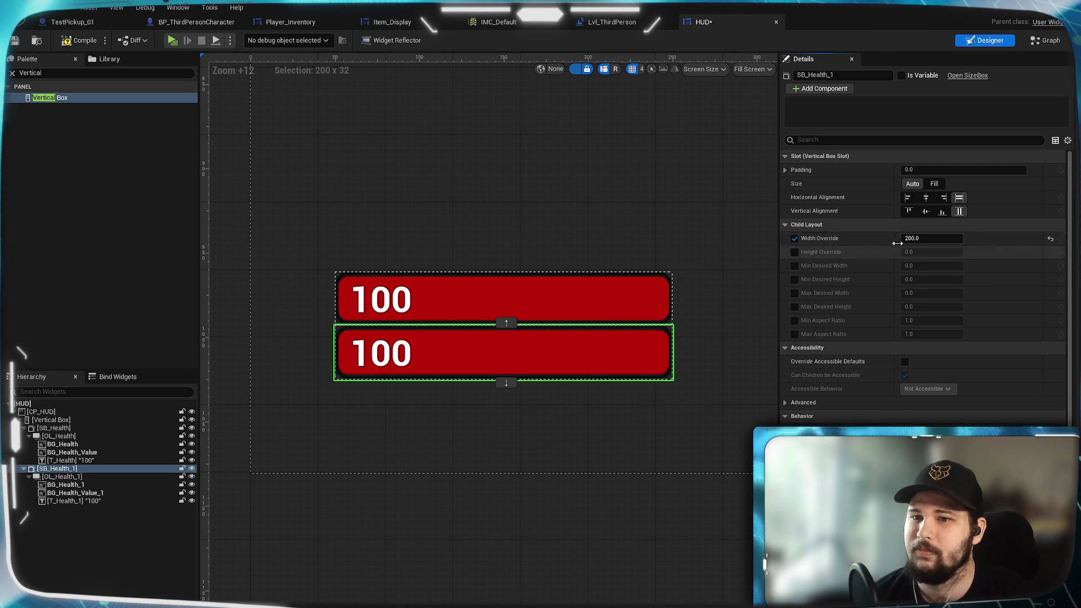
click(929, 238)
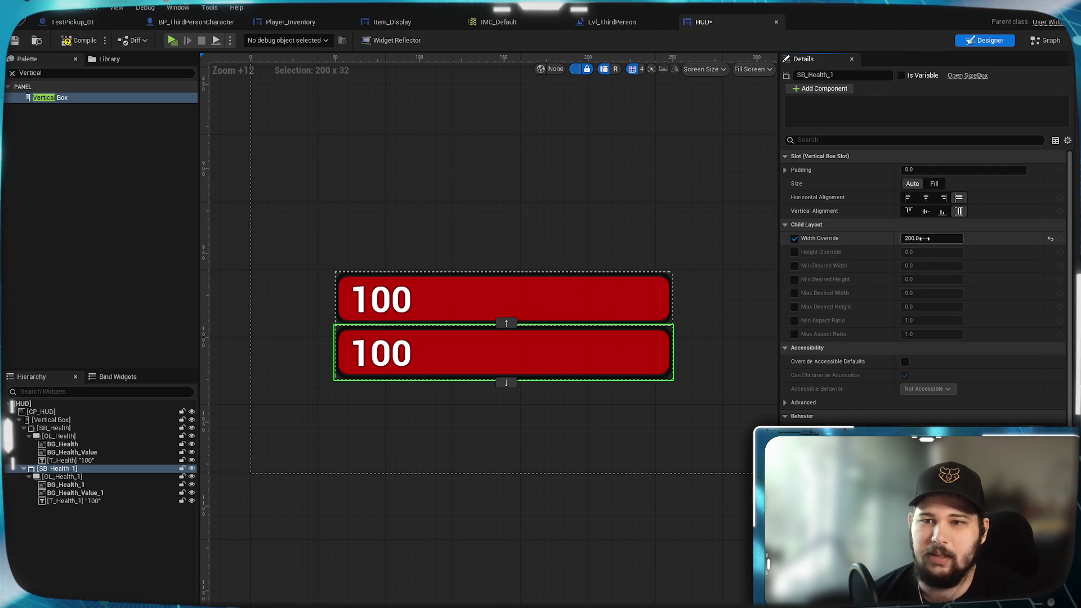
text(300)
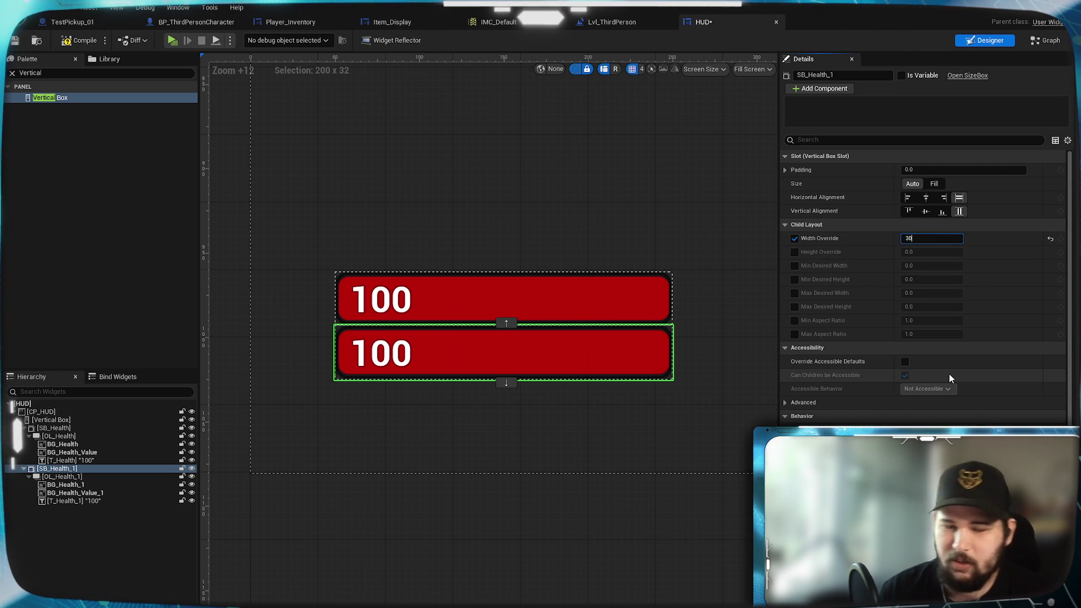
key(Return)
mouse_move(683, 447)
mouse_down()
mouse_move(560, 434)
mouse_move(592, 437)
mouse_up()
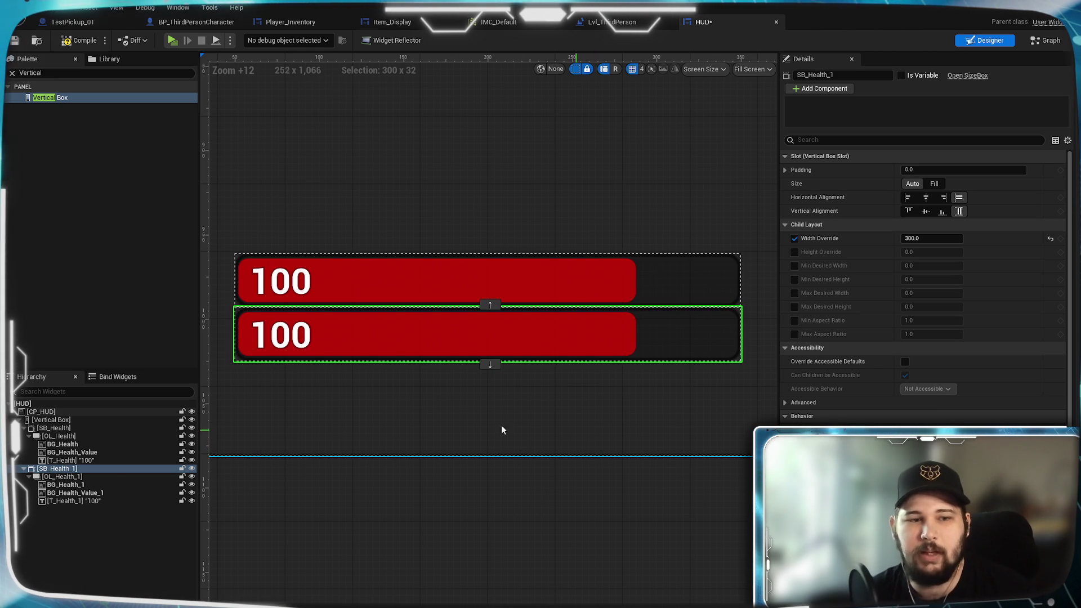
click(60, 446)
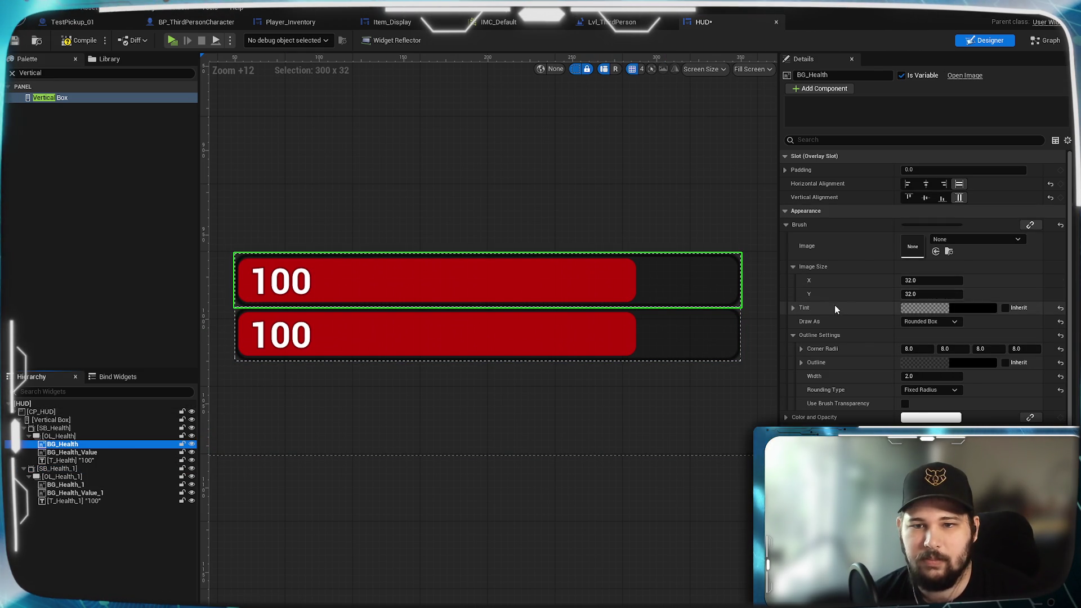
Try alignment options on the top bar's background image, ending left-aligned
click(907, 184)
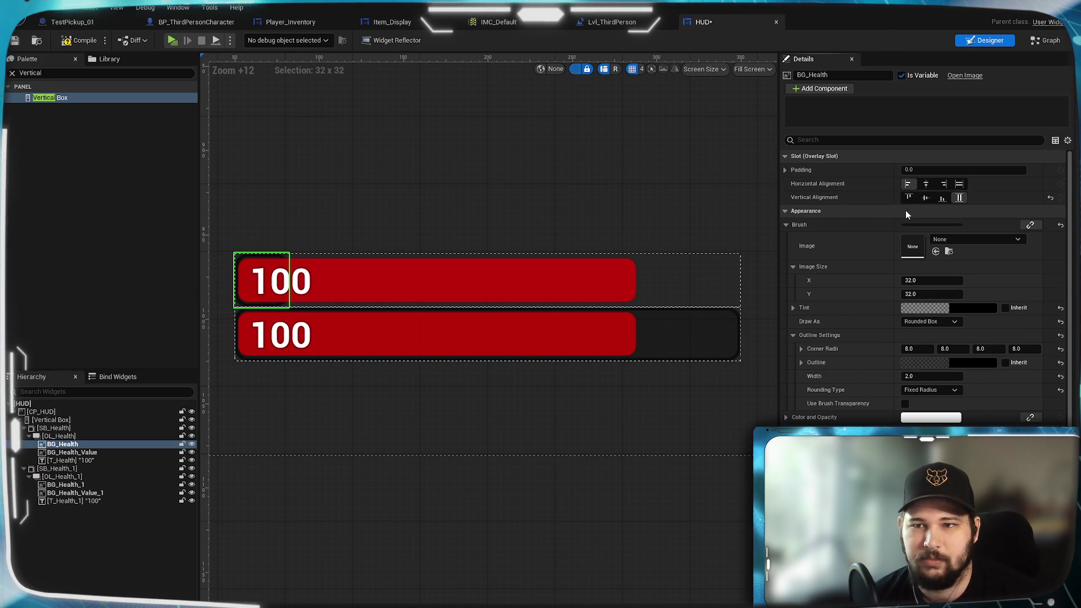
click(926, 198)
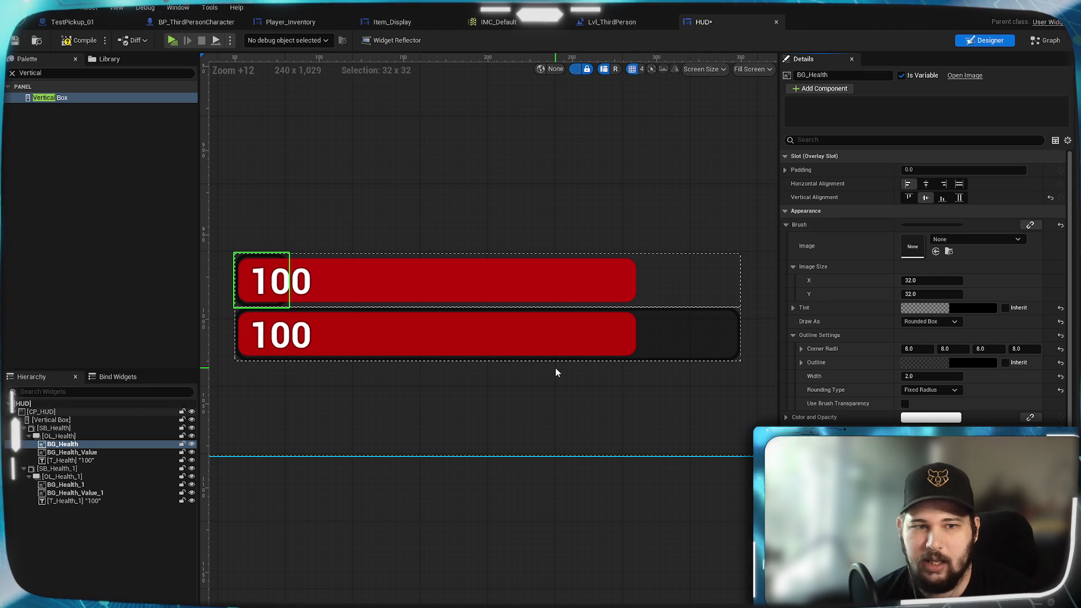
click(959, 198)
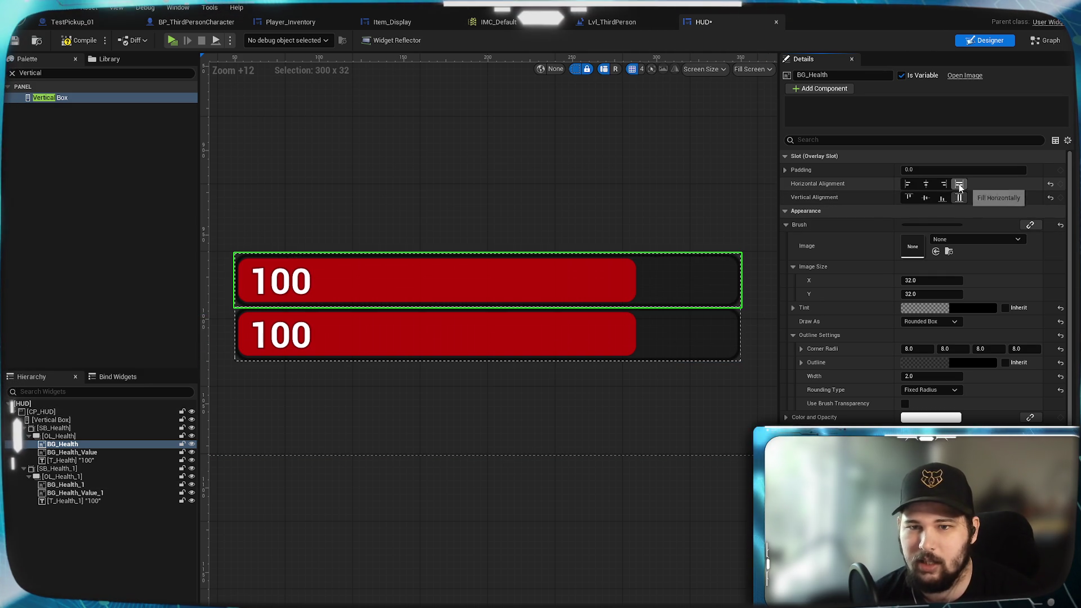
click(906, 185)
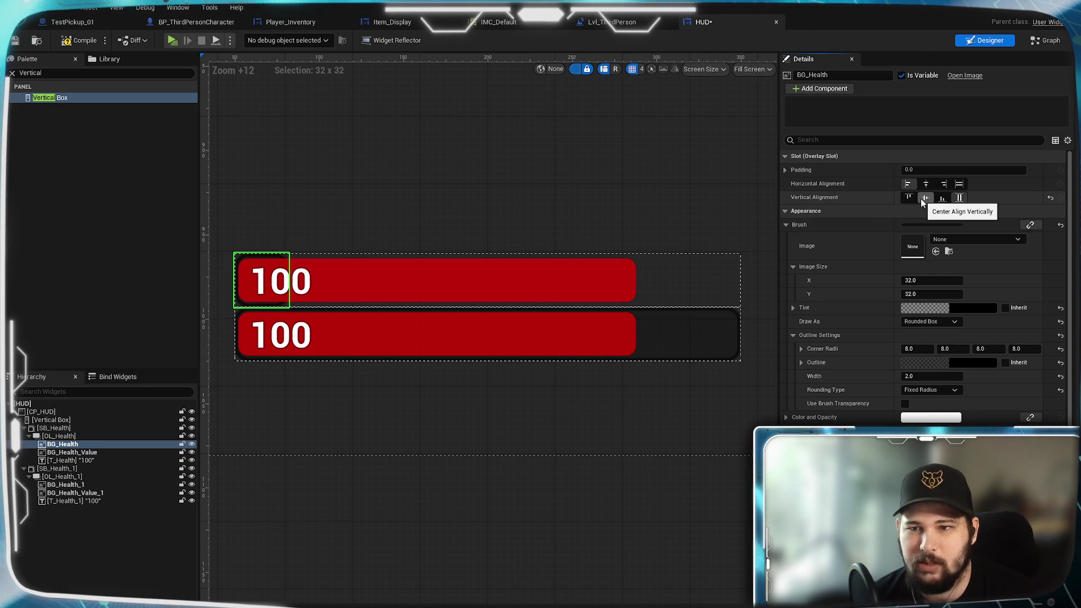
click(85, 454)
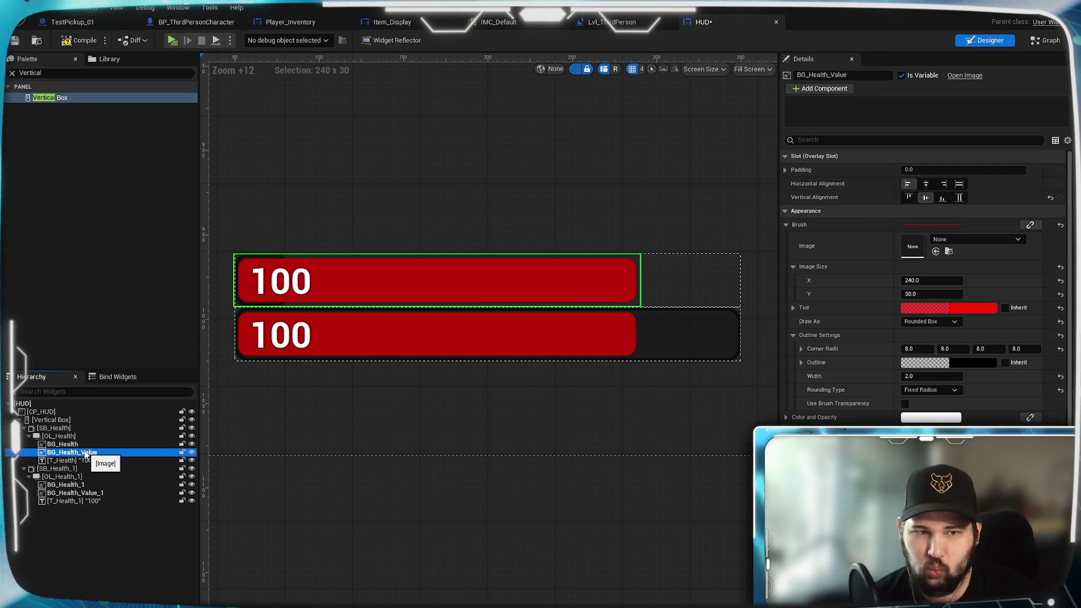
click(80, 445)
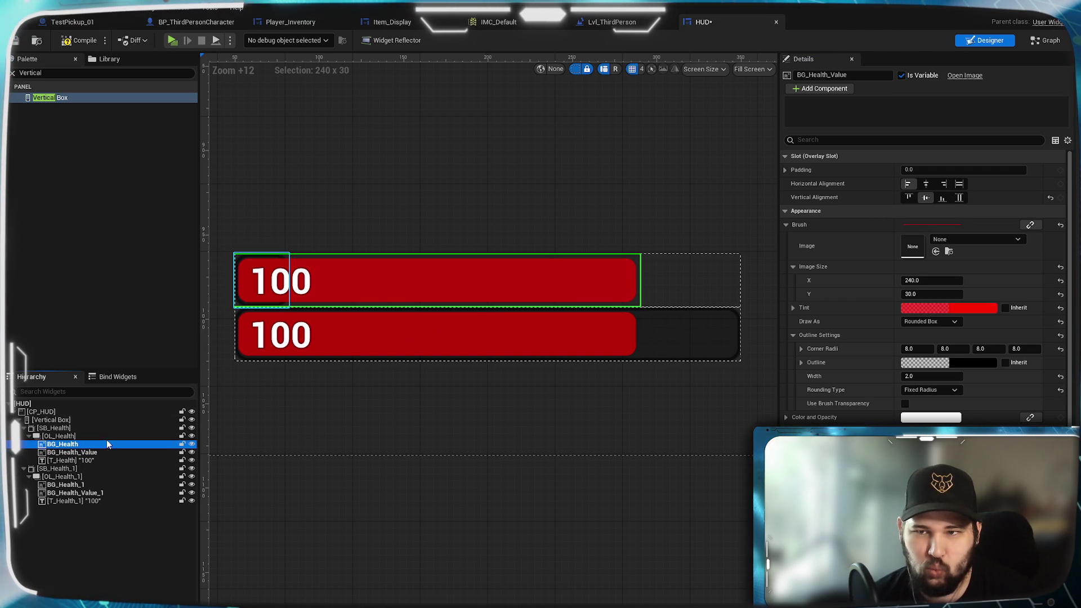
click(961, 184)
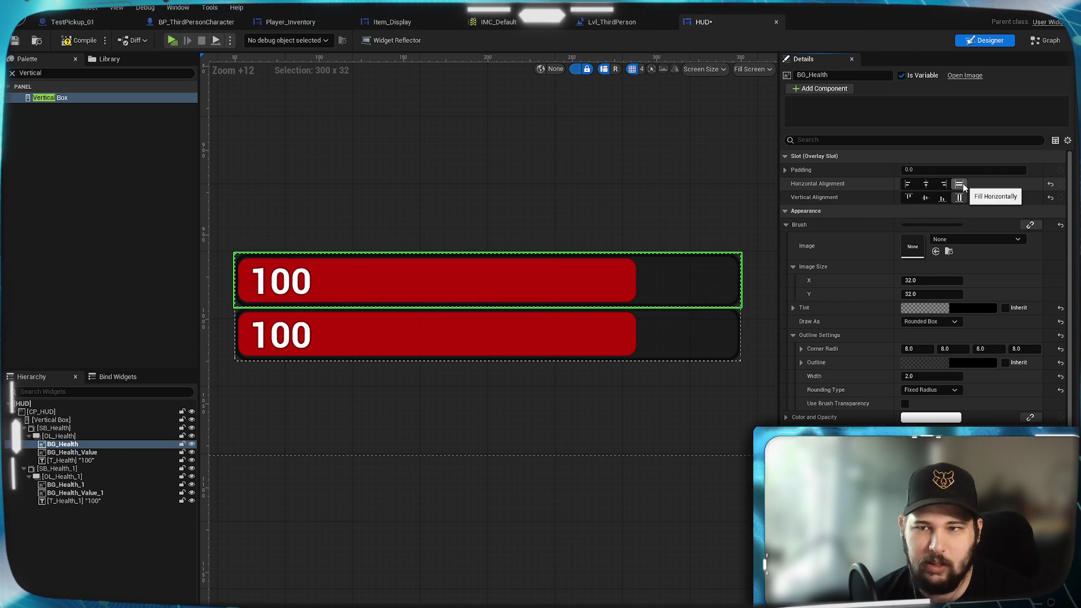
click(908, 184)
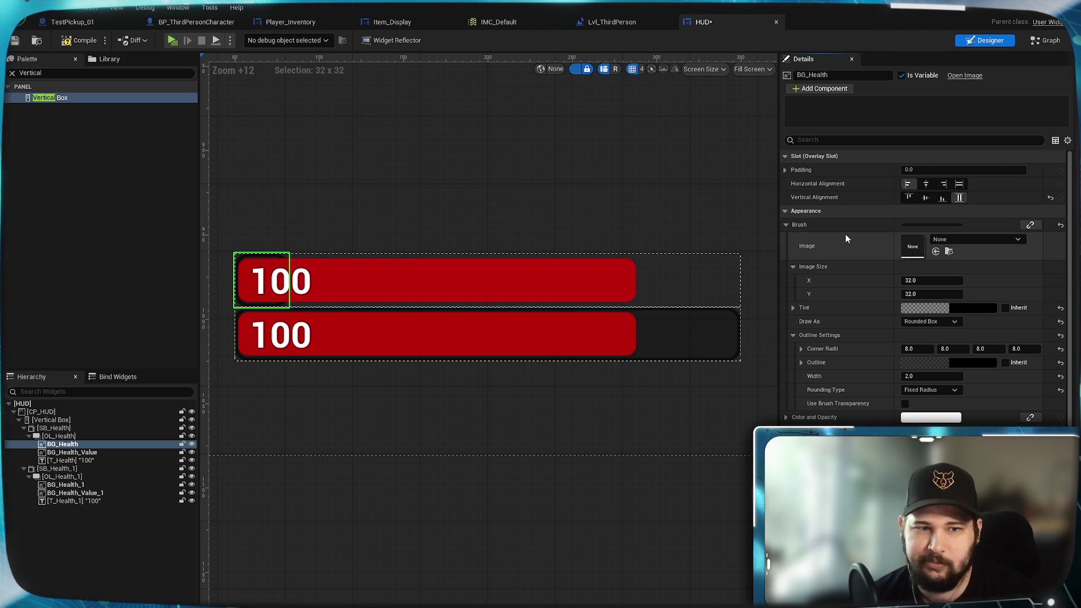
click(100, 452)
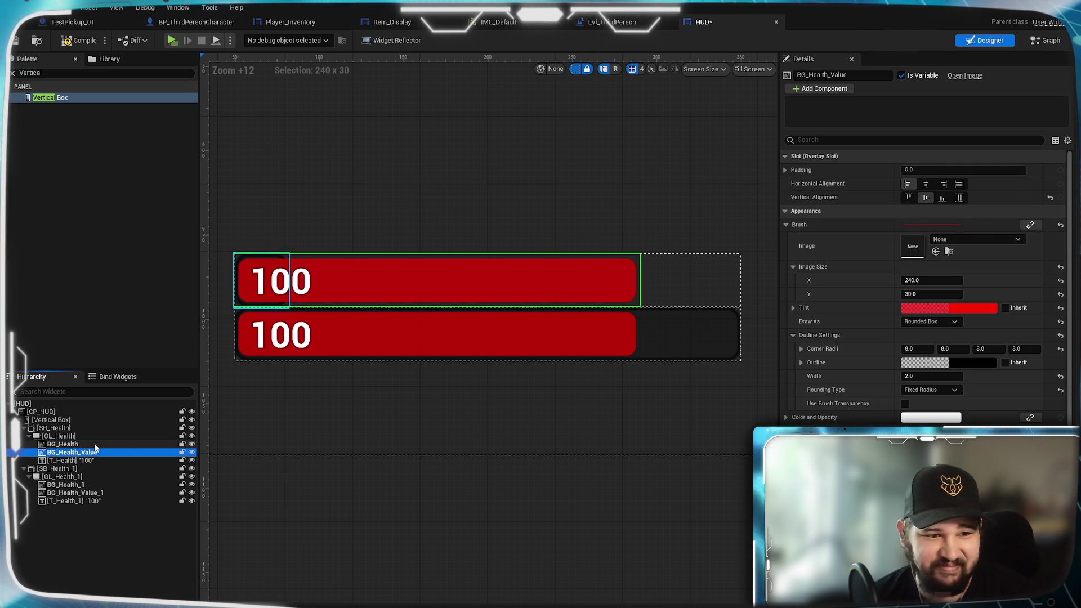
click(95, 445)
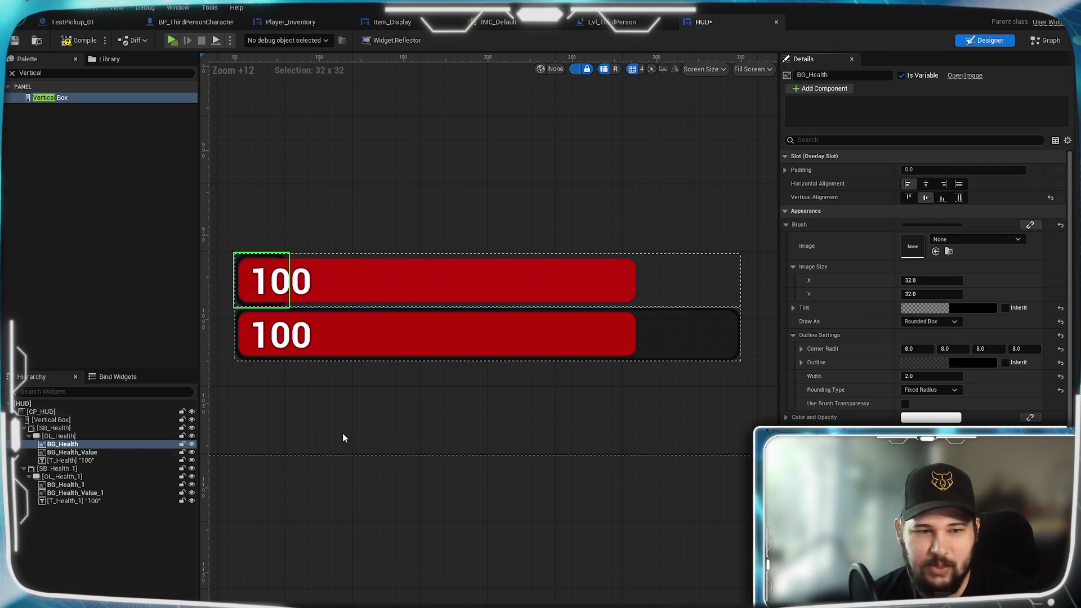
Set BG_Health's image size to 200 x 30 and BG_Health_Value's width to 200
click(941, 282)
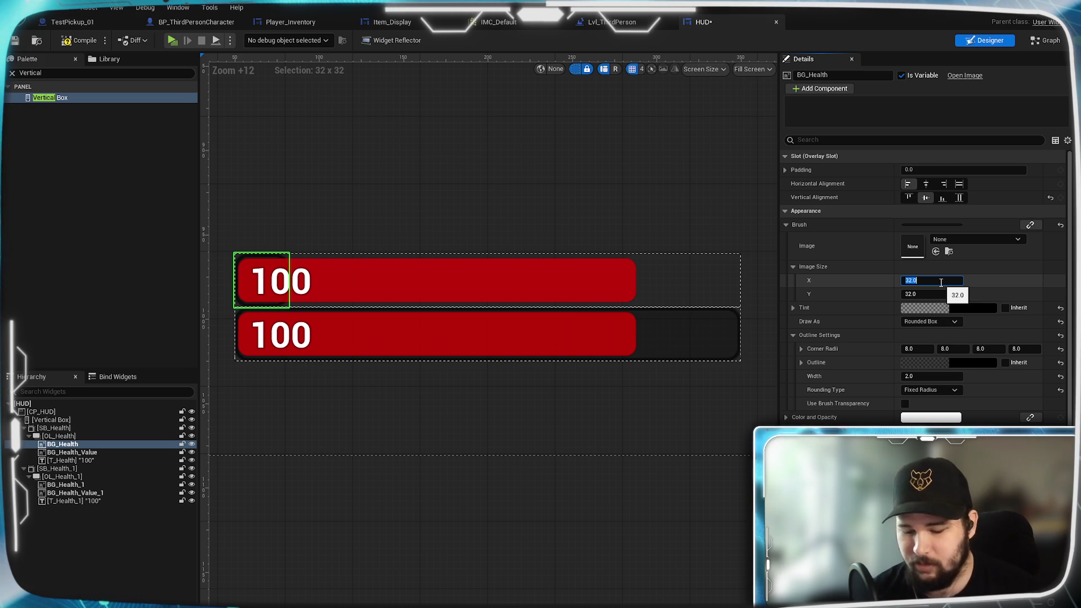
text(200)
key(Return)
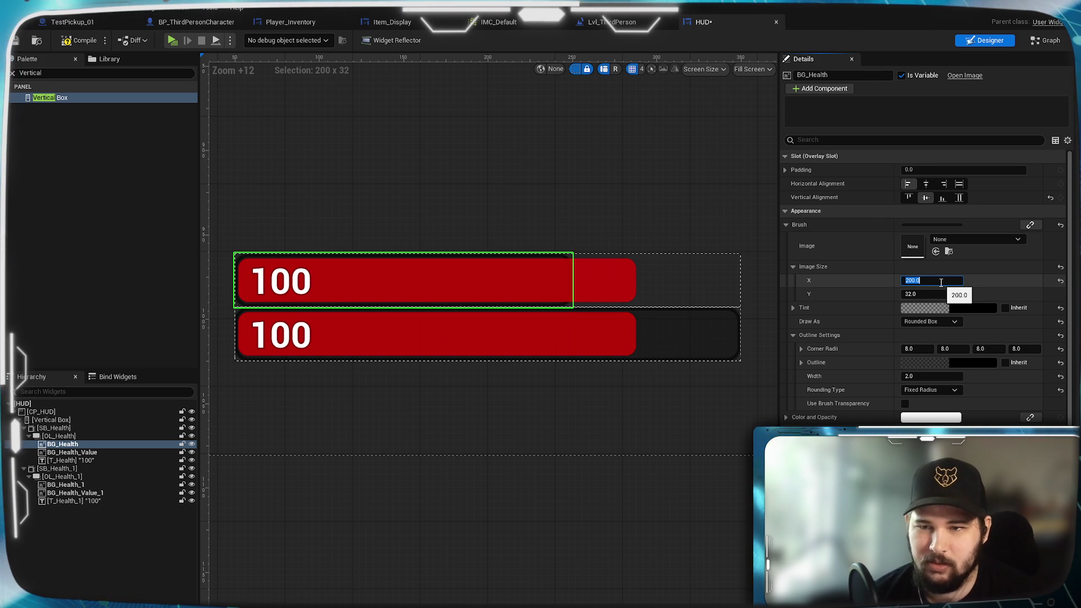
click(928, 294)
text(30)
key(Return)
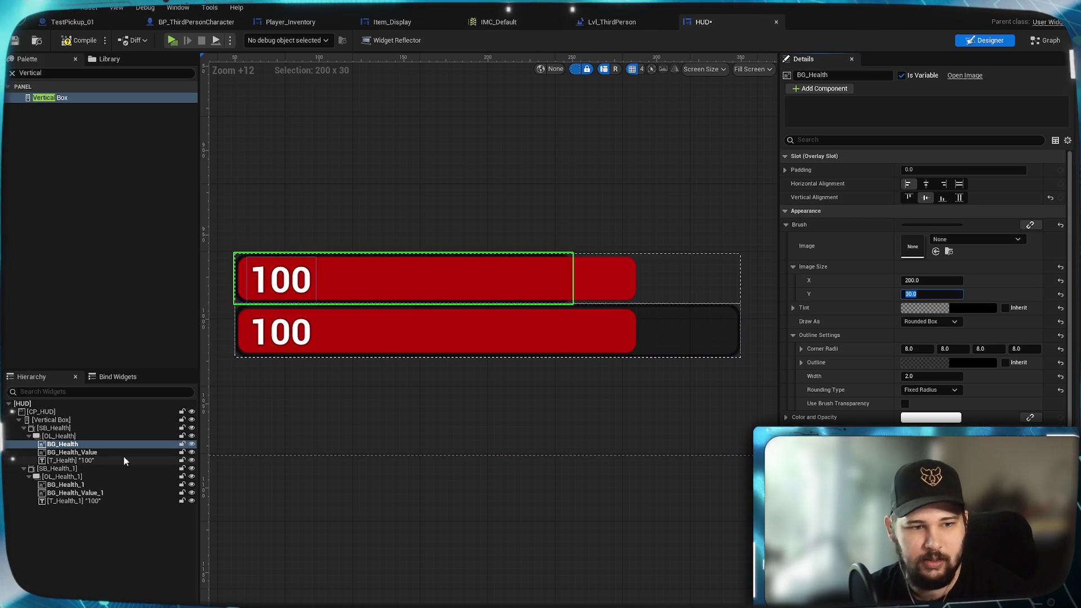
click(72, 452)
click(937, 280)
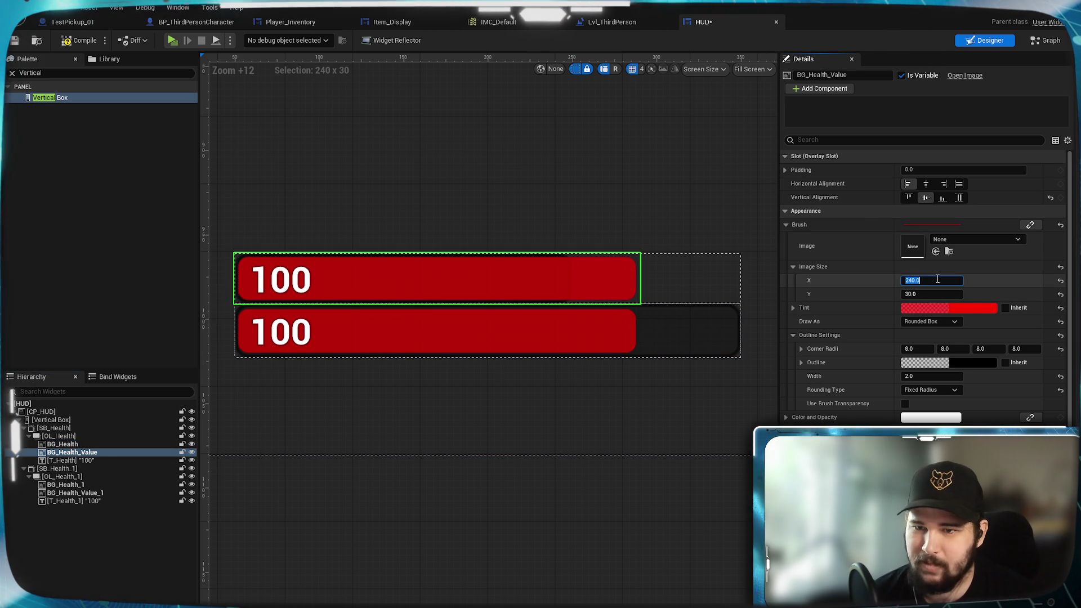
text(0)
key(Return)
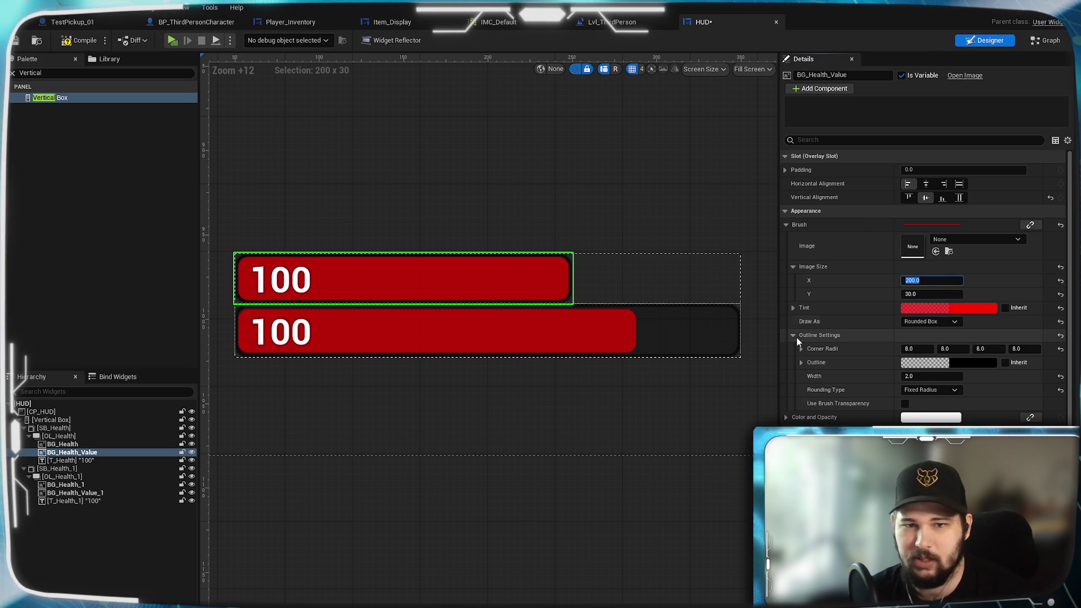
click(78, 460)
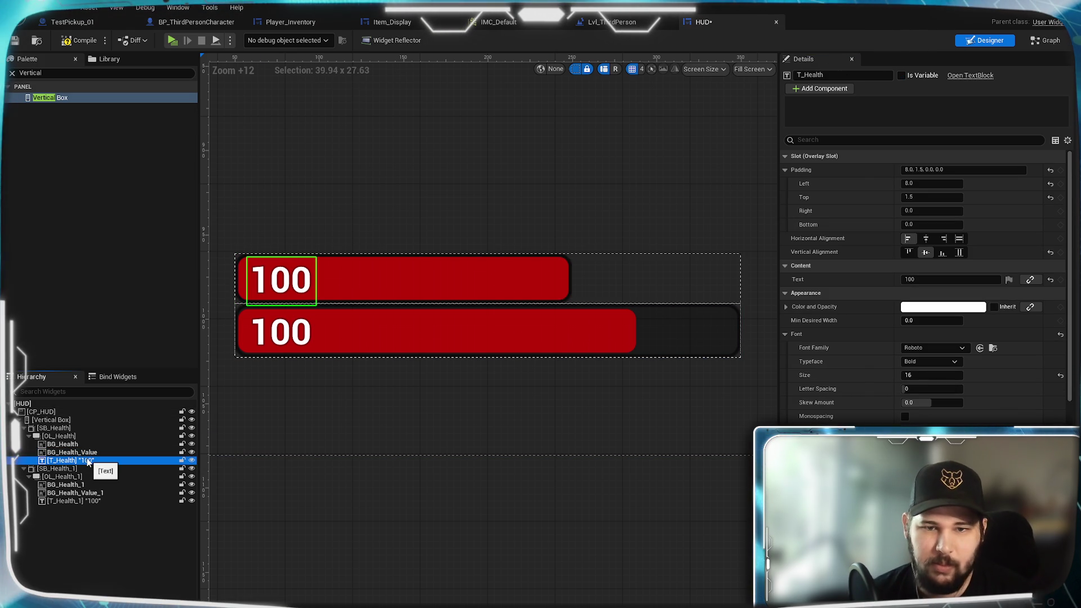
click(56, 549)
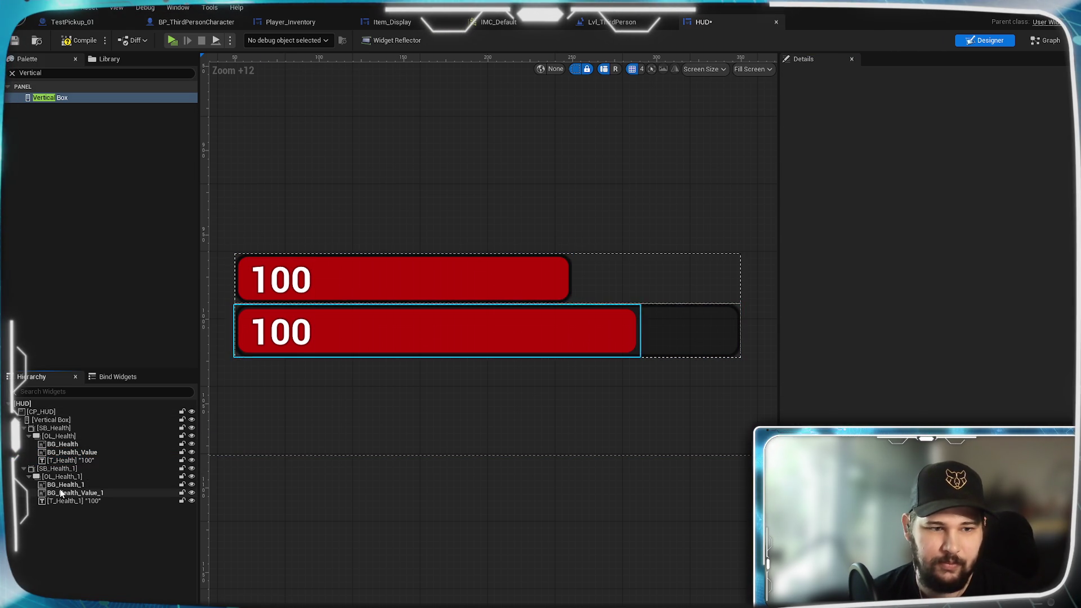
Size BG_Health_1 to 300 x 30 and set BG_Health_Value_1's width to 300
click(64, 485)
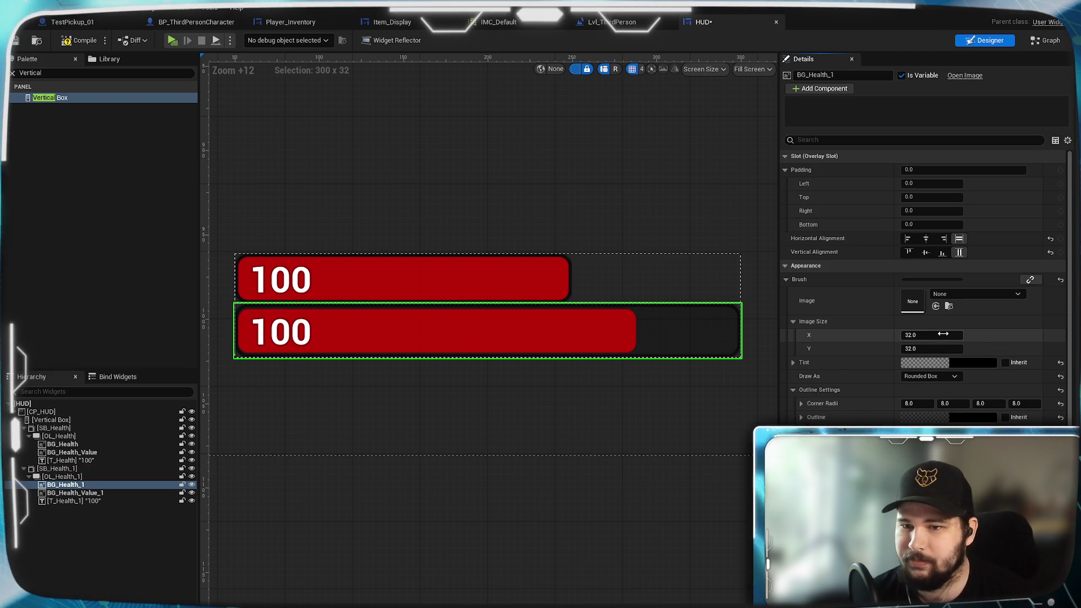
click(943, 334)
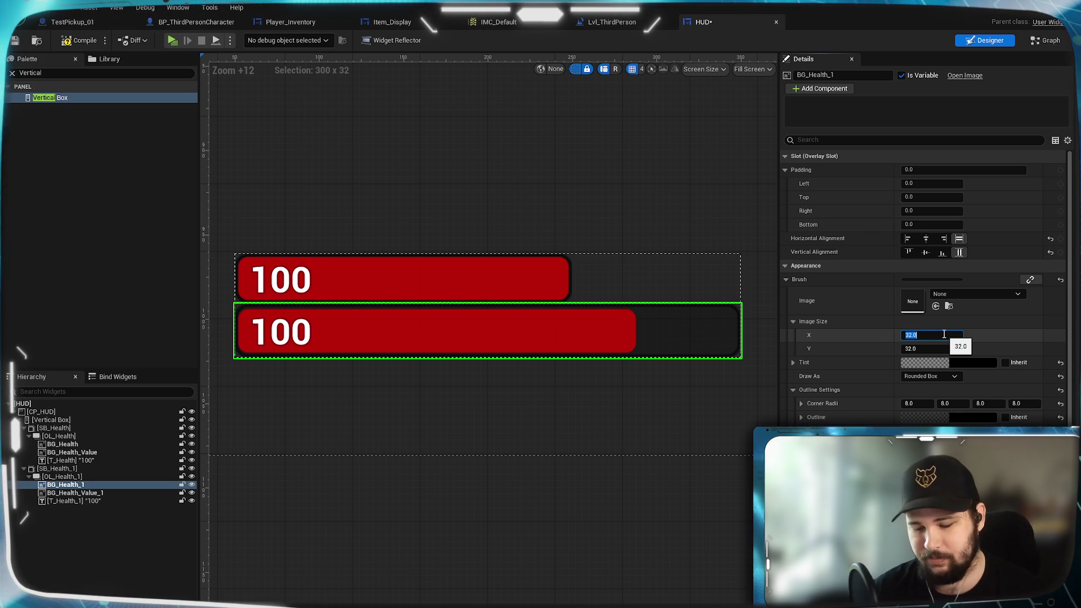
text(300)
click(927, 349)
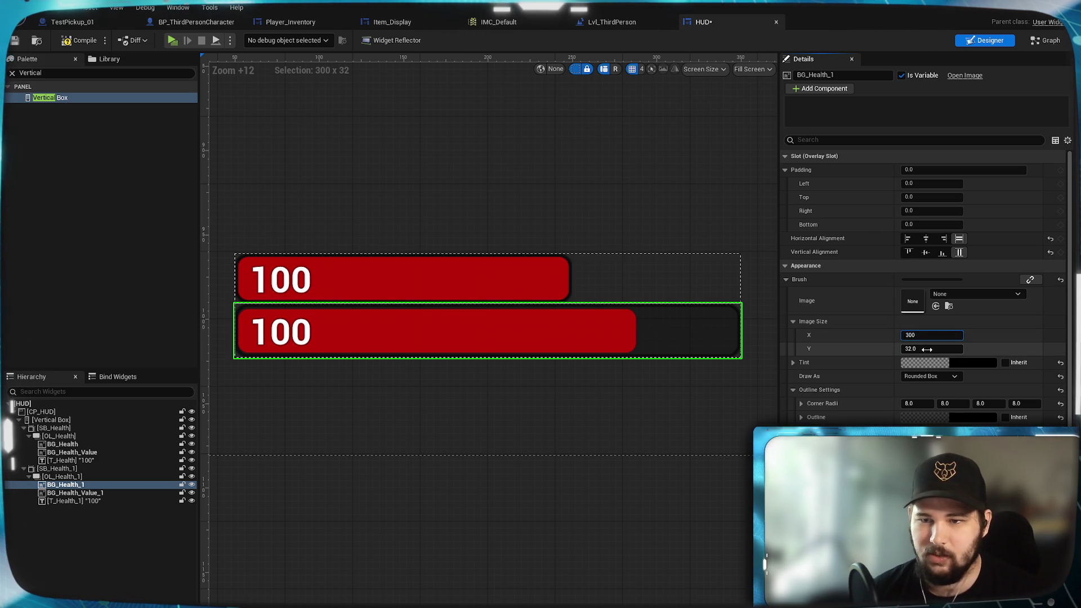
text(30)
key(Return)
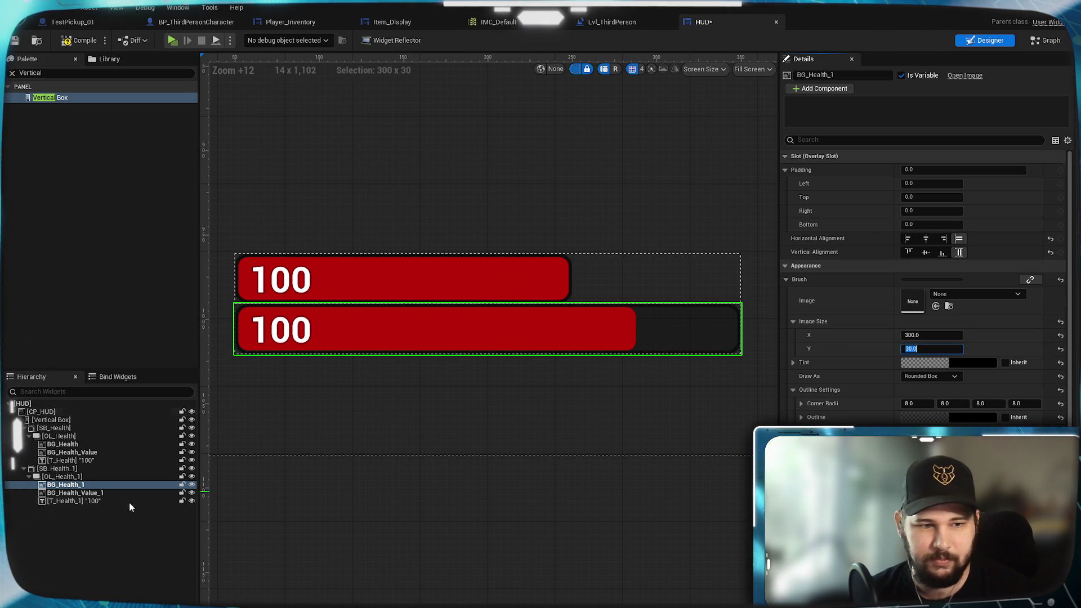
click(88, 493)
click(925, 335)
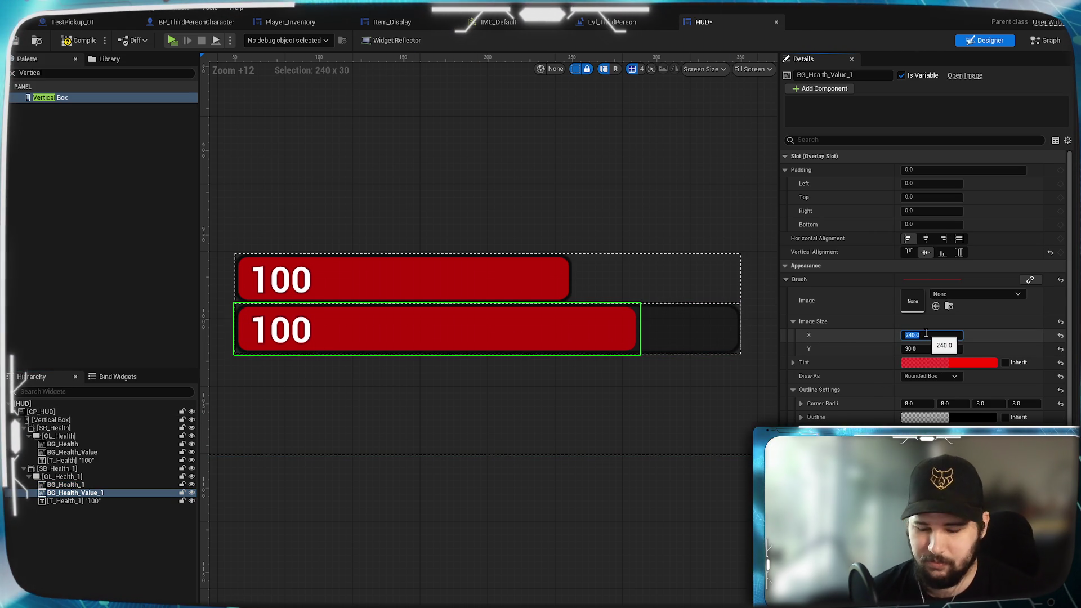
text(300)
key(Return)
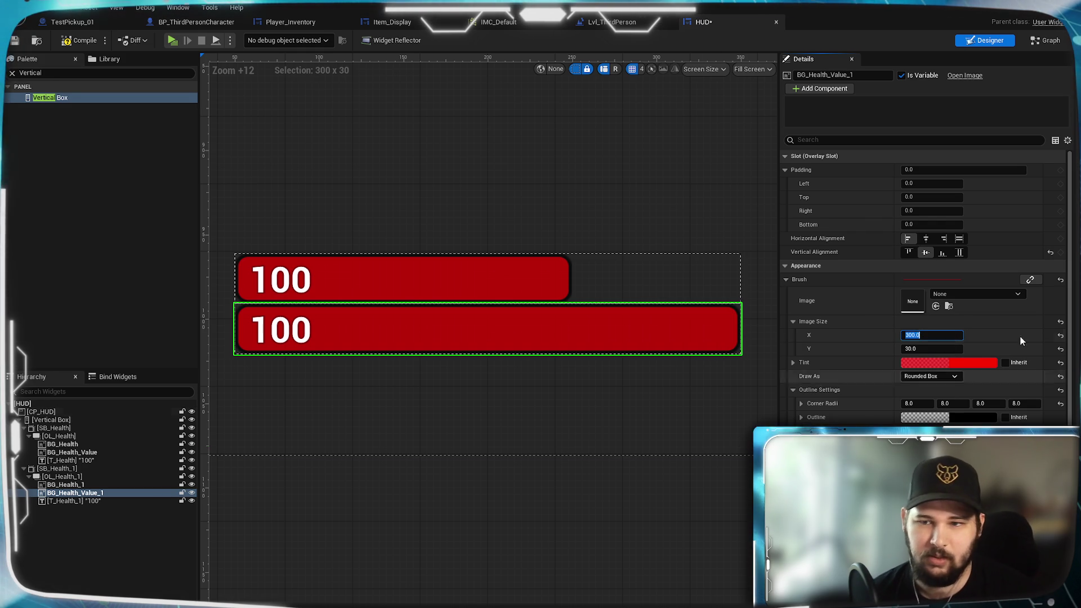
Tint the second bar's fill green using the Tint colour picker
click(969, 361)
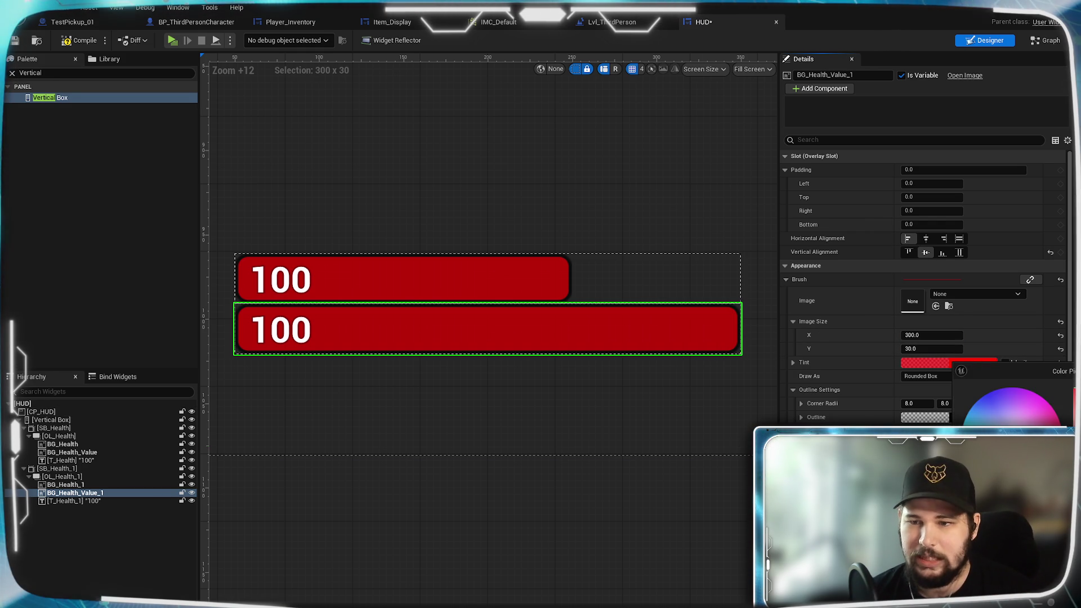
drag(1011, 447, 969, 464)
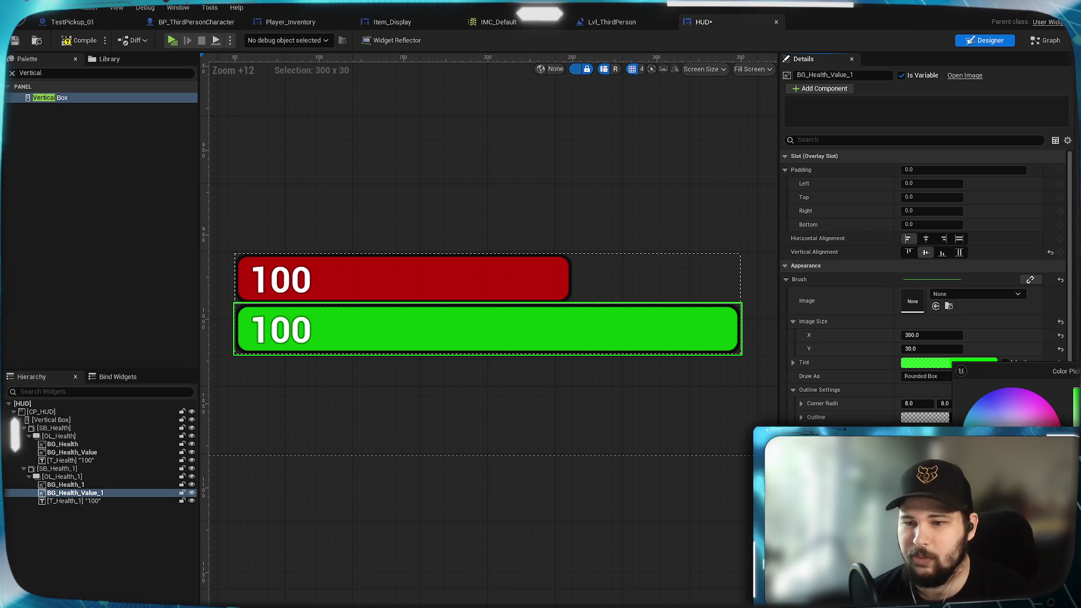
drag(969, 464, 980, 453)
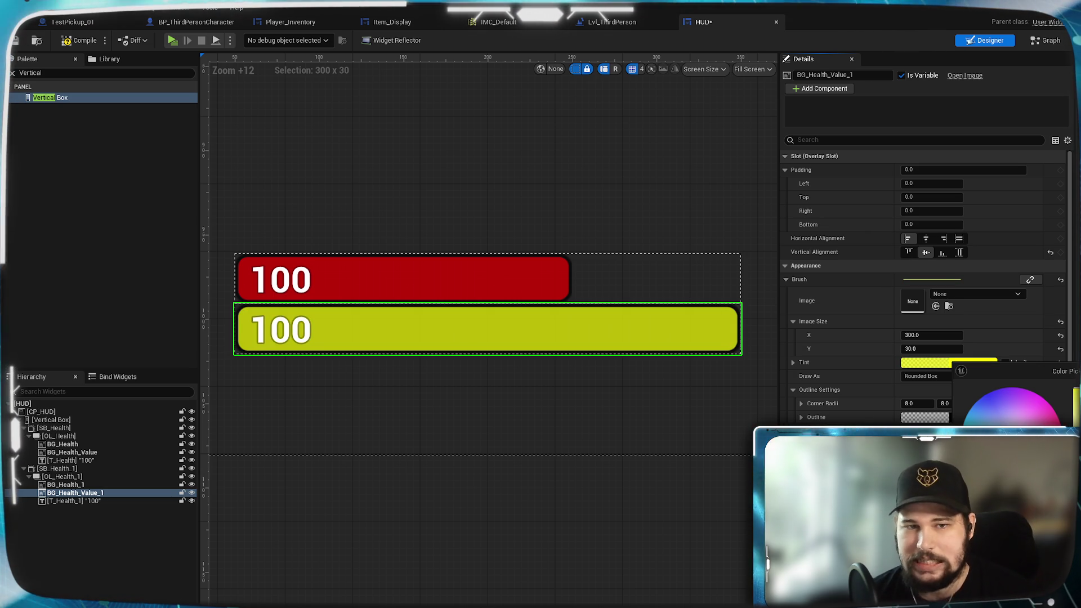
click(1031, 586)
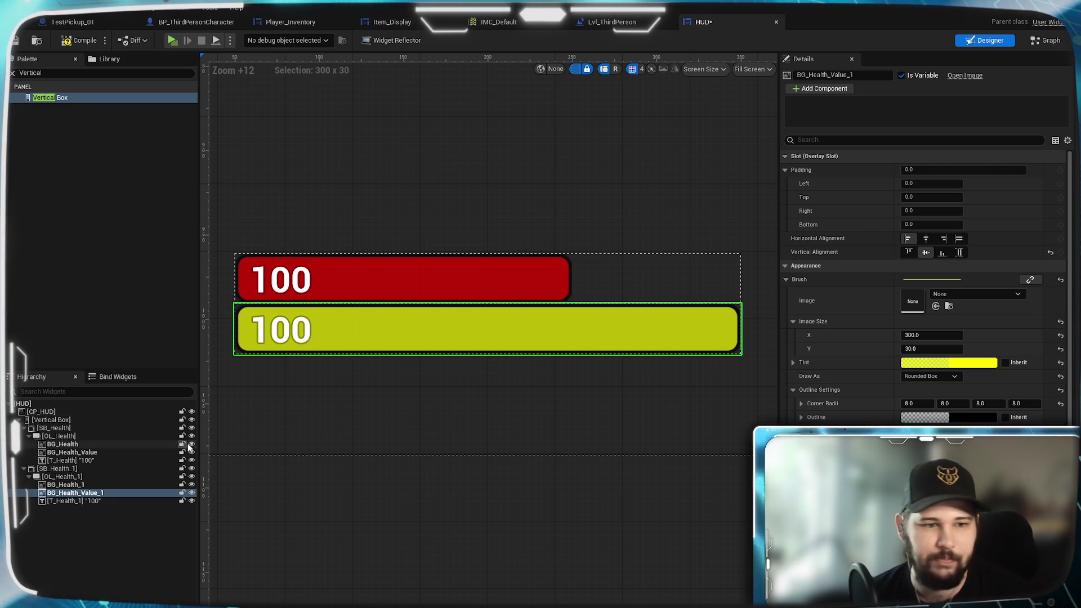
click(944, 363)
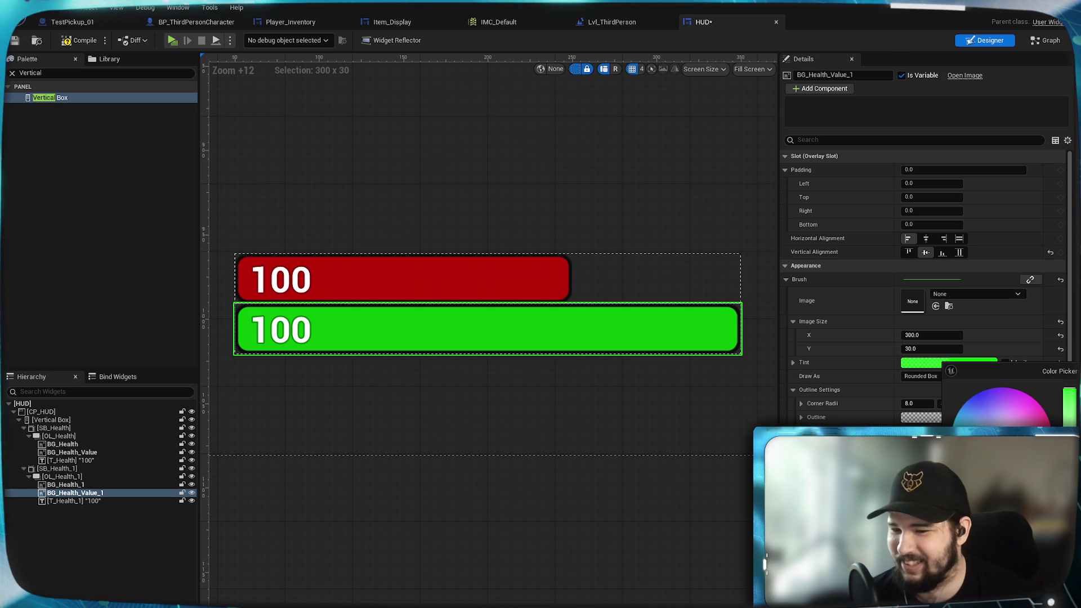
click(1013, 585)
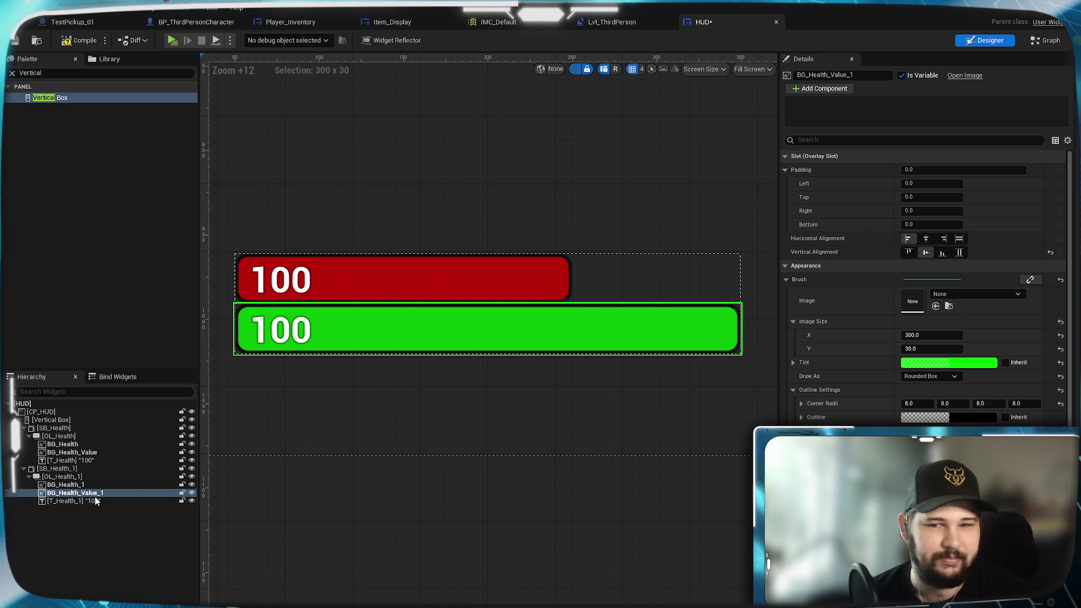
click(86, 478)
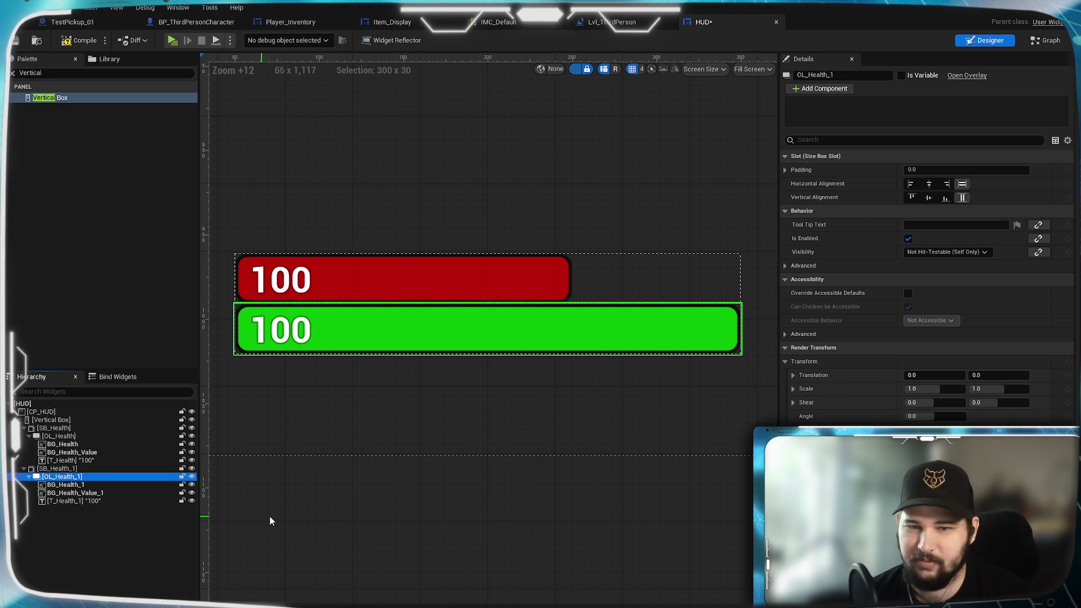
Change T_Health_1's Text from 100 to 150
click(90, 484)
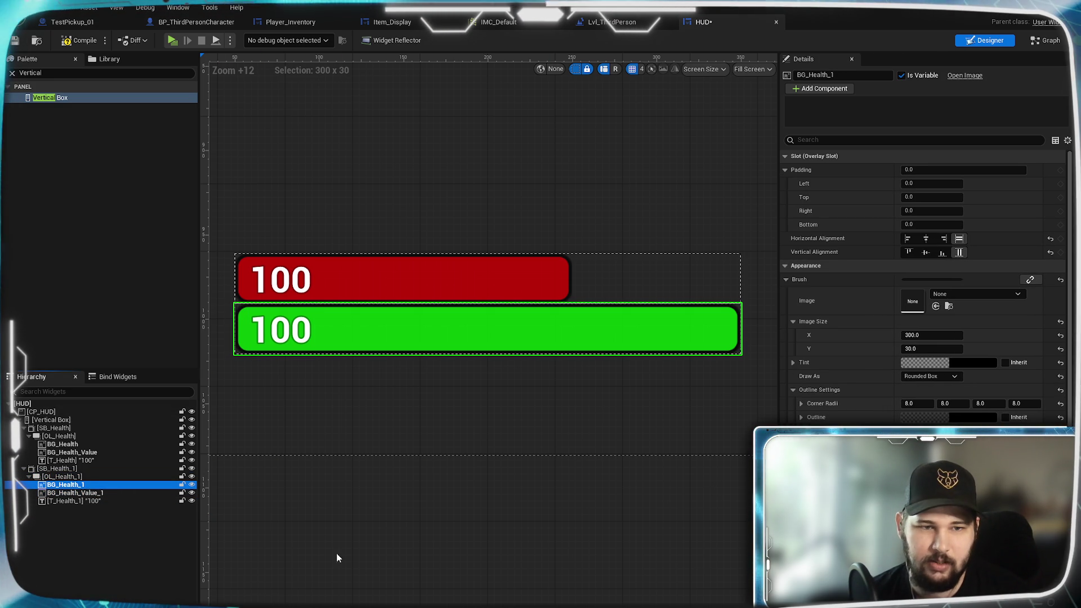
click(107, 493)
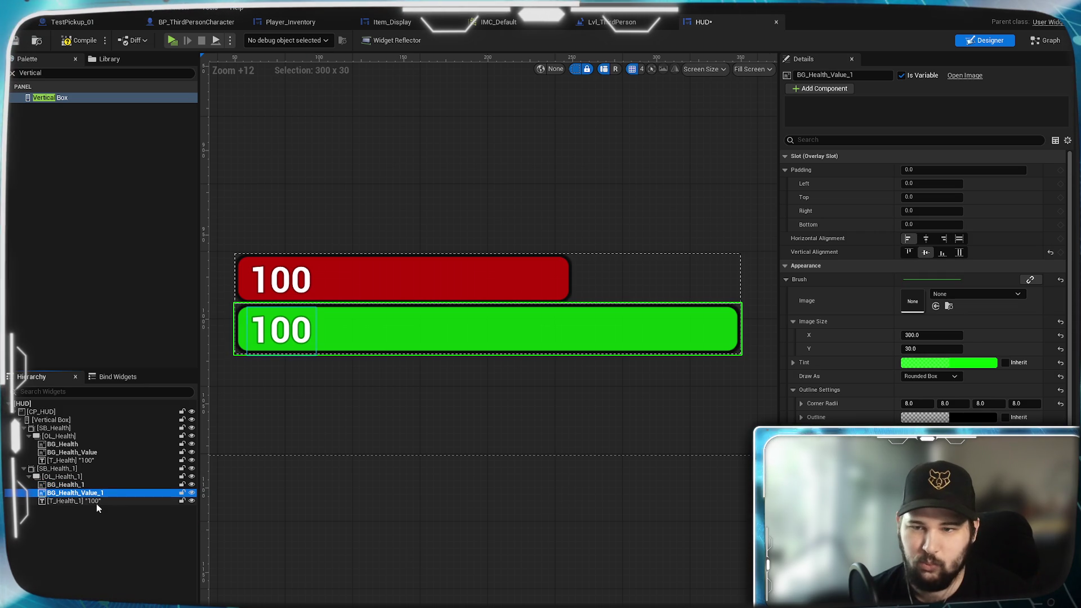
click(86, 501)
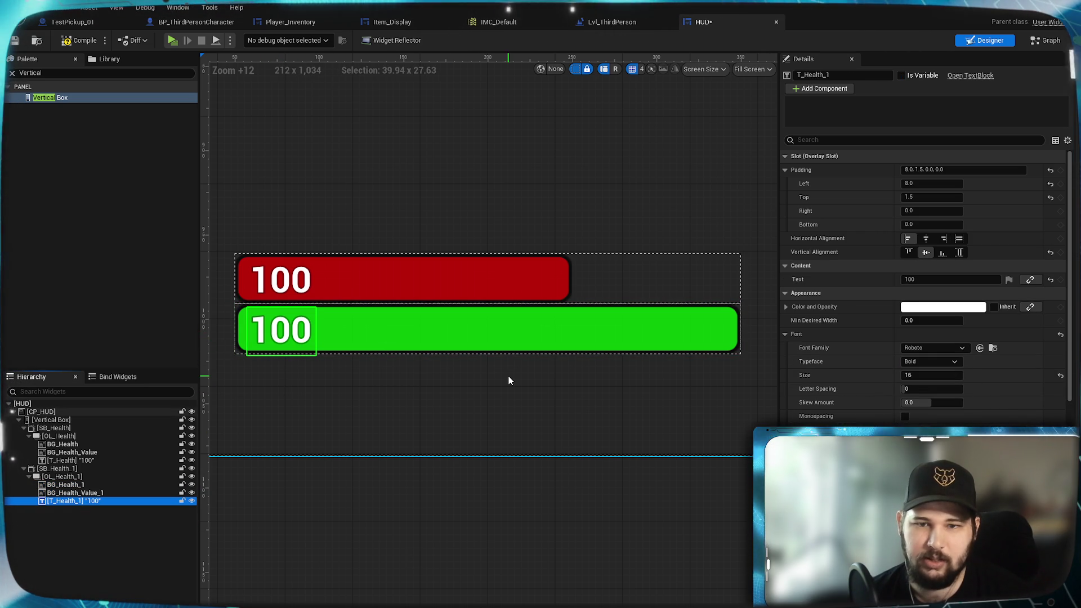
click(915, 280)
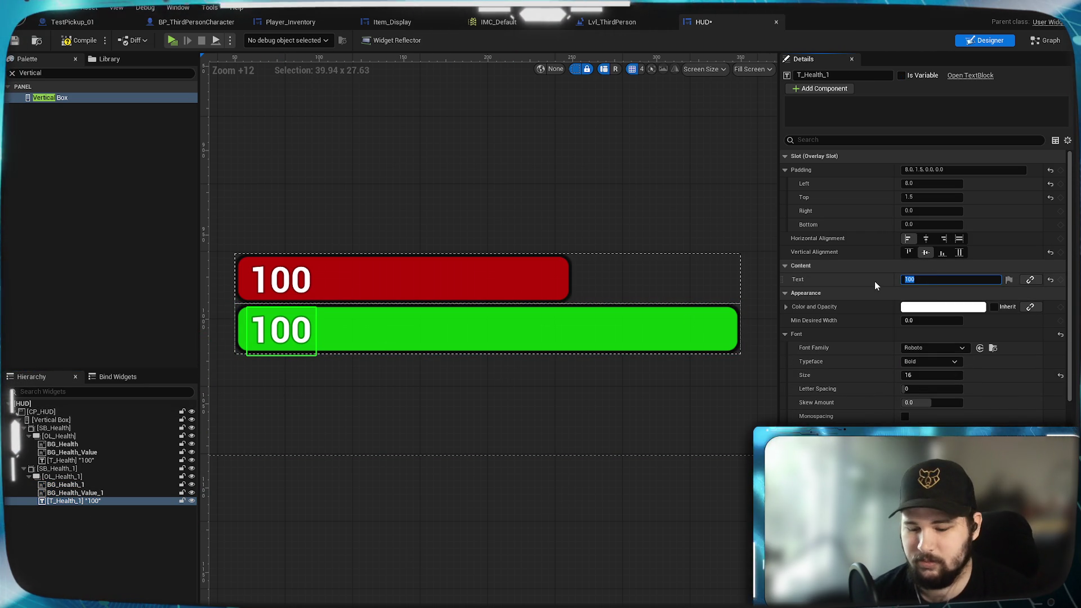
text(150)
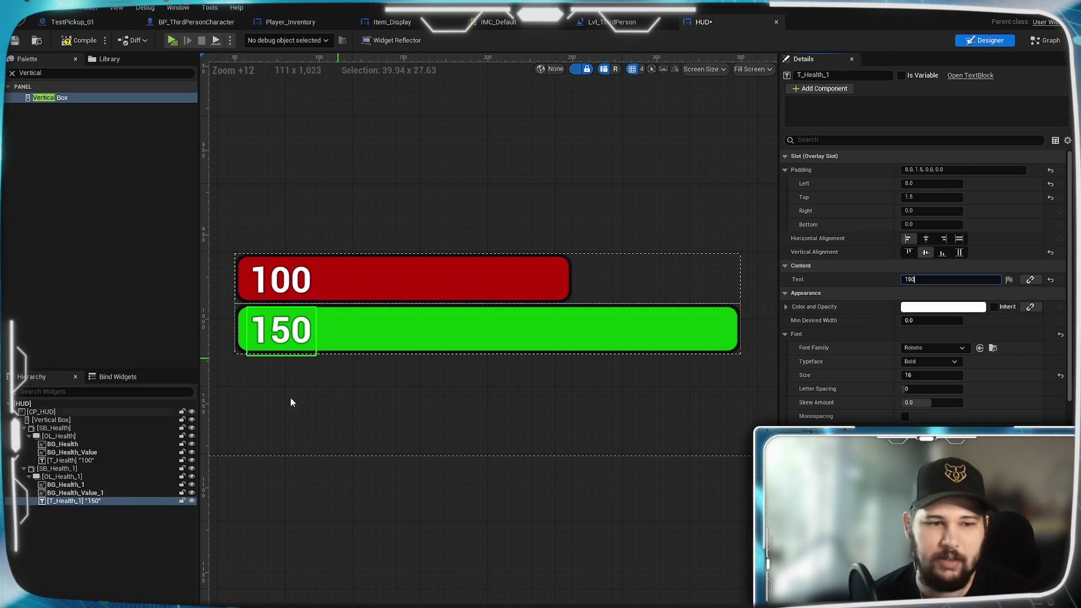
click(117, 525)
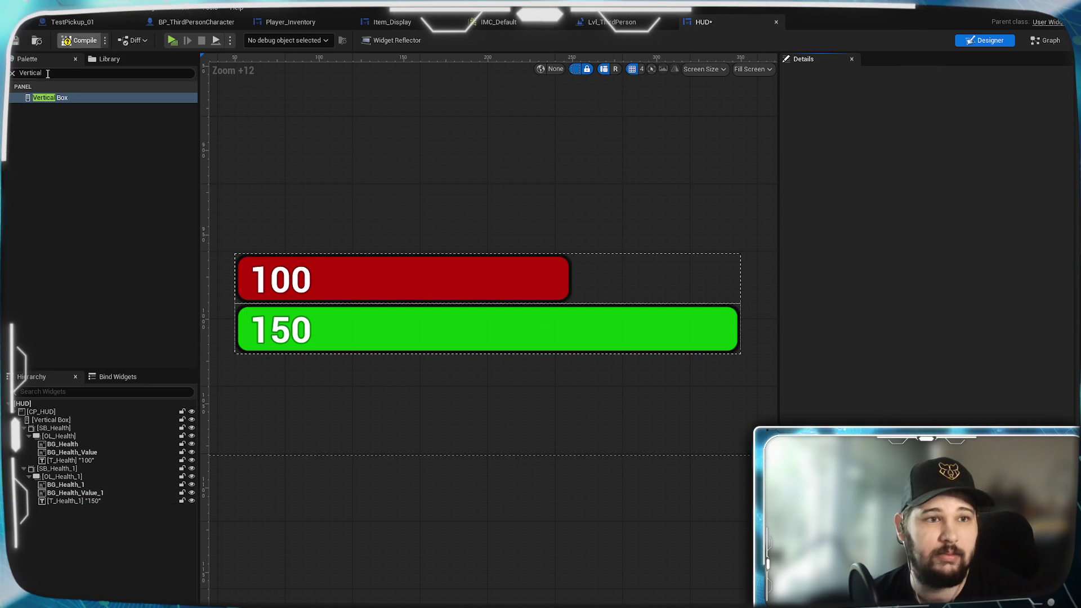
Insert a Spacer between SB_Health and SB_Health_1 and set its Size Y to 4
text(Spacer)
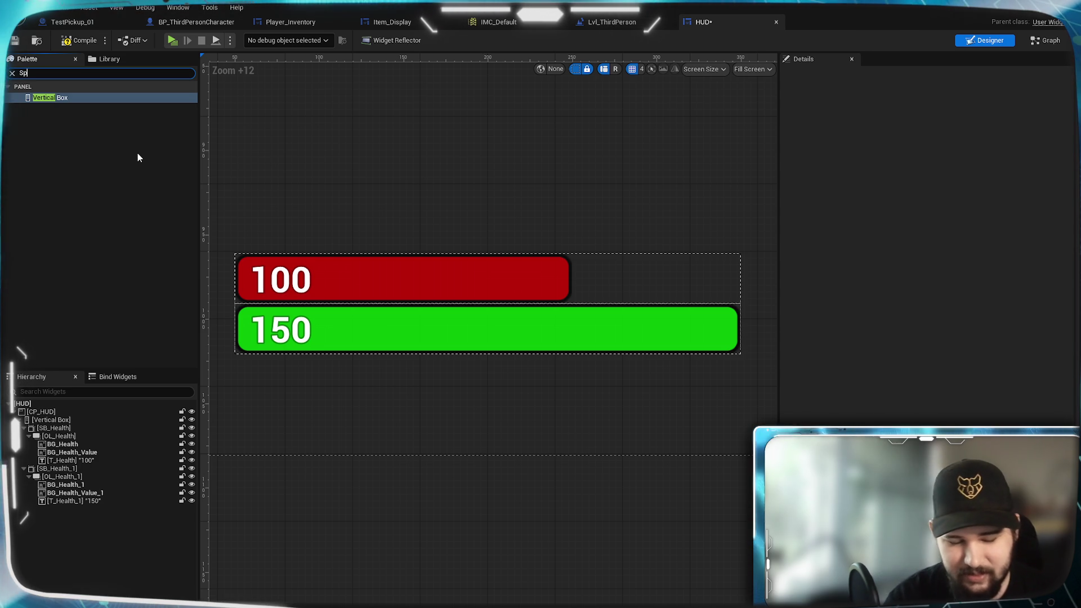
mouse_move(49, 99)
mouse_down()
mouse_move(68, 506)
mouse_move(51, 466)
mouse_up()
click(68, 468)
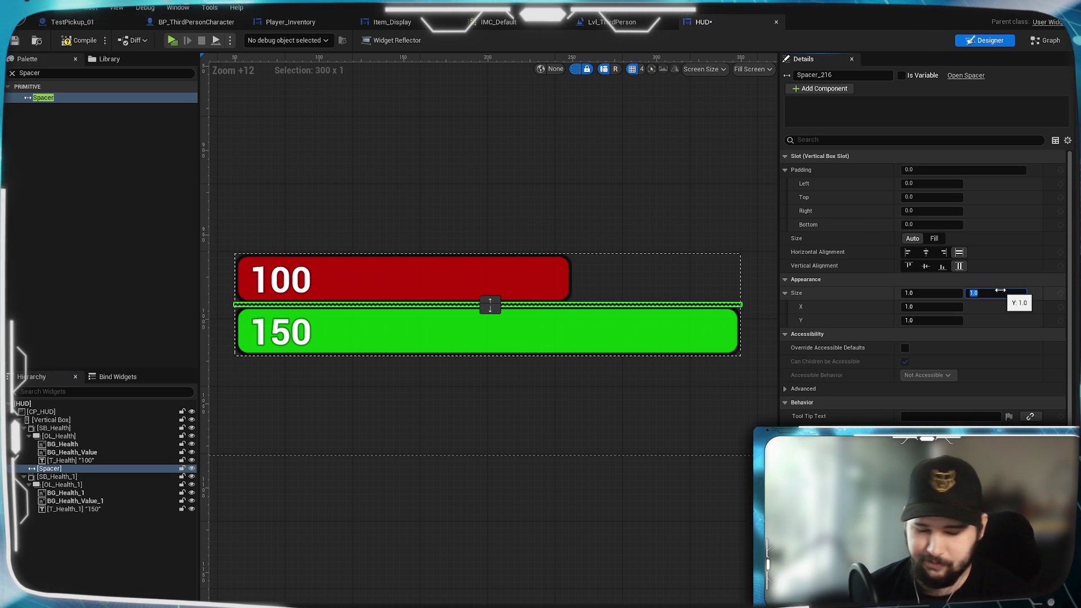
key(Return)
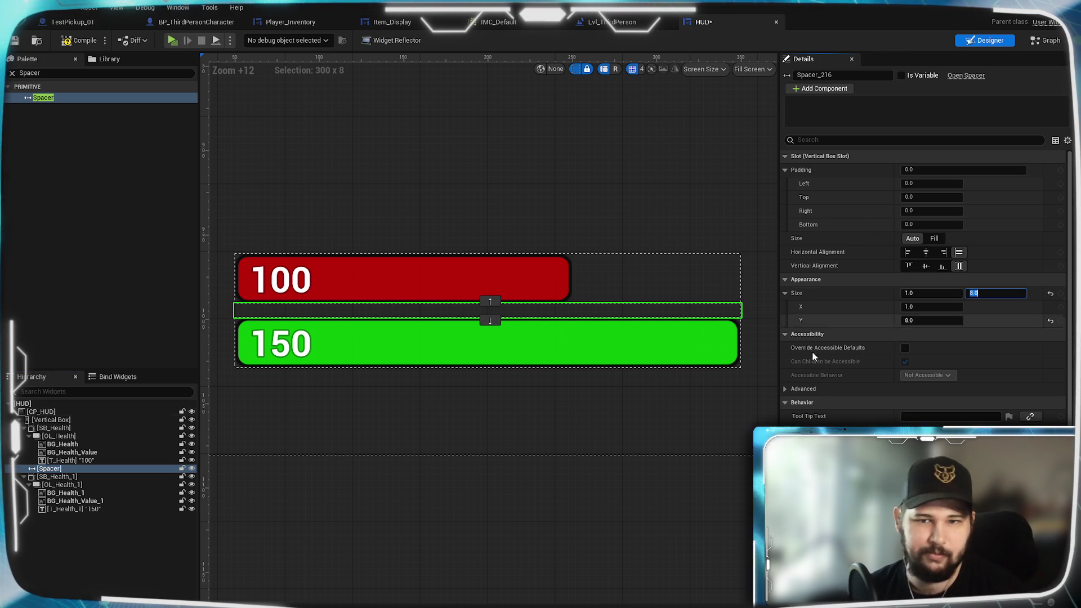
key(Return)
click(620, 403)
Run and jump the character around the ramp in Play-In-Editor with the red 100 and green 150 bars showing
scroll(468, 389, down, 1)
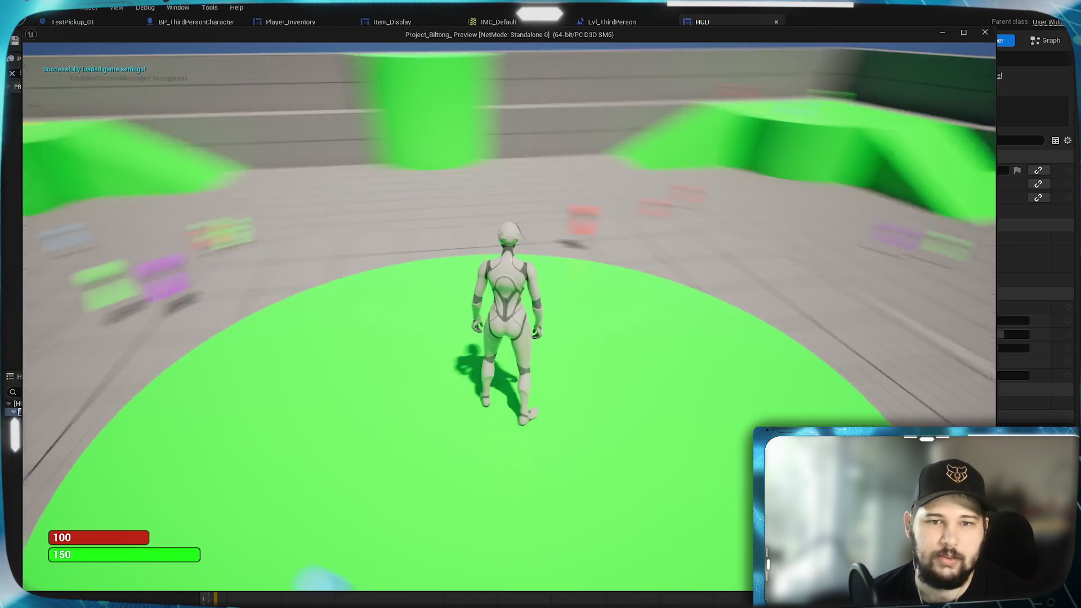
key(w)
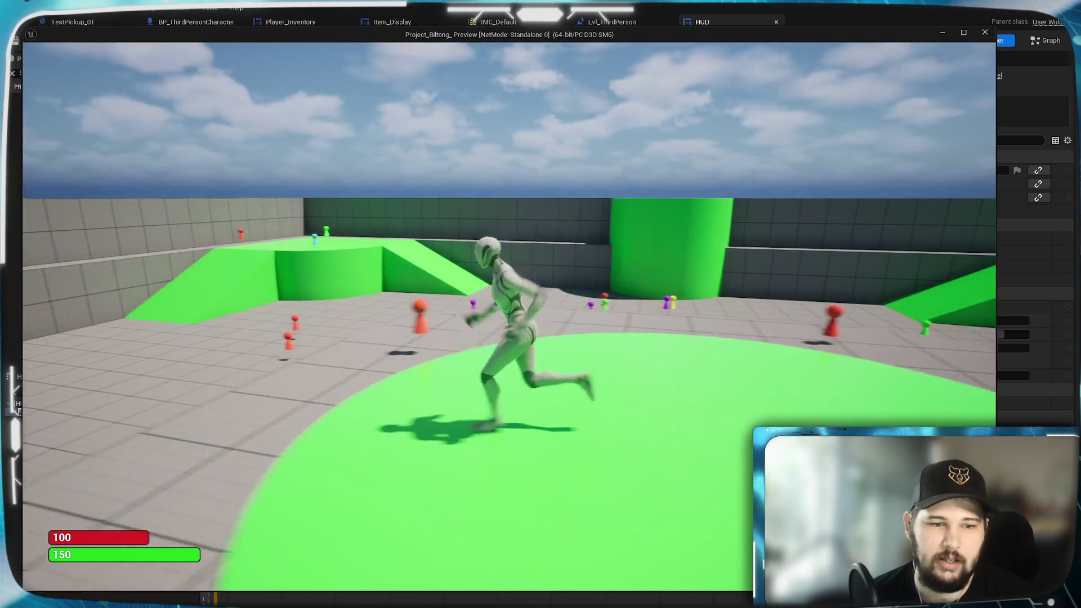
key(space)
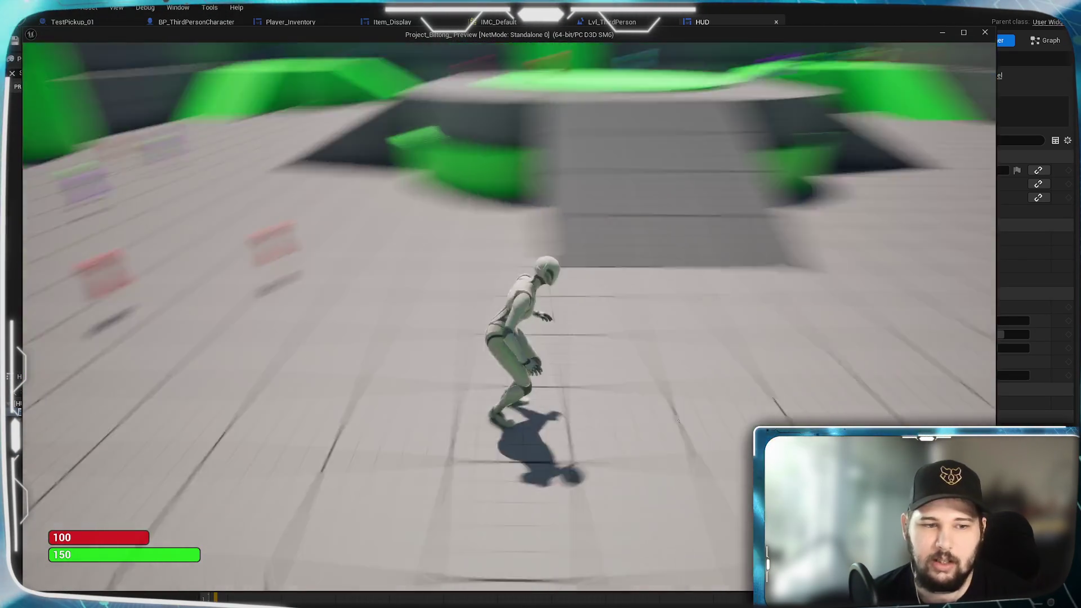
key(space)
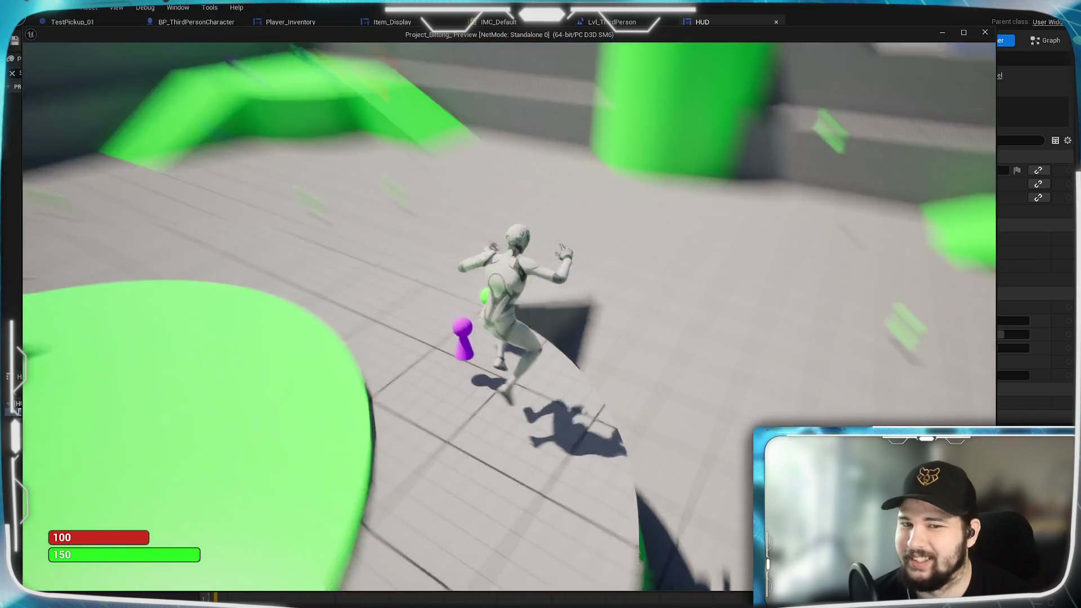
key(space)
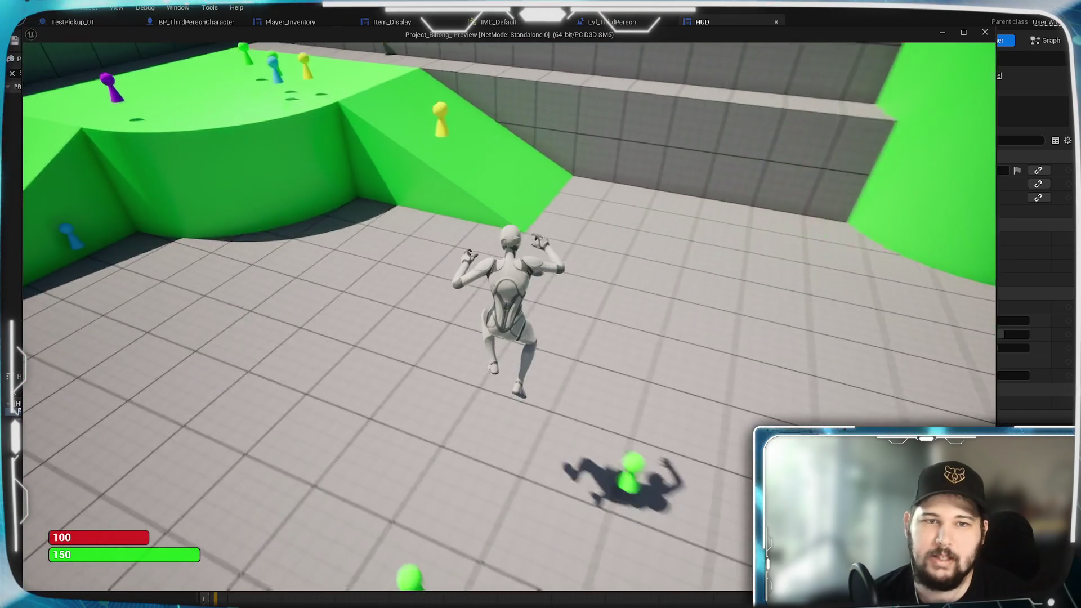
key(space)
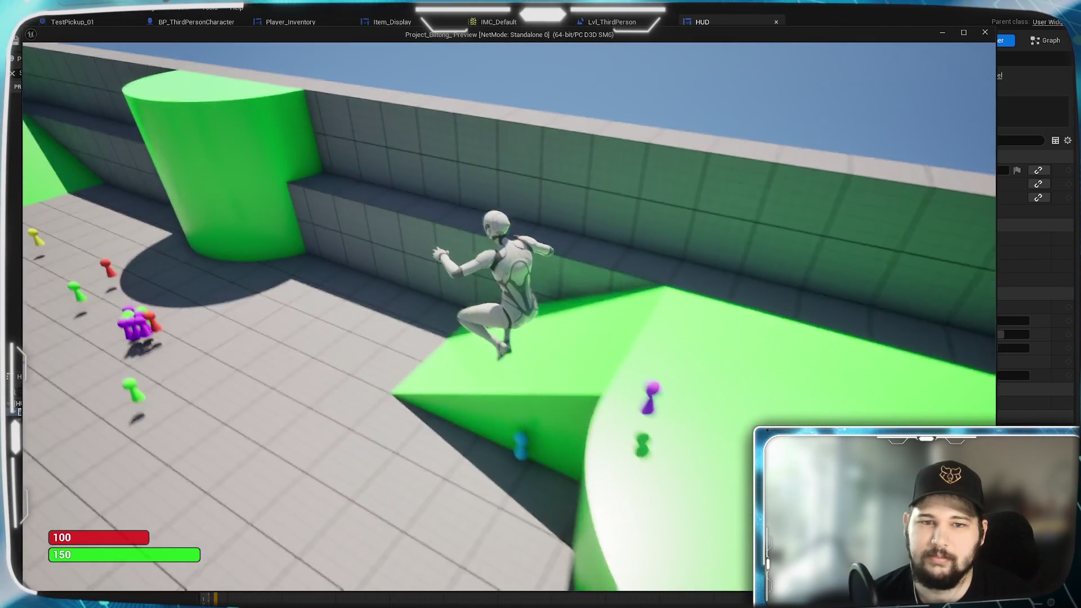
key(w)
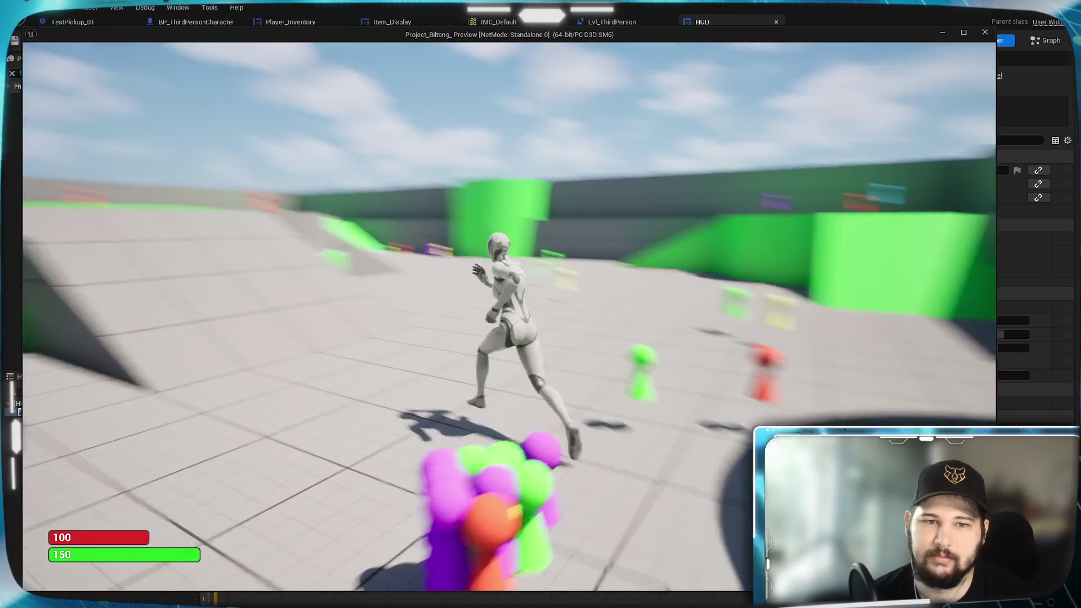
key(space)
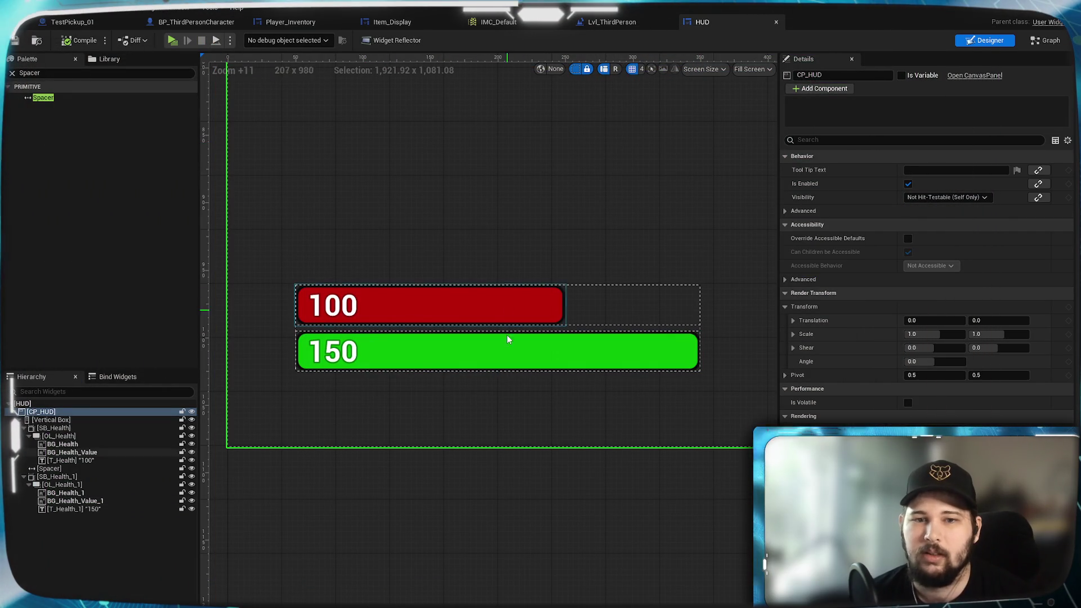
Switch to the BP_ThirdPersonCharacter event graph, collapse the graph list, and add a variable named Health
click(189, 23)
mouse_move(285, 249)
mouse_down()
mouse_move(330, 273)
mouse_move(251, 328)
mouse_up()
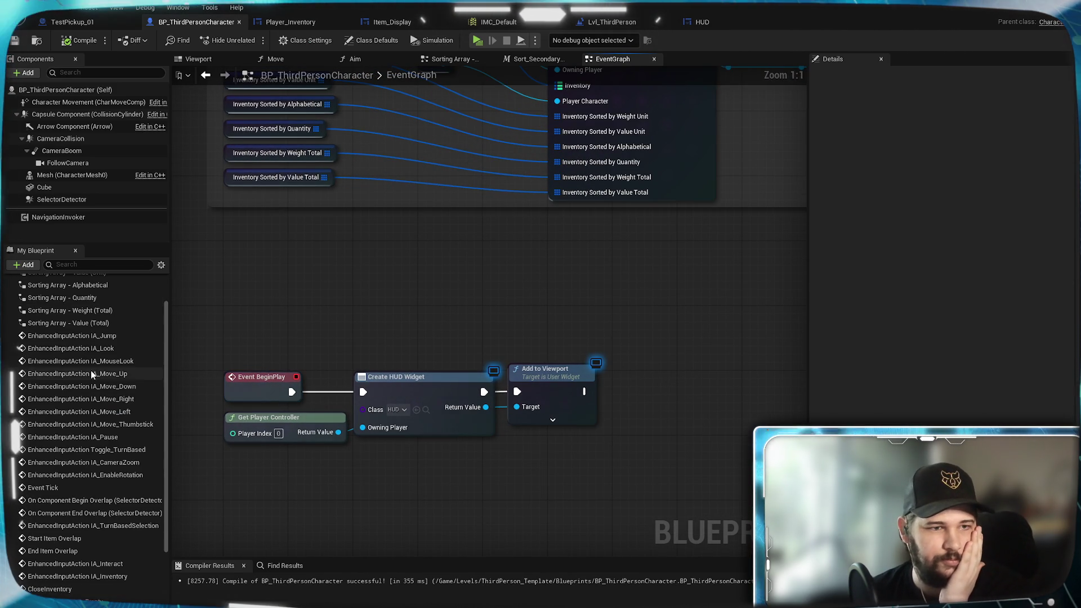
scroll(84, 354, up, 2)
click(8, 295)
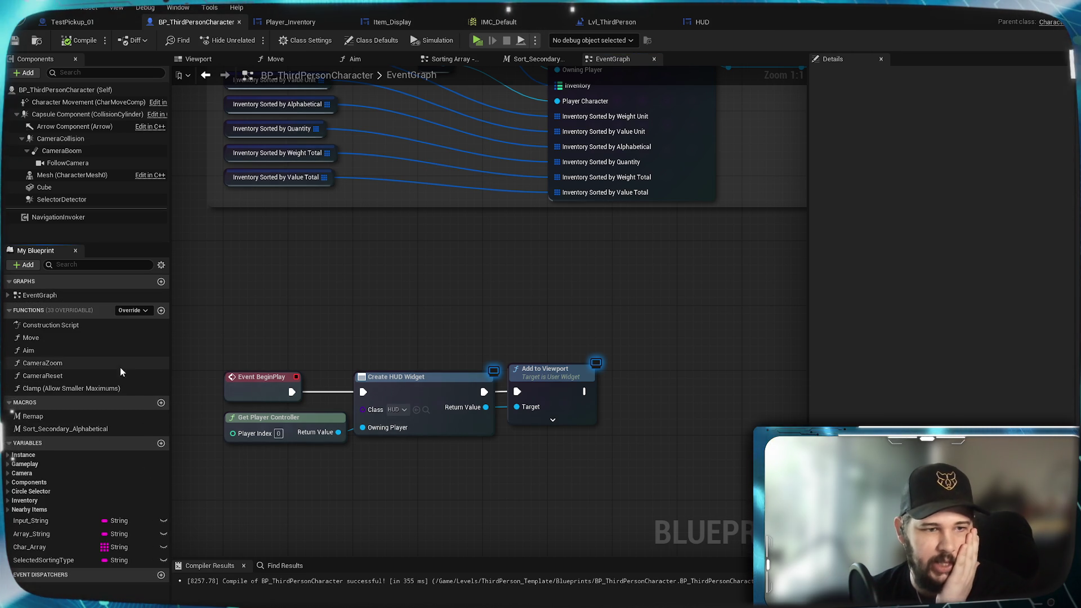
click(161, 444)
text(Health)
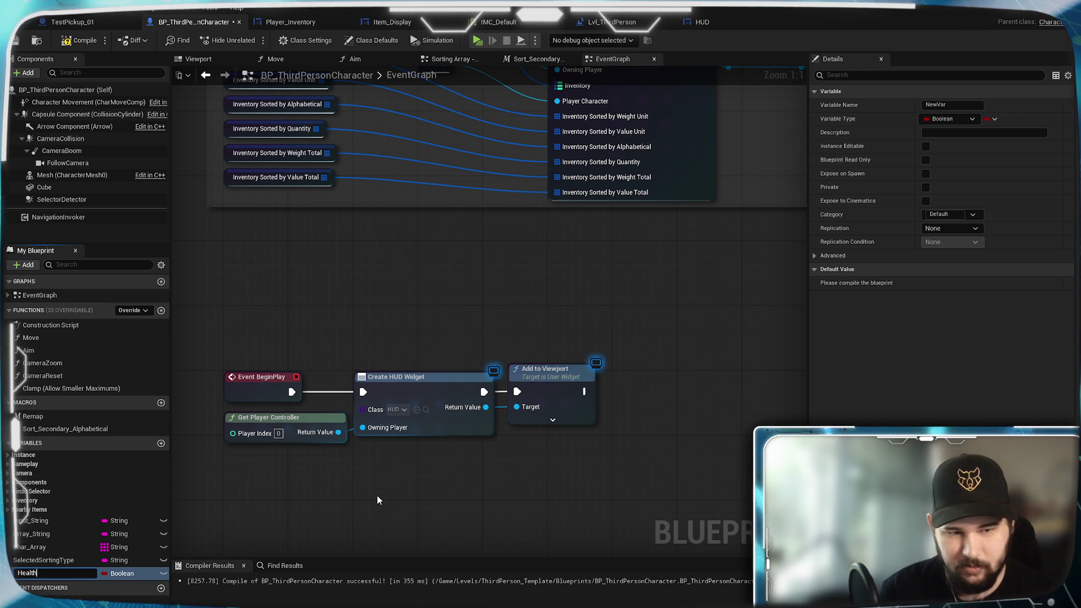
Make Health a Float and duplicate it into Health_Max, Stamina and Stamina_Max
click(130, 574)
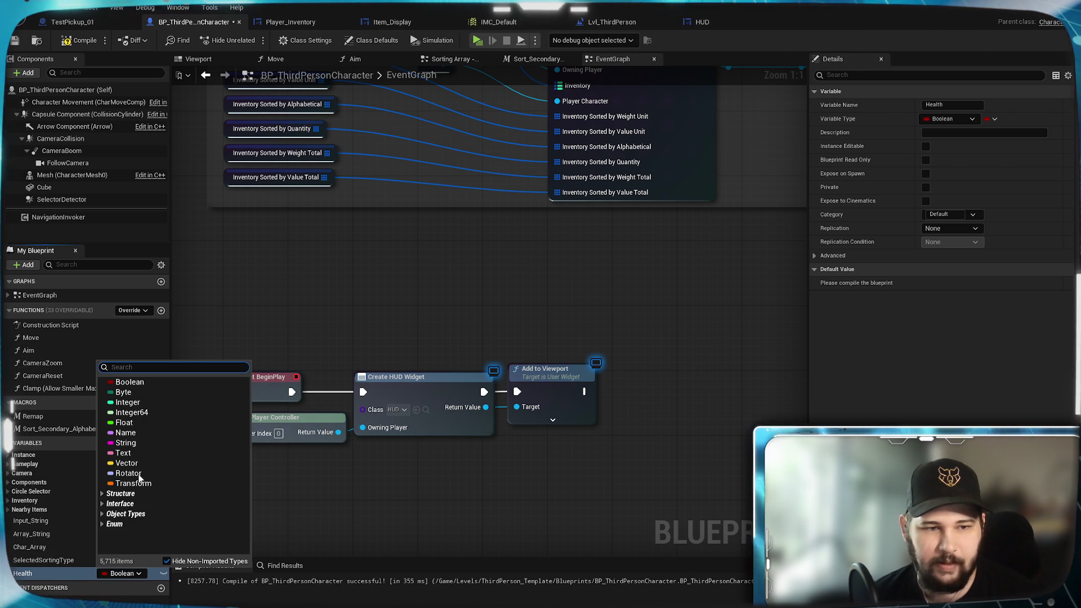
click(123, 423)
text(_Max)
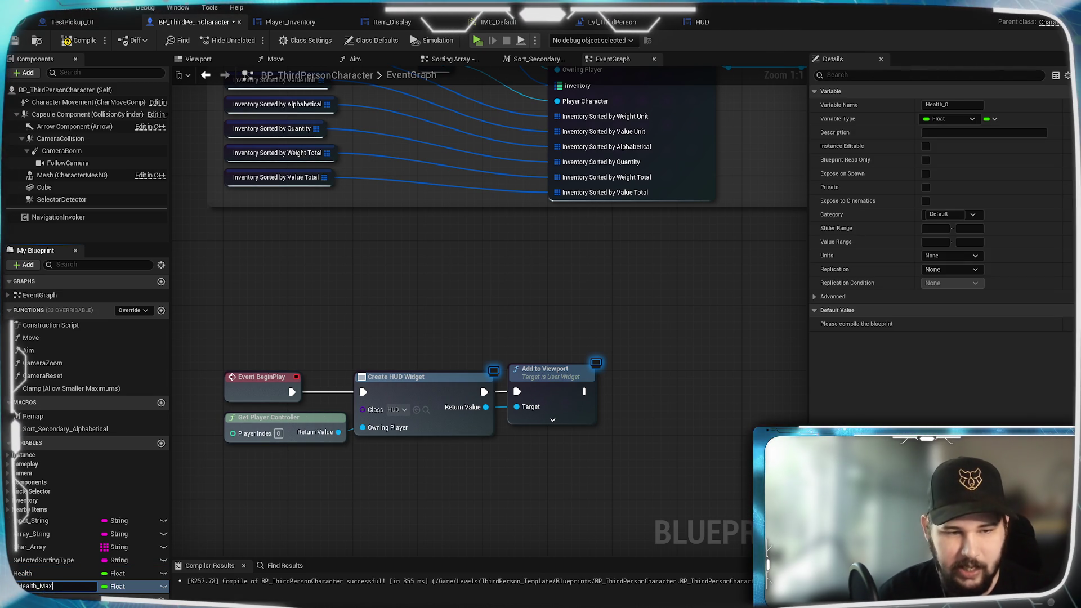
right_click(36, 574)
click(62, 602)
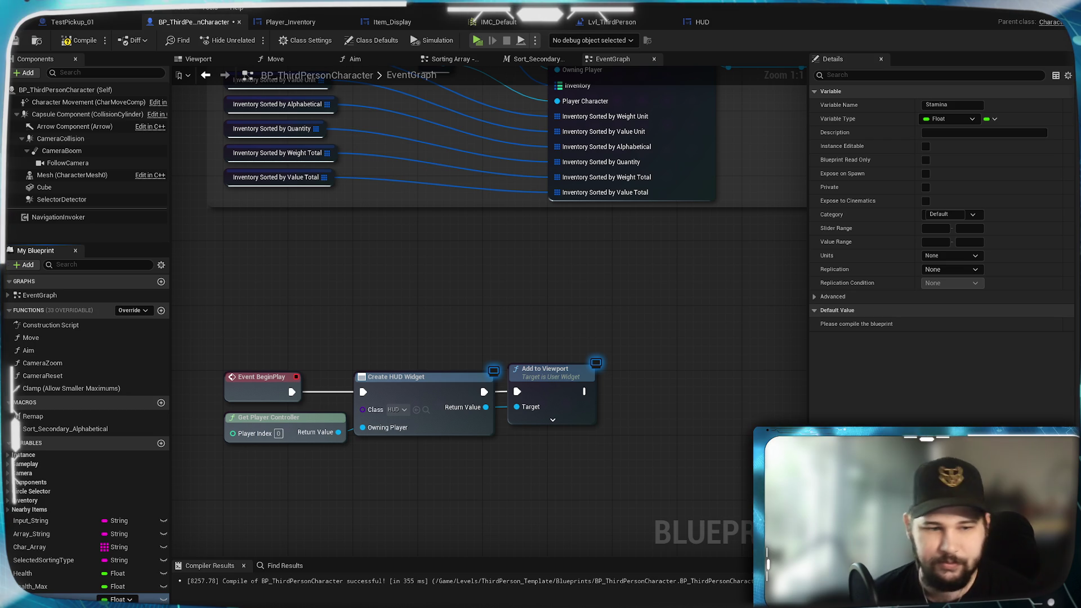
key(Delete)
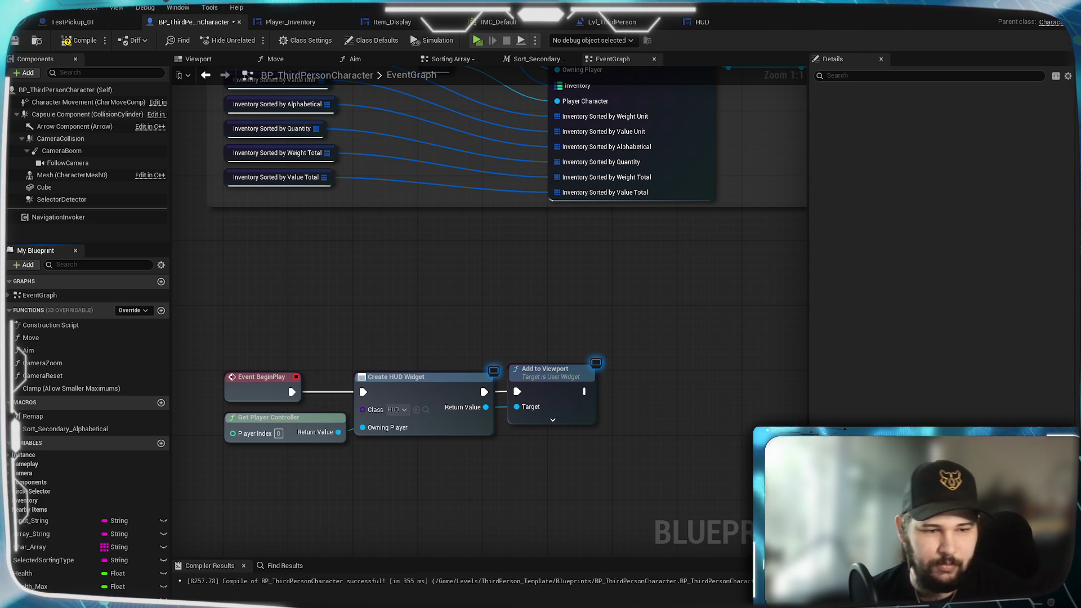
key(ctrl+v)
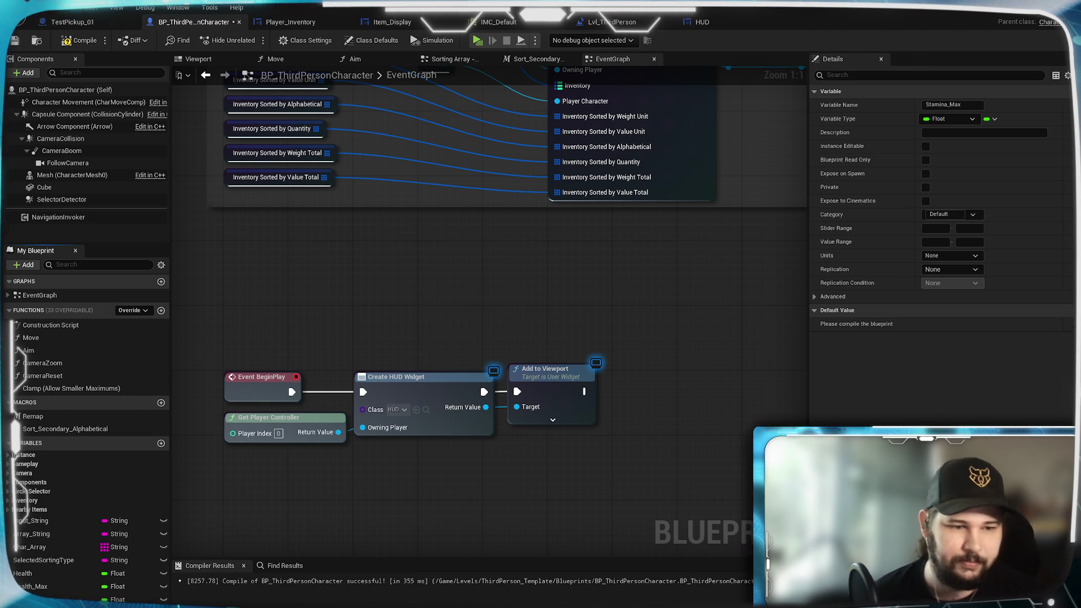
Compile and save the character blueprint, then select Health to edit its category
click(16, 41)
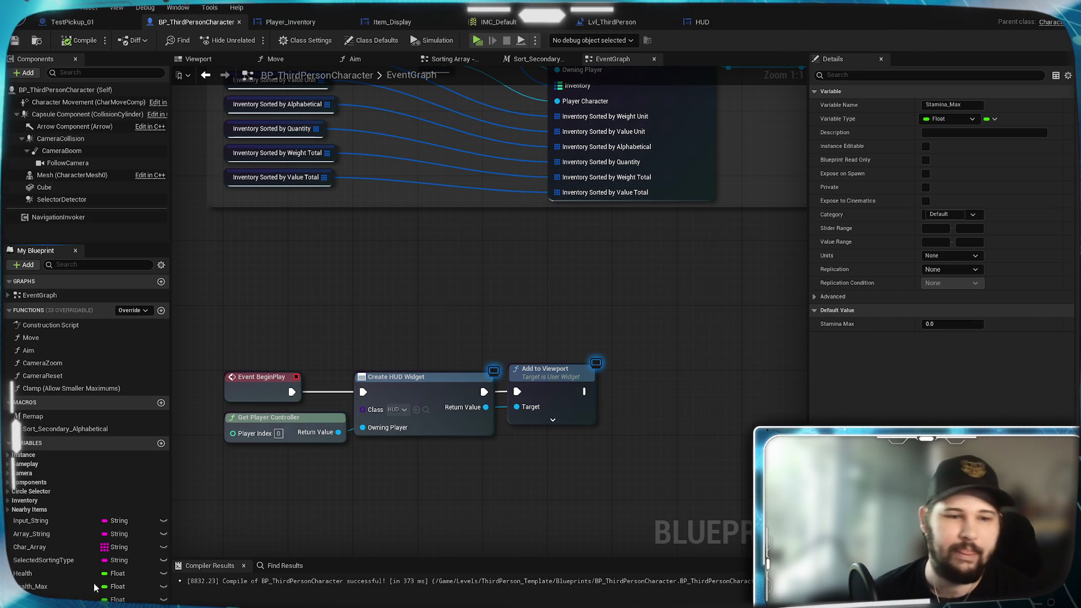
click(34, 572)
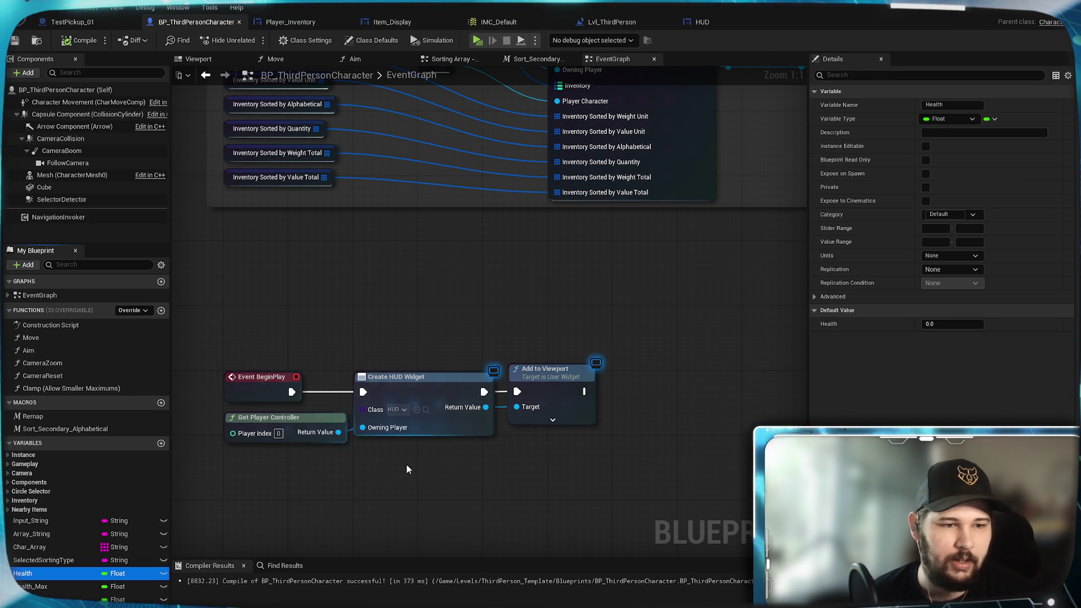
click(953, 215)
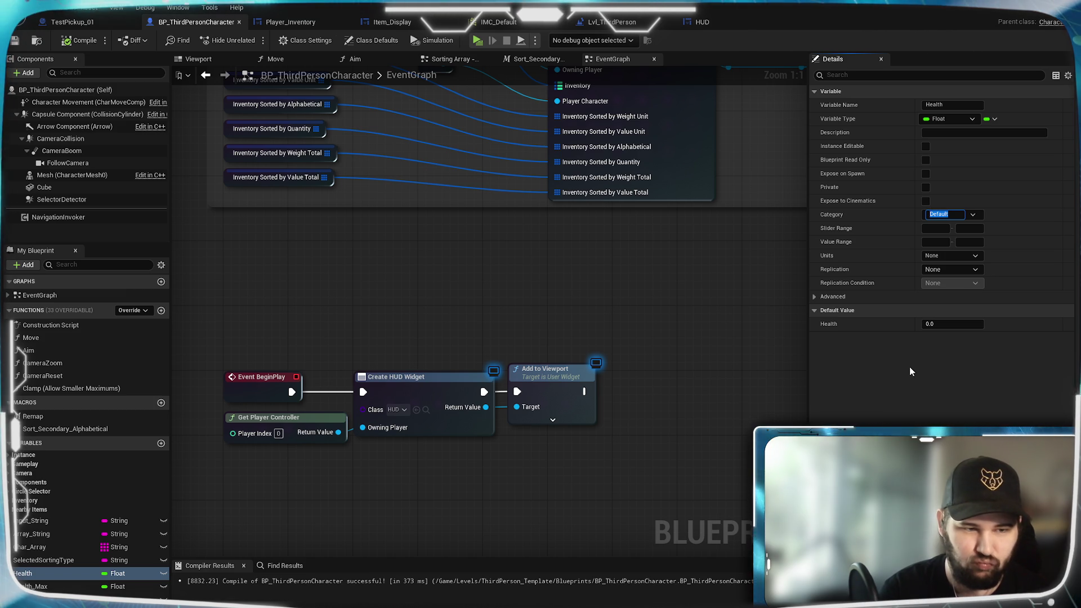
Put Health in a new Stats category and move Health_Max into Stats
text(Stats)
key(Return)
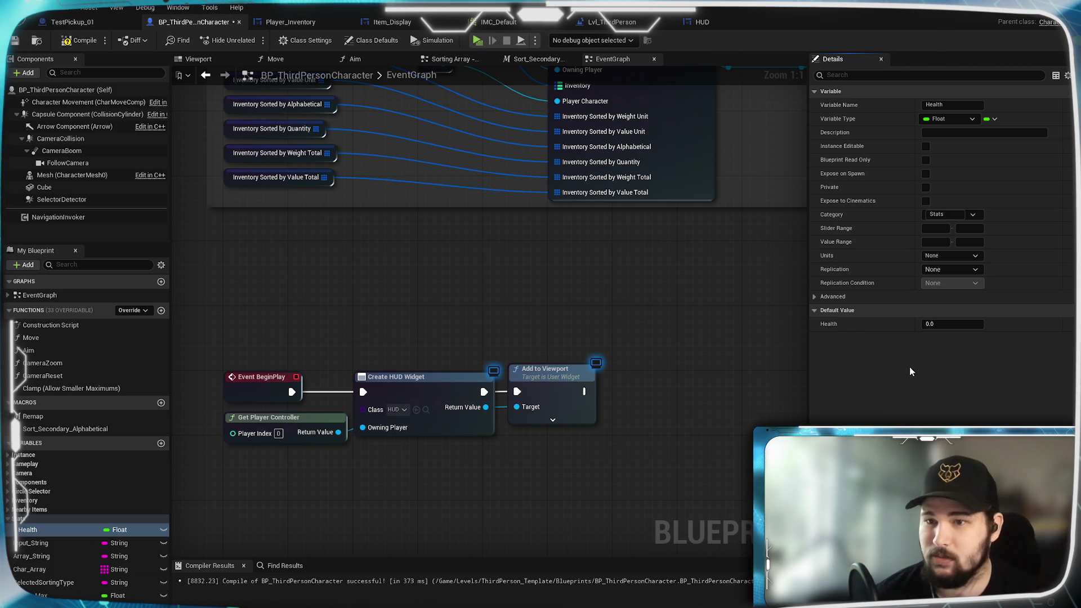
drag(33, 595, 20, 521)
Set Health_Max's default value to 100 and Stamina_Max's to 150
click(45, 544)
click(952, 323)
text(100)
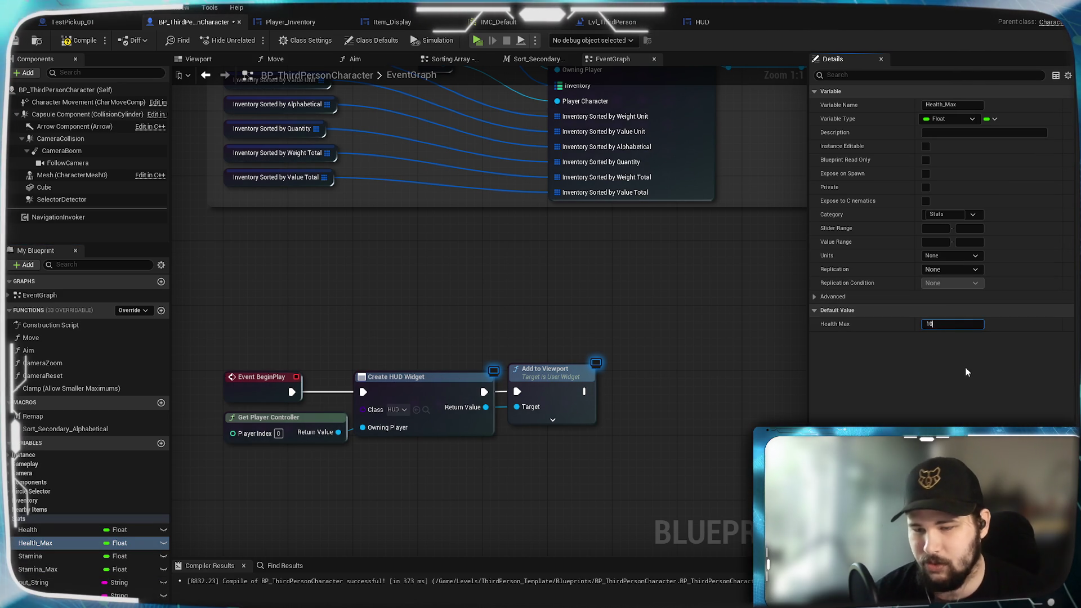
key(Return)
click(40, 570)
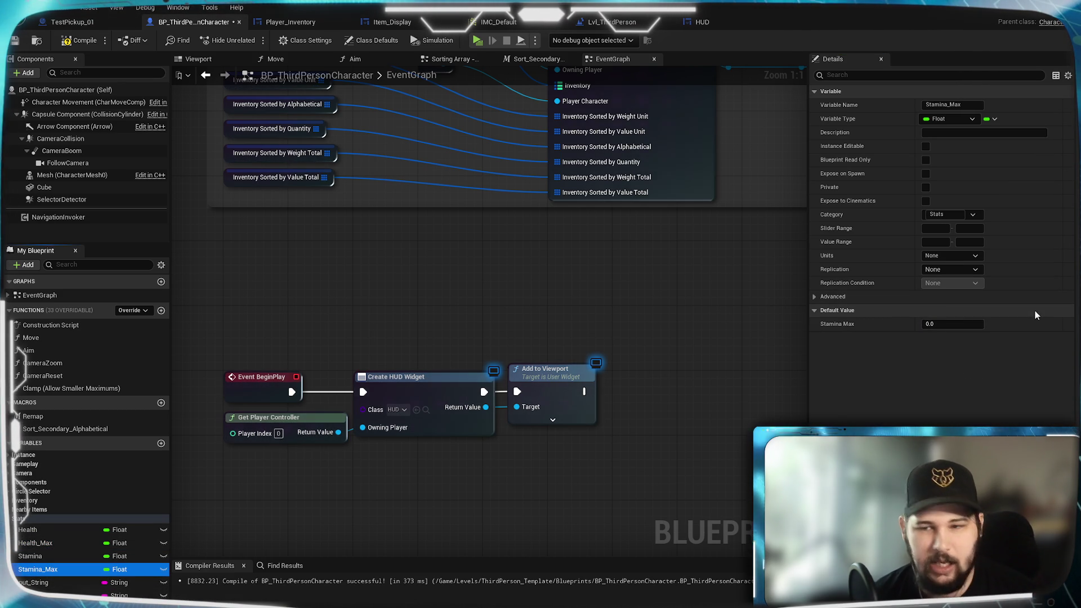
click(955, 325)
text(100)
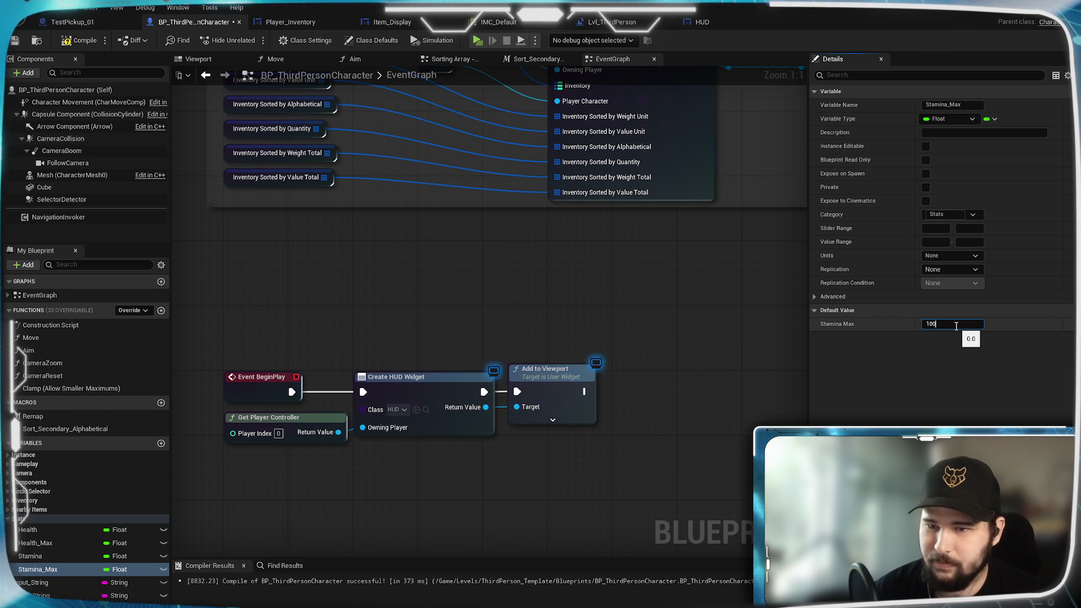
text(150)
key(Return)
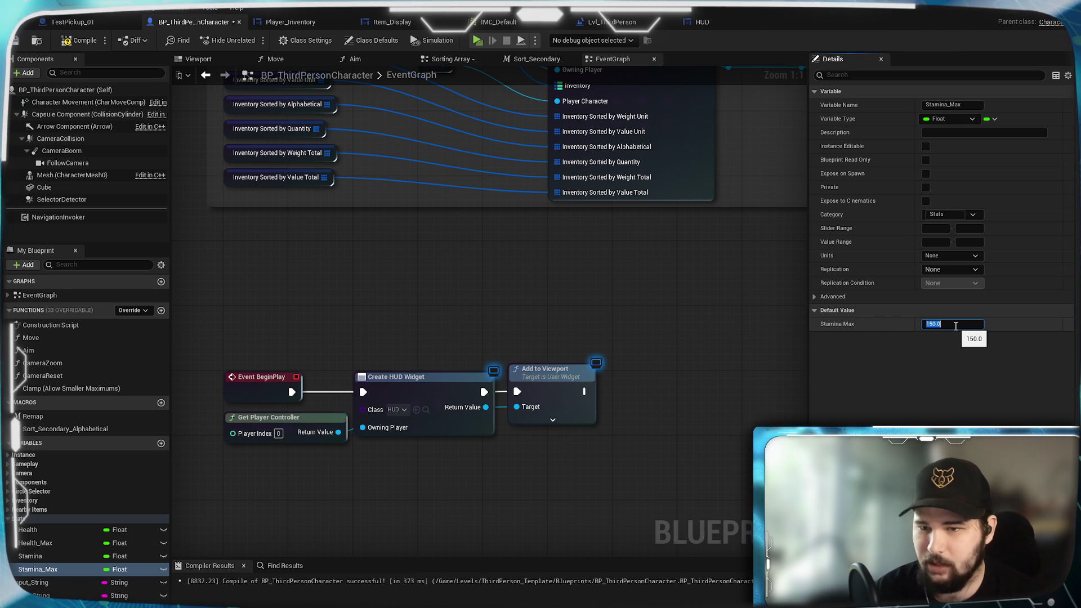
Set Health's default to 100 and Stamina's to 150, then compile and save
click(27, 530)
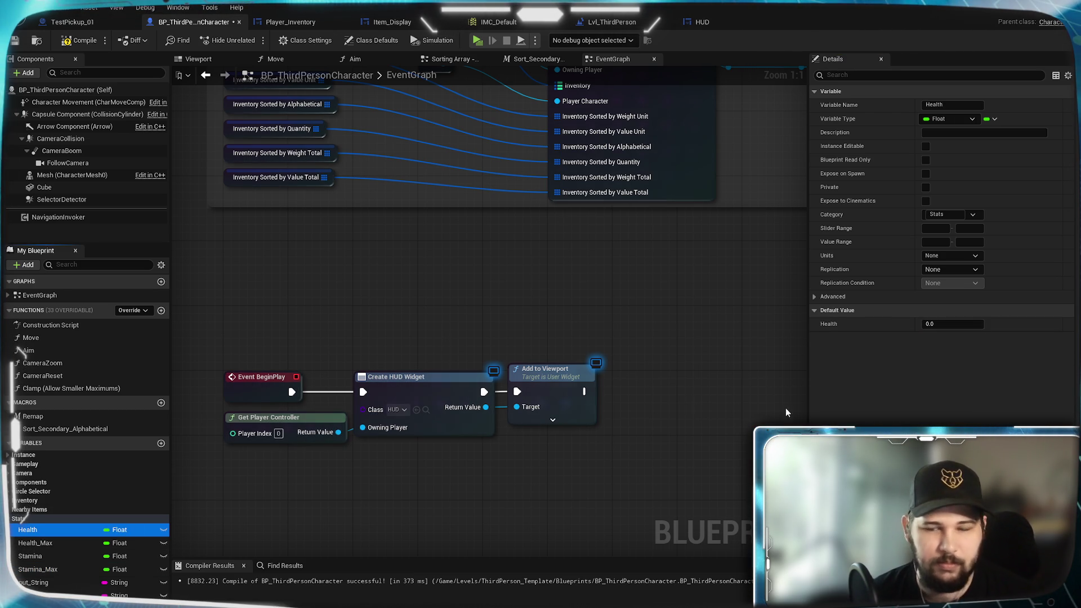
click(948, 325)
text(00)
key(Return)
click(30, 556)
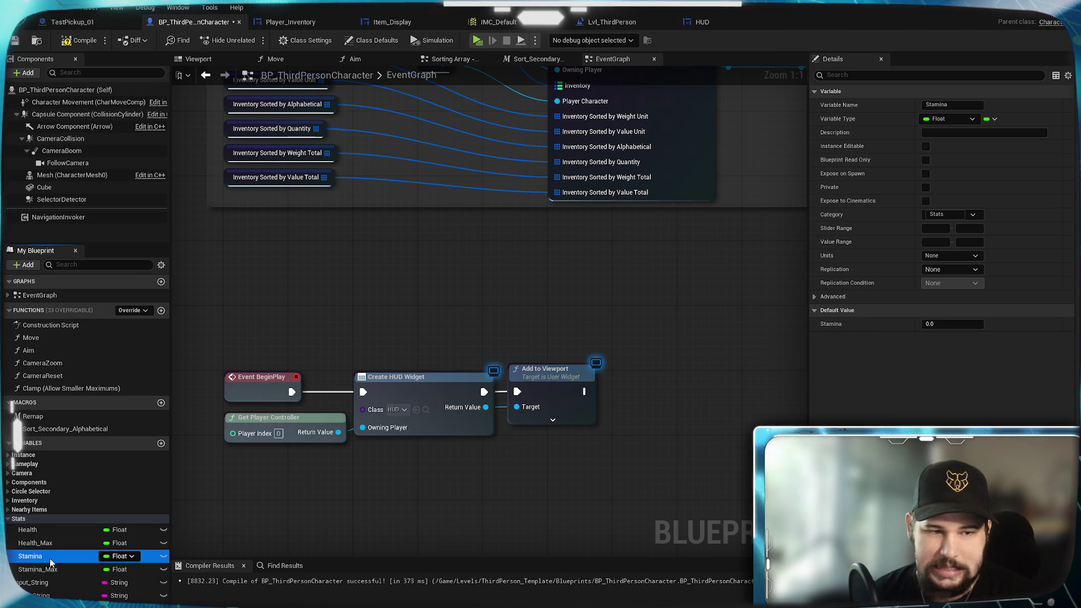
click(935, 325)
text(150)
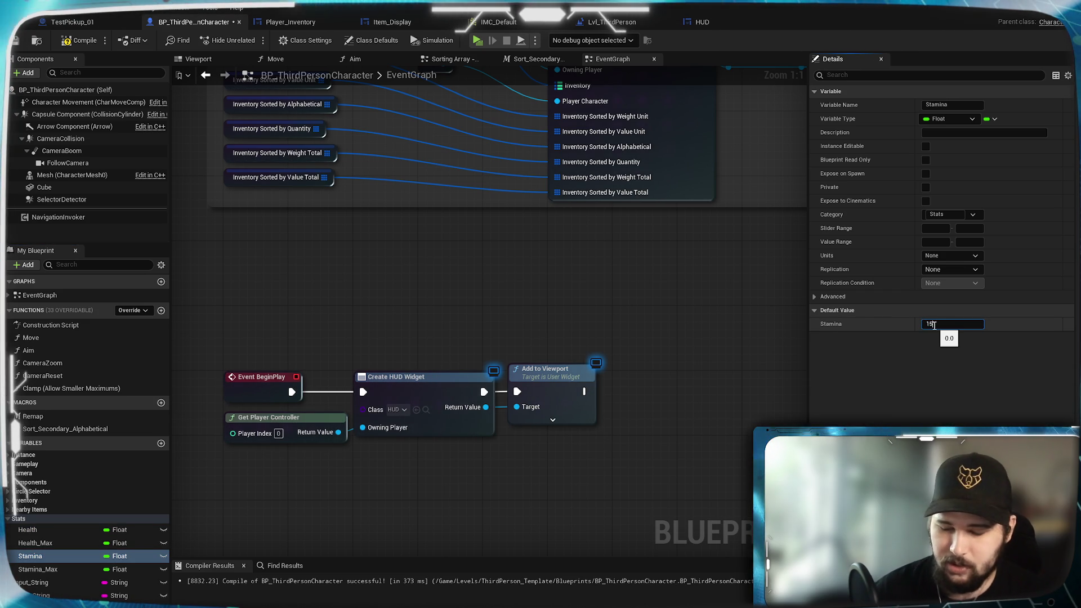
key(Return)
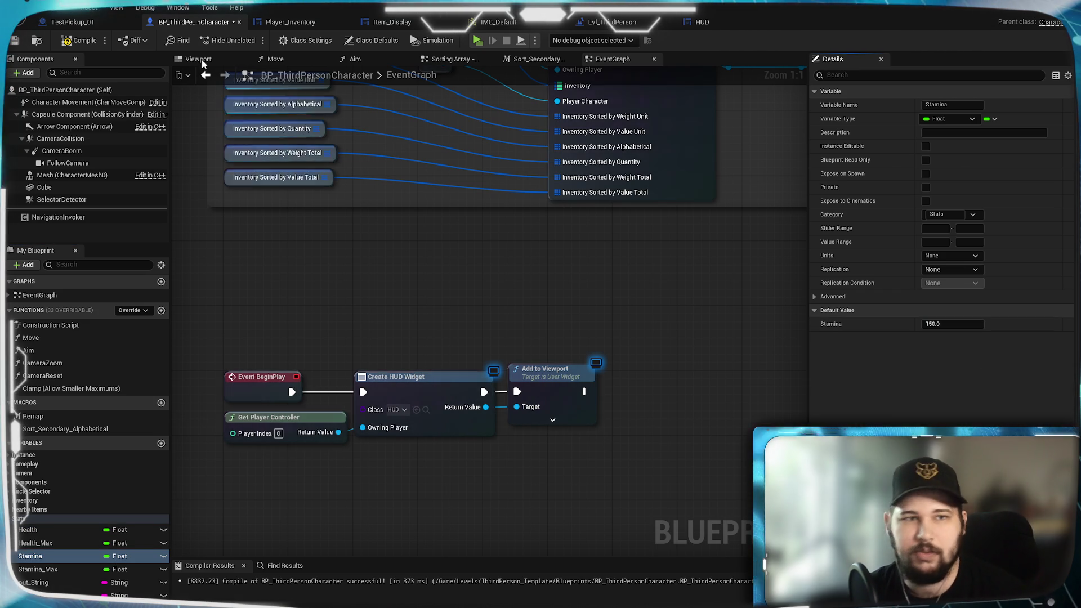
click(17, 41)
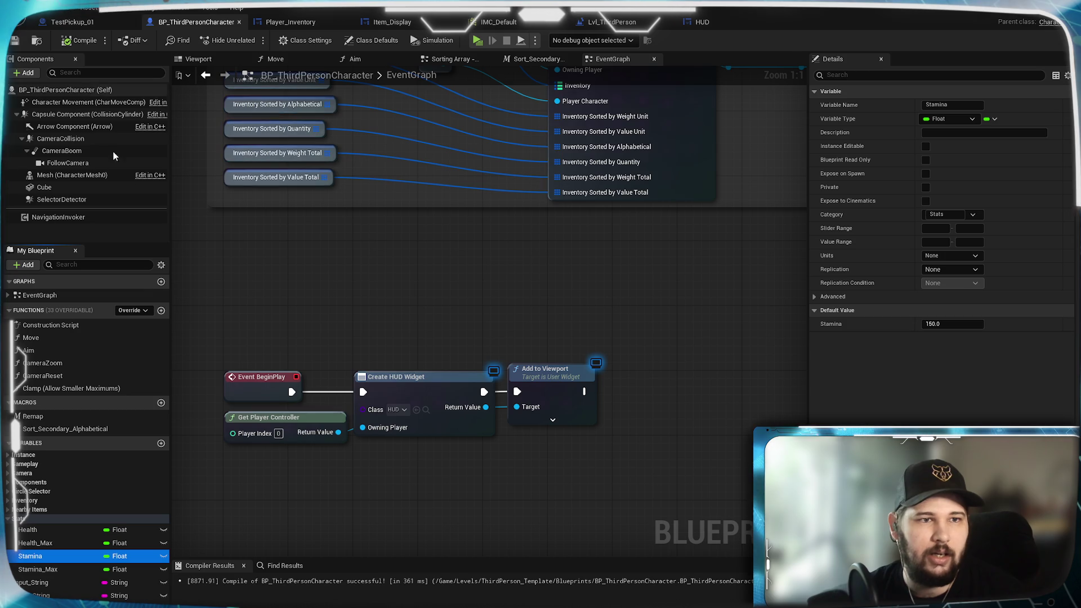
Inspect the green stamina bar's background and fill images in the HUD widget designer
click(713, 21)
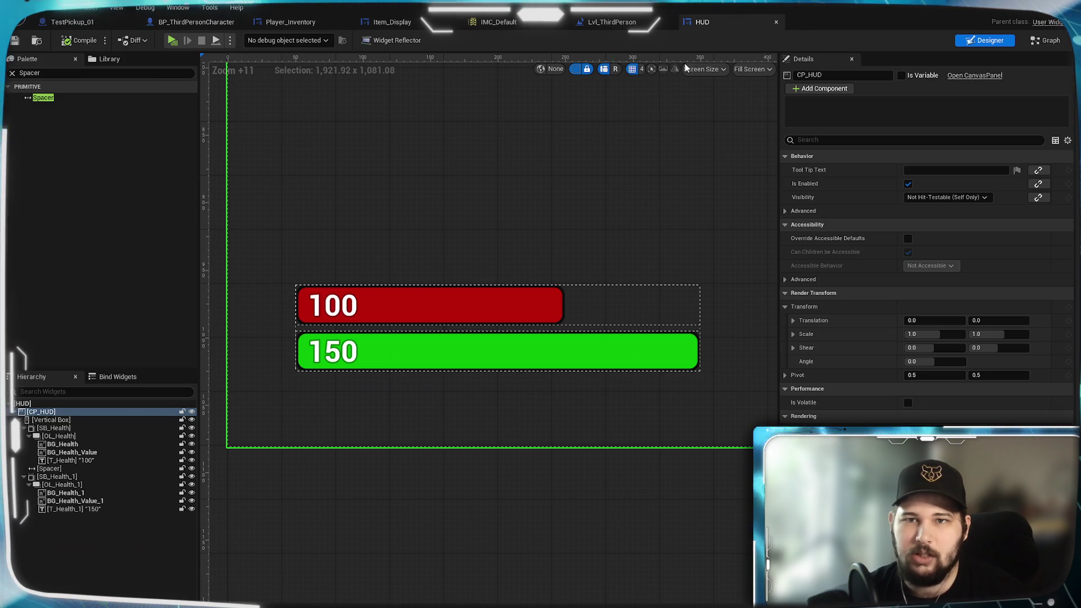
scroll(502, 326, up, 1)
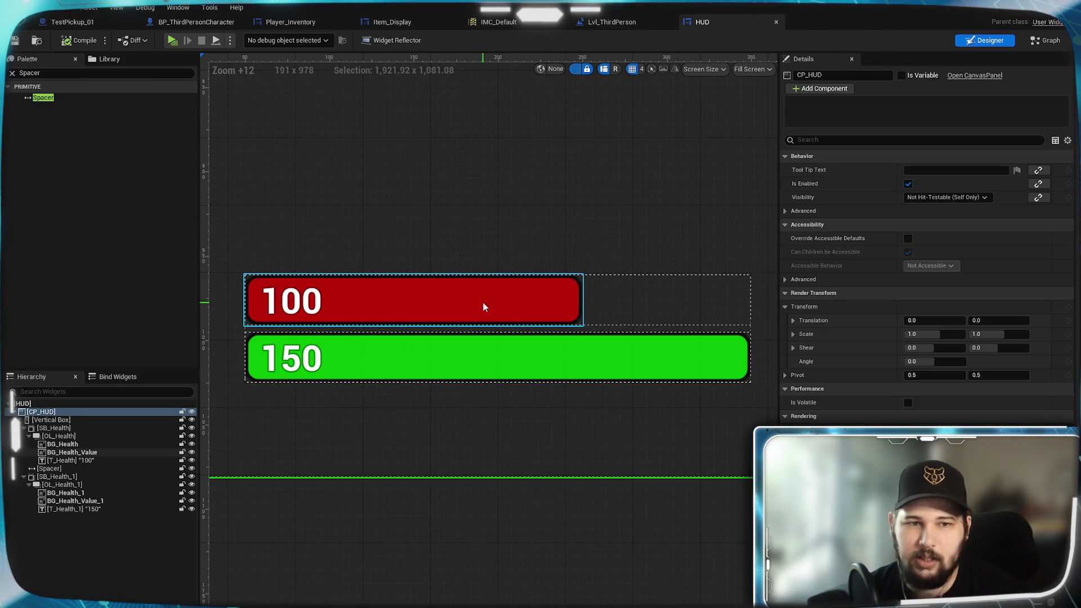
click(74, 494)
click(73, 501)
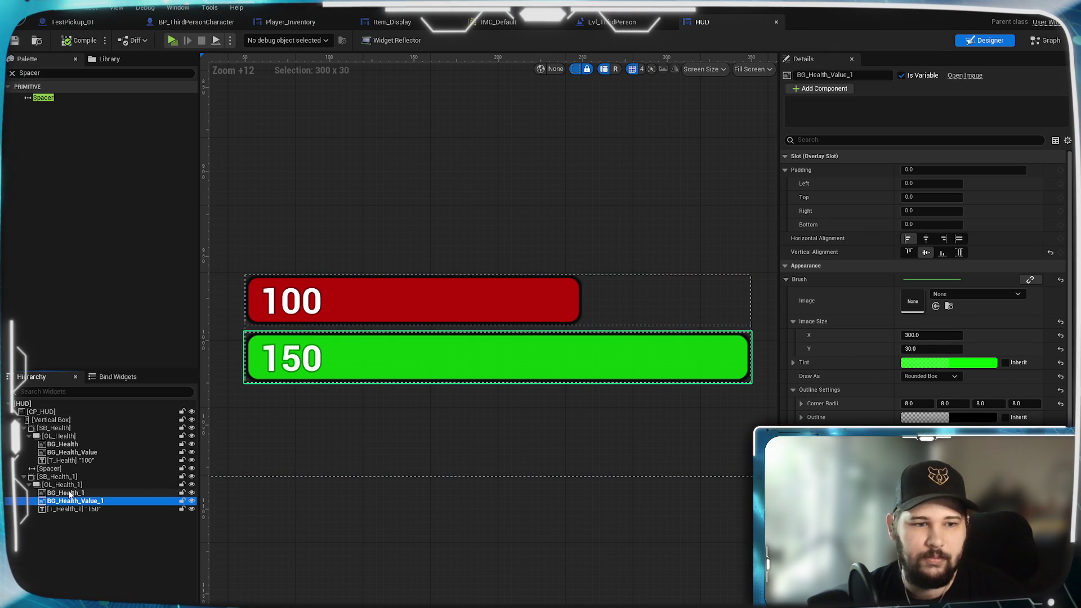
click(184, 22)
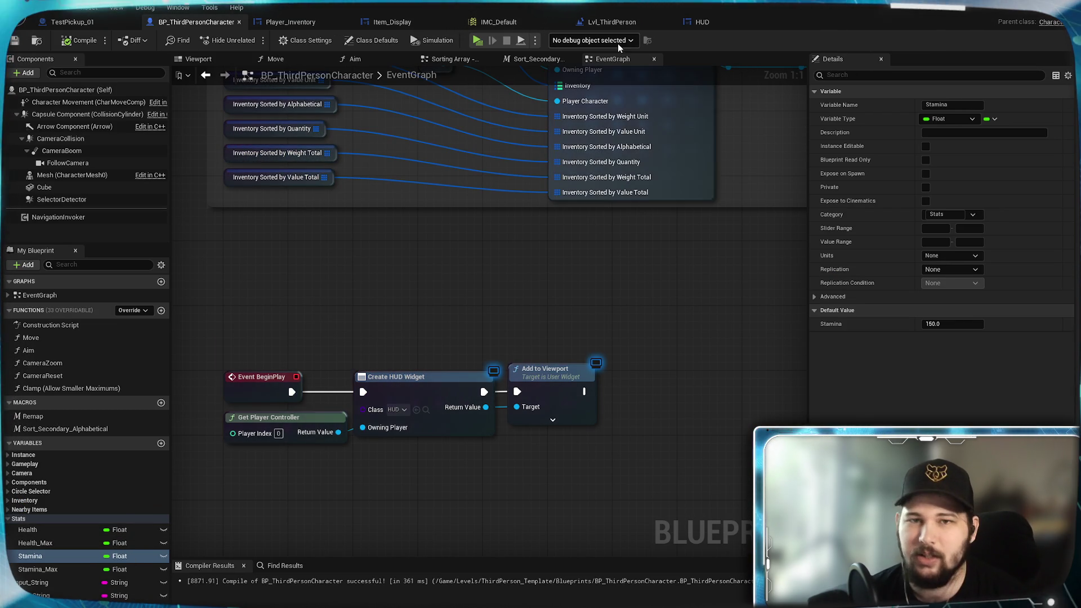
click(717, 21)
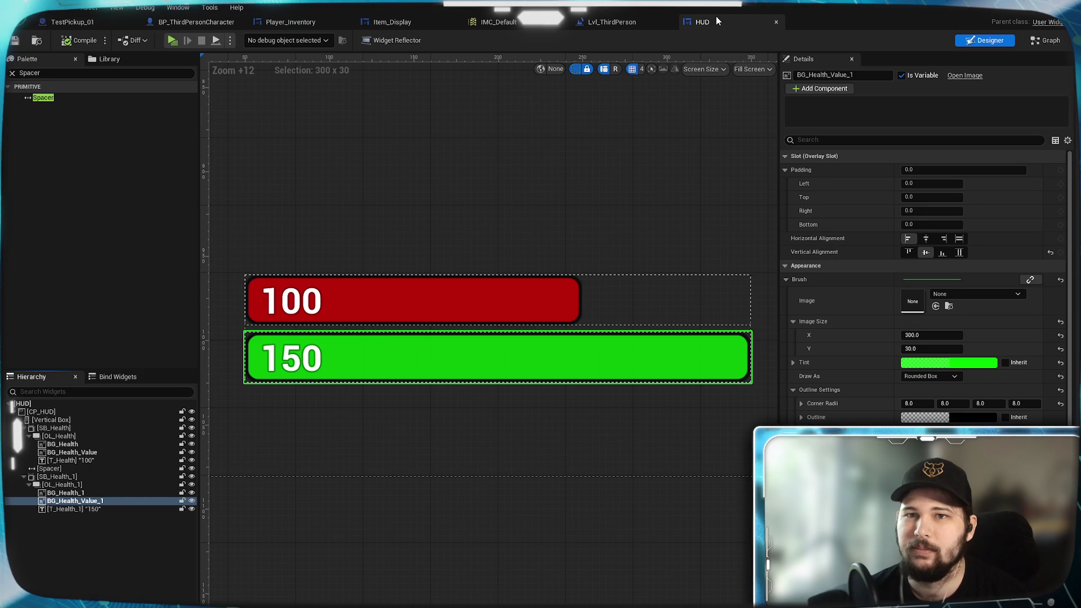
Preview the BG_Health background's Image Size X by dragging, then reset it to 200
click(440, 295)
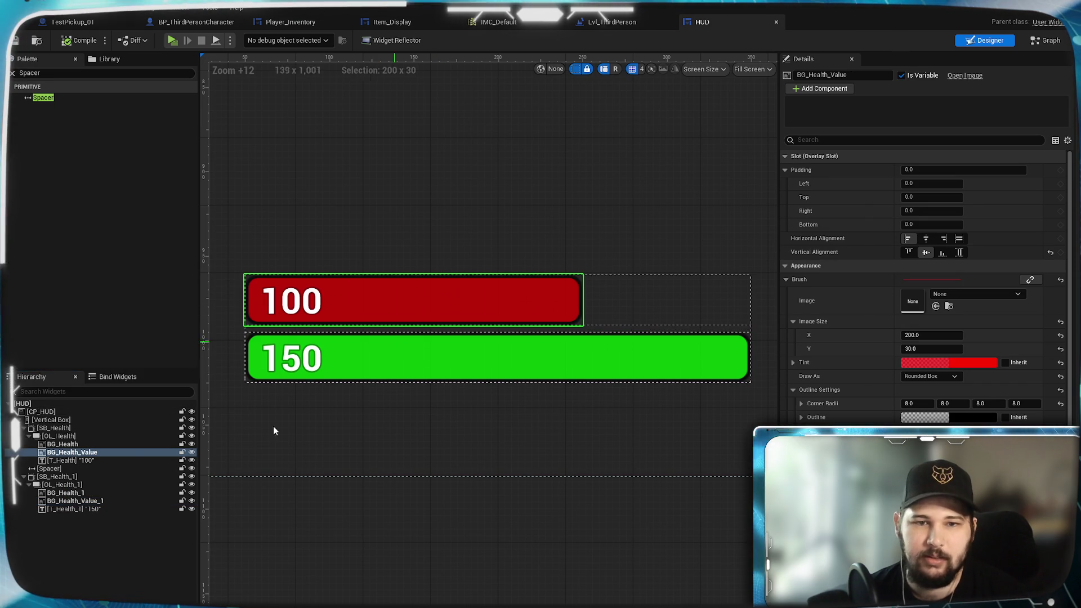
click(94, 445)
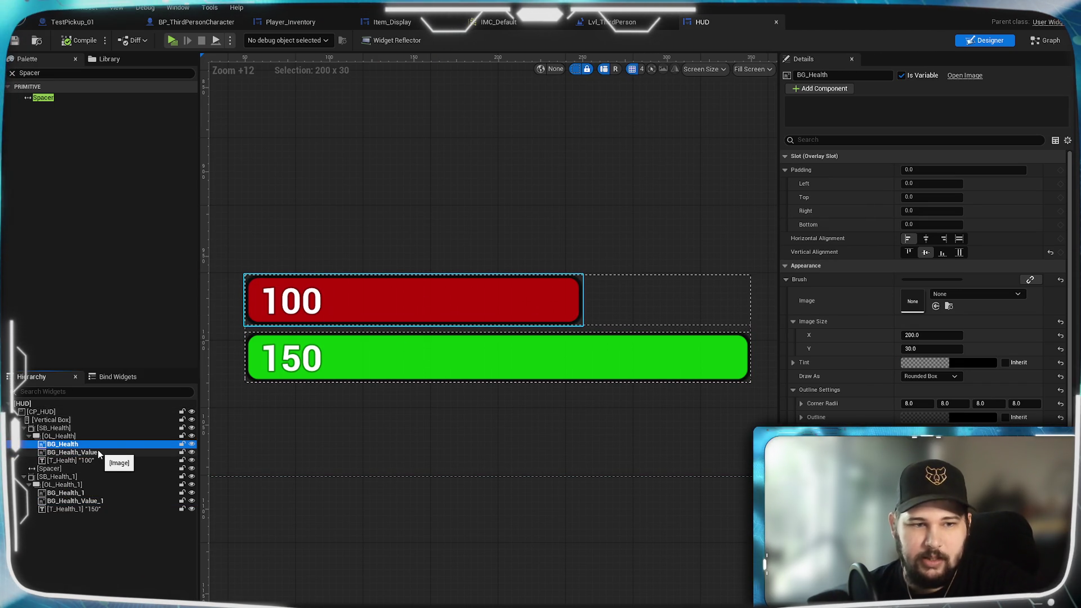
click(908, 349)
mouse_move(924, 335)
mouse_down()
mouse_move(960, 335)
mouse_move(919, 335)
mouse_up()
click(920, 335)
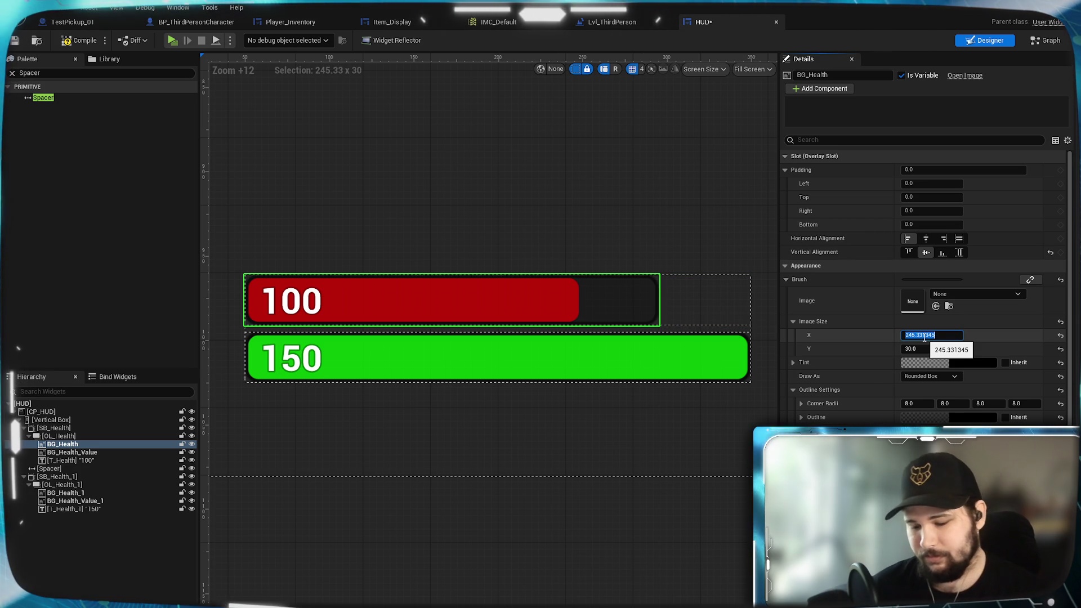
text(200)
key(Return)
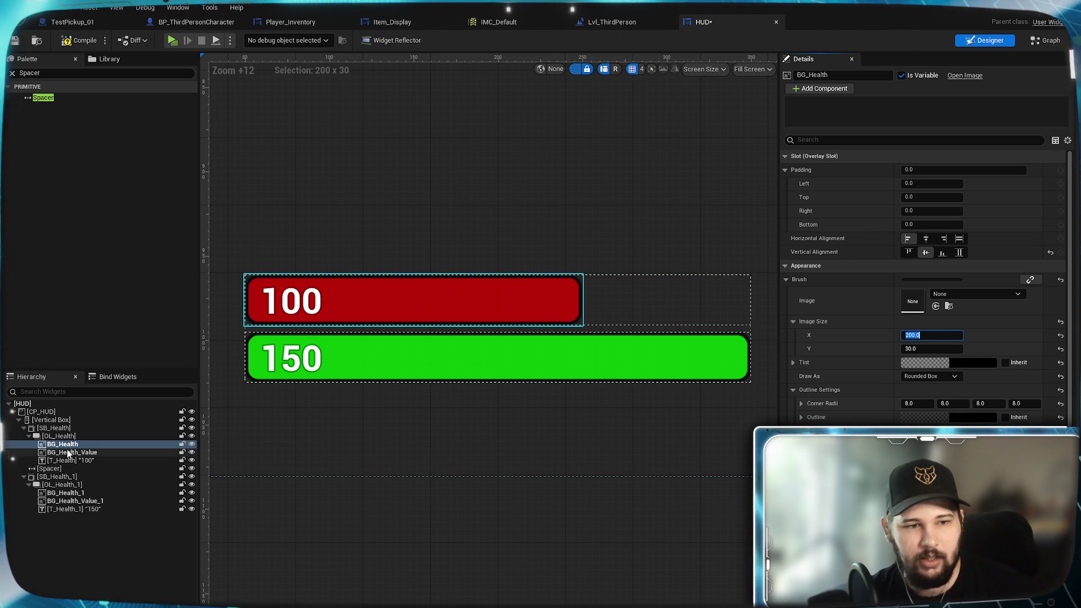
Trial the red fill's width at 100, restore it to 200, and return to the character blueprint
click(68, 452)
mouse_move(930, 335)
mouse_down()
mouse_move(828, 335)
mouse_move(928, 335)
mouse_up()
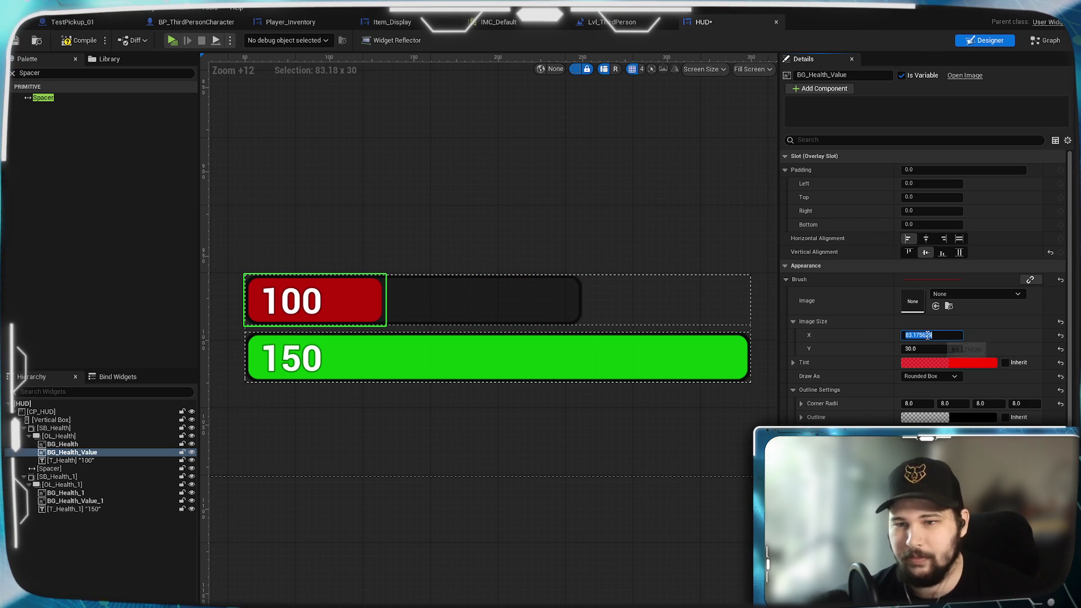
key(Return)
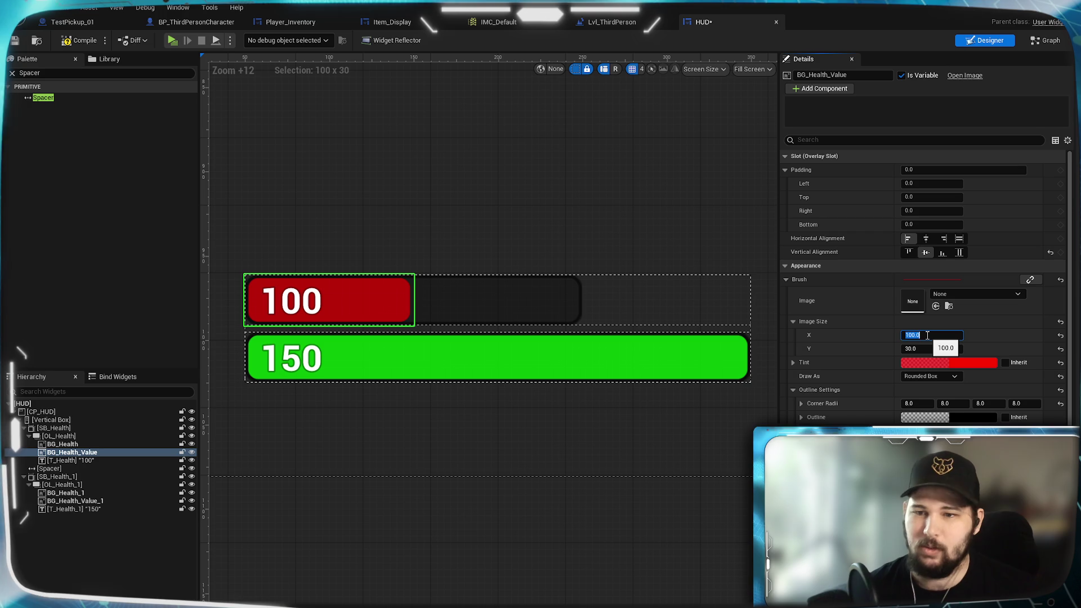
text(200)
key(Return)
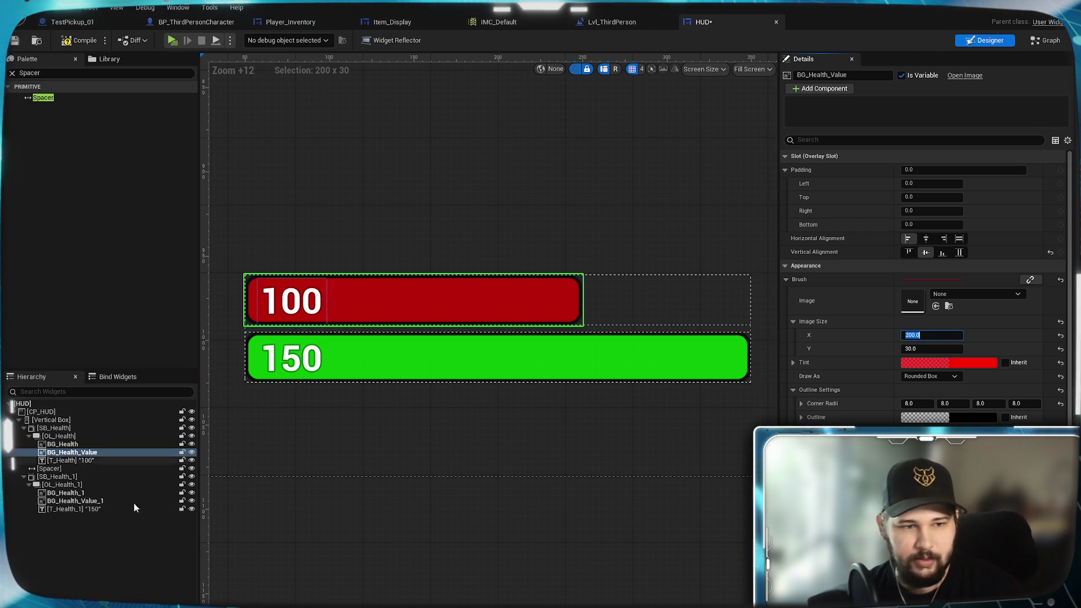
click(117, 516)
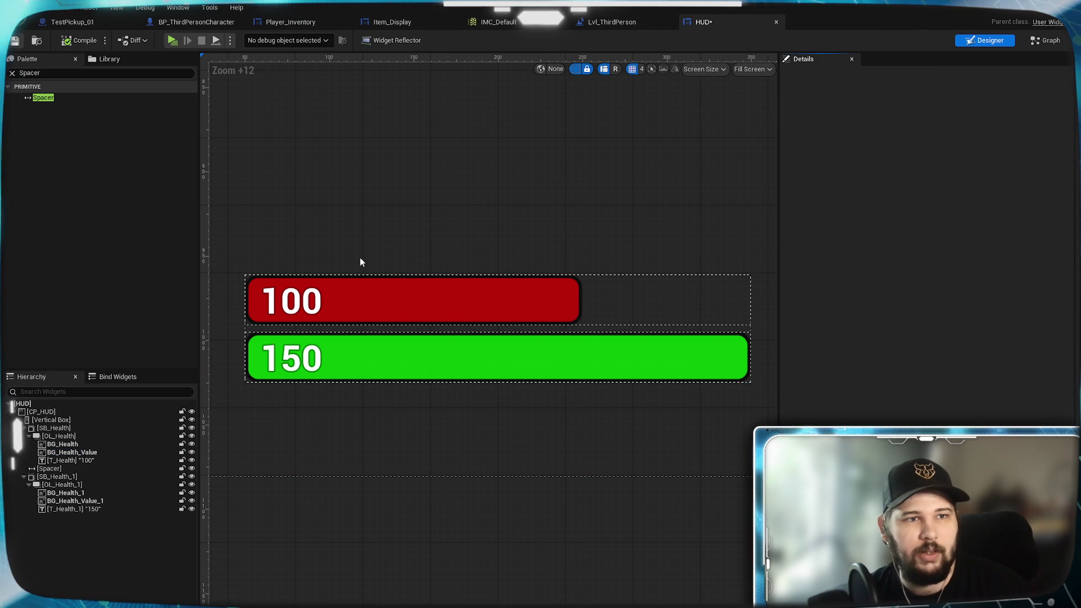
click(175, 26)
Promote Create HUD Widget's Return Value to a variable named HUD_REF
mouse_move(347, 332)
mouse_down()
mouse_move(384, 299)
mouse_move(302, 306)
mouse_up()
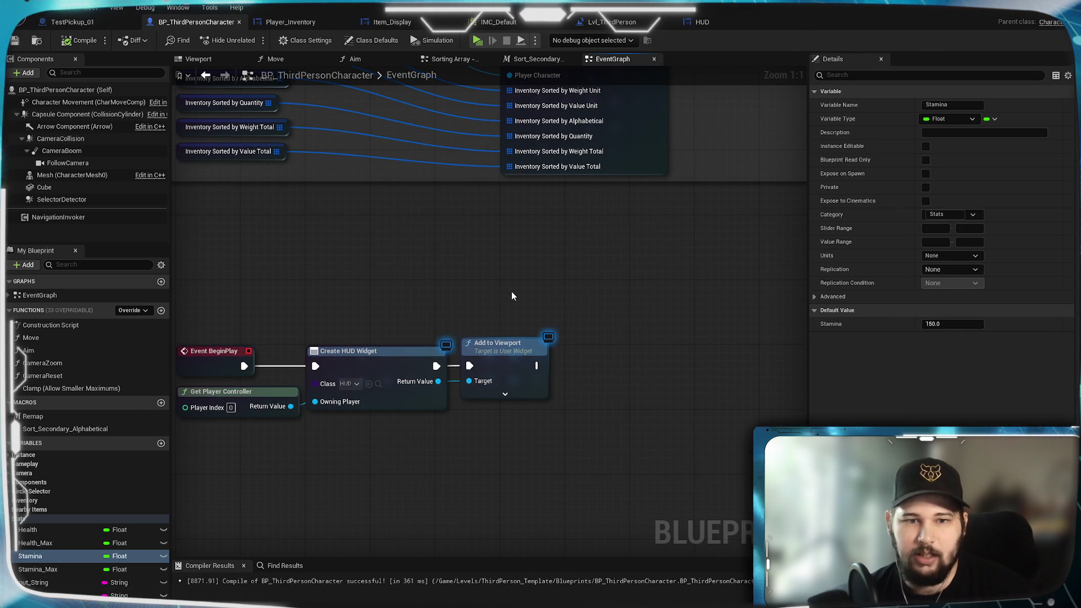
mouse_move(431, 296)
mouse_down()
mouse_move(472, 285)
mouse_move(490, 266)
mouse_up()
drag(493, 329, 664, 326)
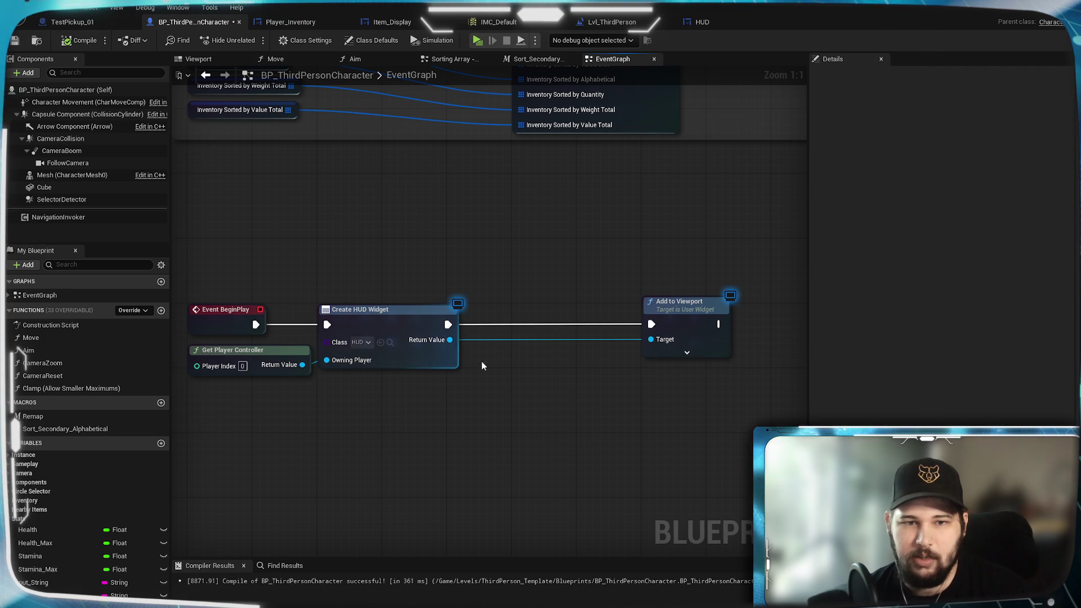
drag(450, 340, 487, 382)
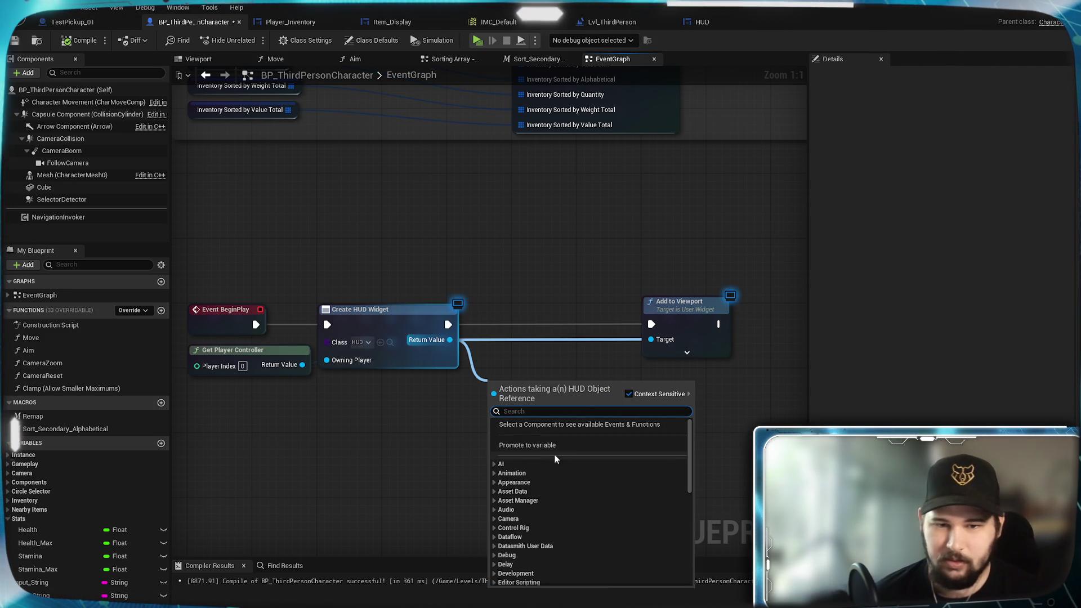
click(436, 407)
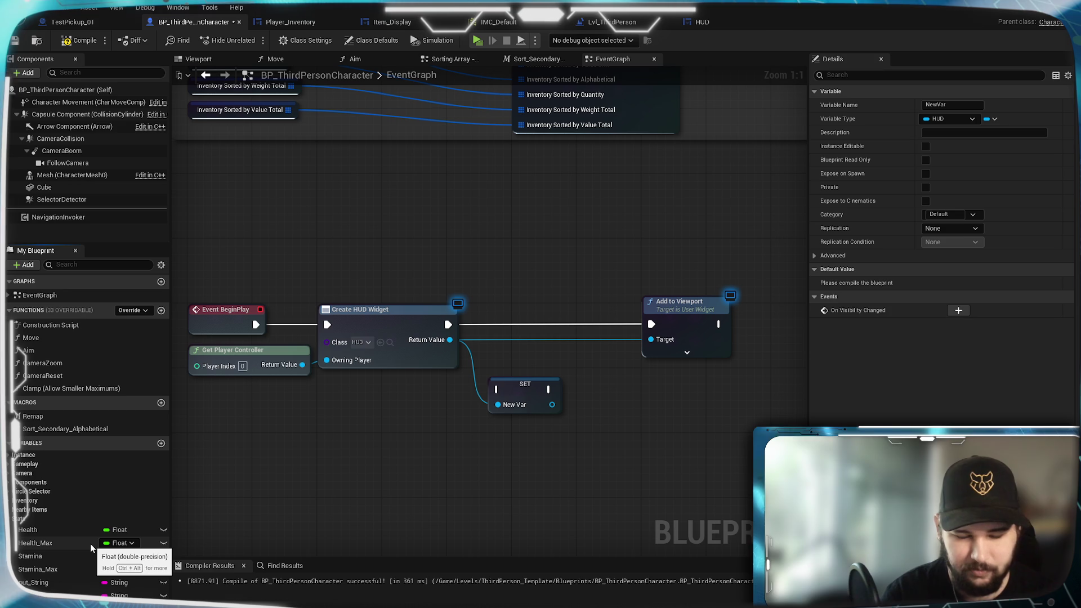
text(HUD_REF)
key(Return)
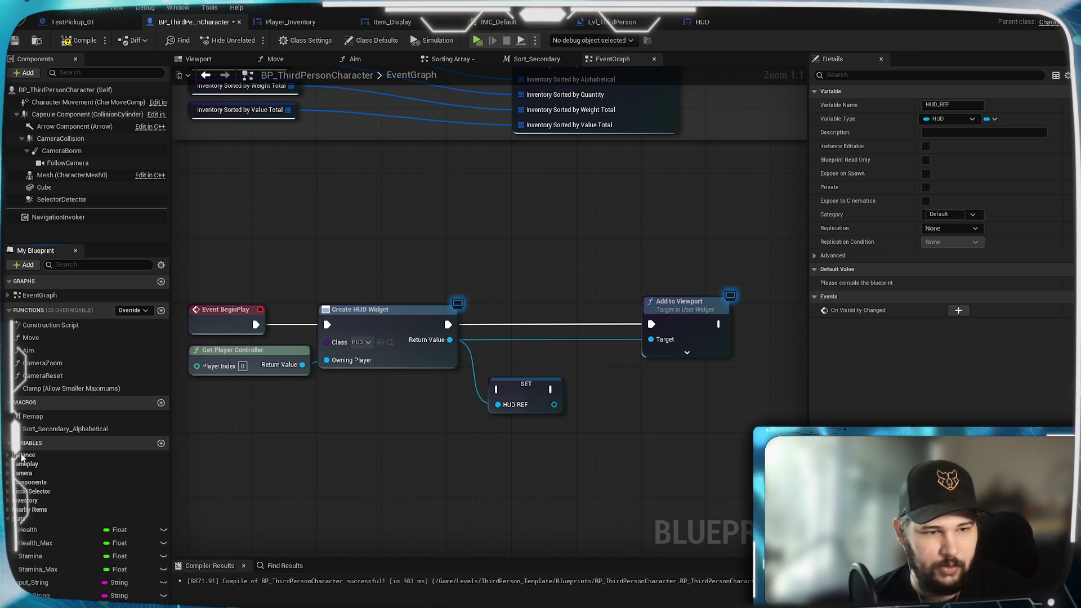
Wire the HUD_REF SET node into the execution chain before Add to Viewport
drag(23, 458, 23, 458)
drag(380, 451, 394, 516)
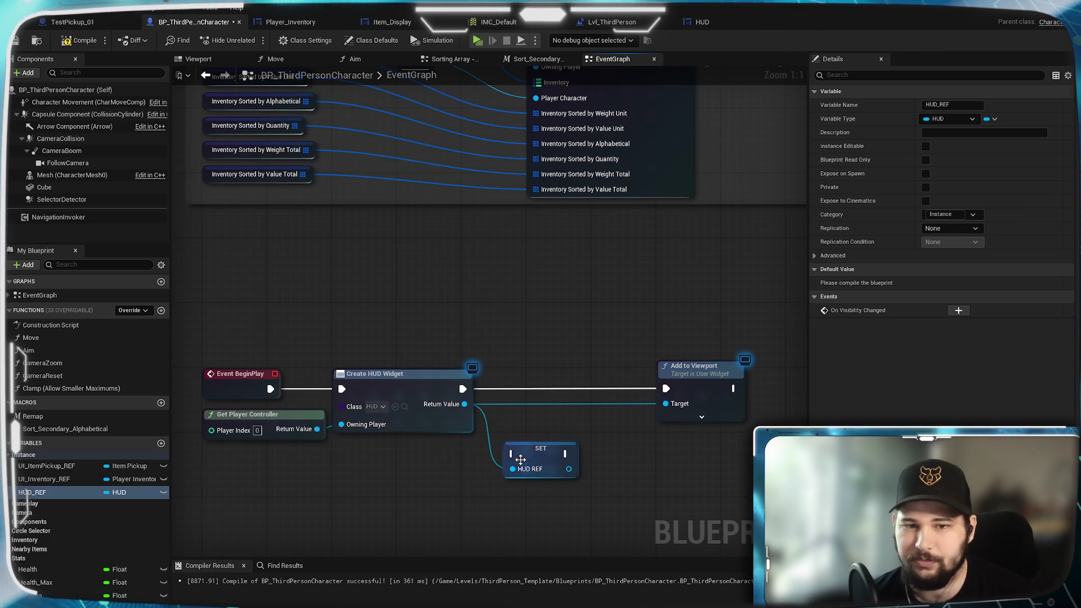
drag(541, 448, 532, 384)
mouse_move(463, 389)
mouse_down()
mouse_move(678, 387)
mouse_move(666, 388)
mouse_up()
drag(652, 455, 495, 430)
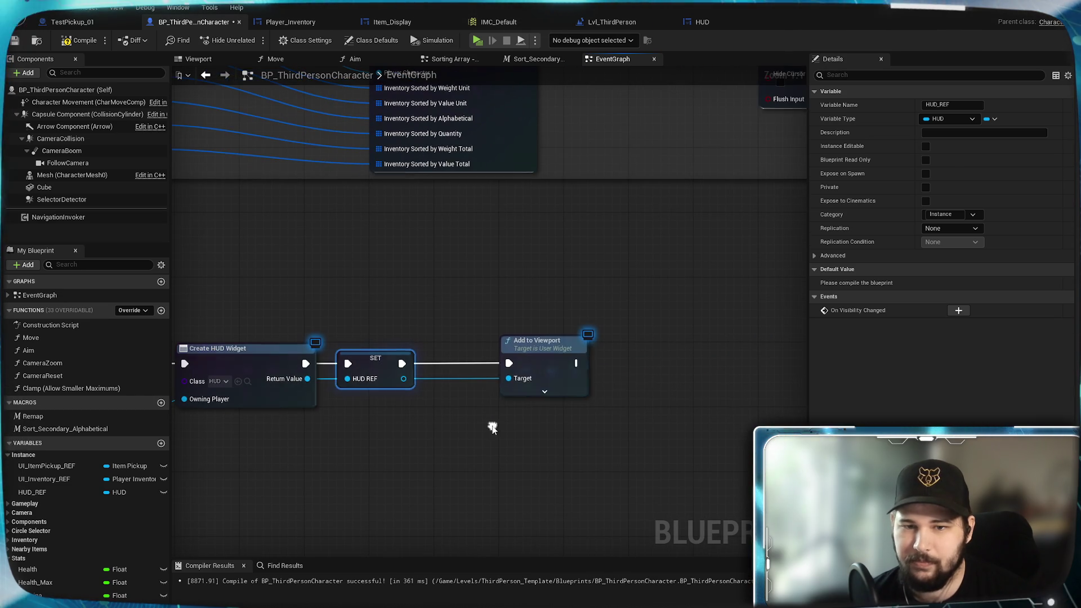
click(594, 360)
drag(593, 360, 596, 359)
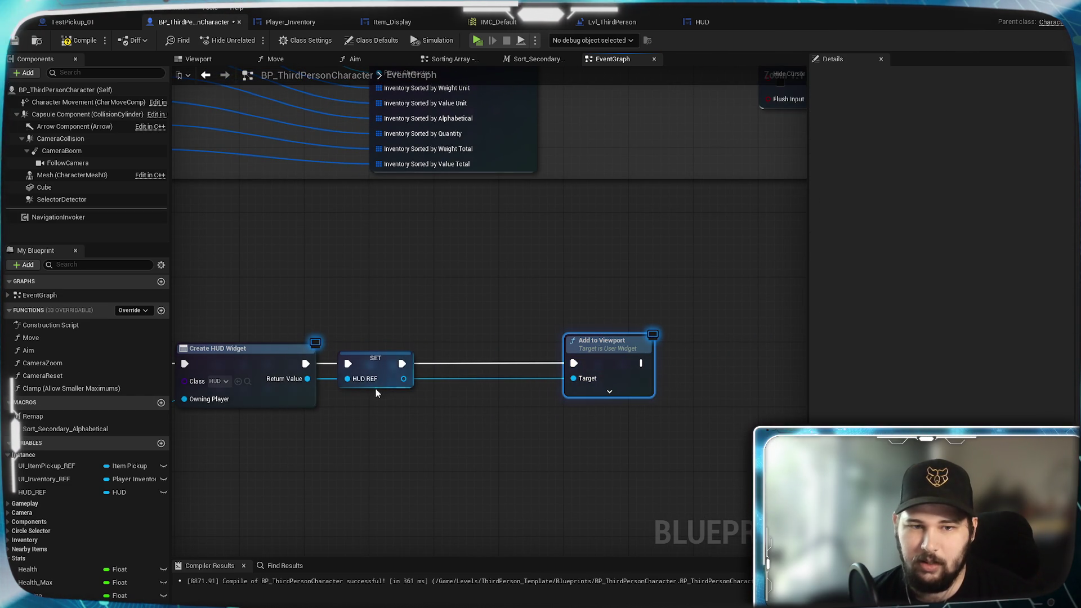
Search 'set' from the HUD REF output, cancel without adding a node, and go back to the HUD designer
mouse_move(403, 379)
mouse_down()
mouse_move(439, 505)
mouse_move(428, 446)
mouse_up()
text(set)
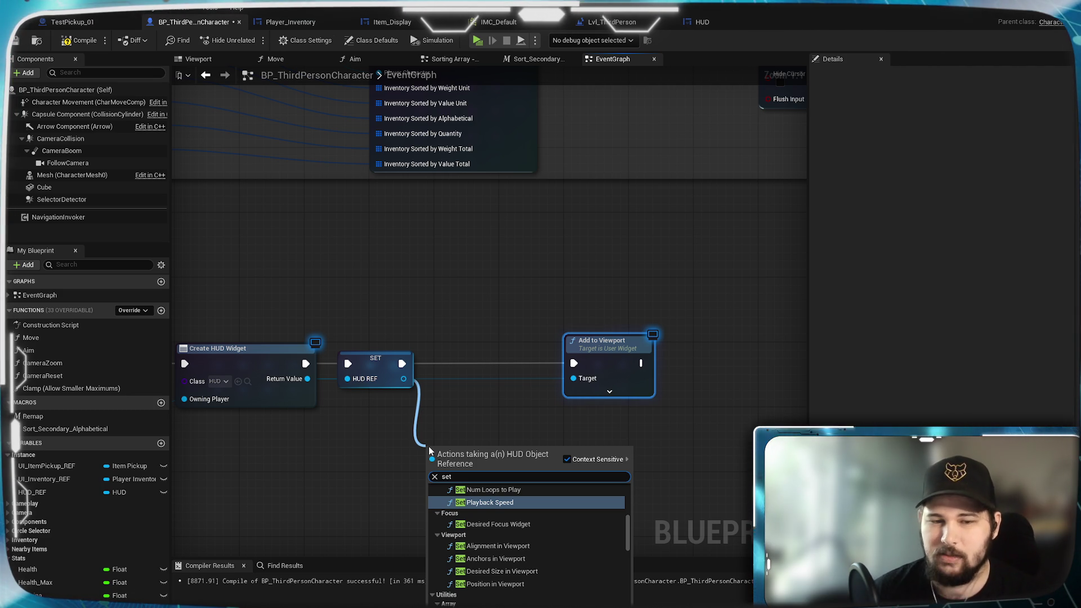
click(491, 339)
click(489, 282)
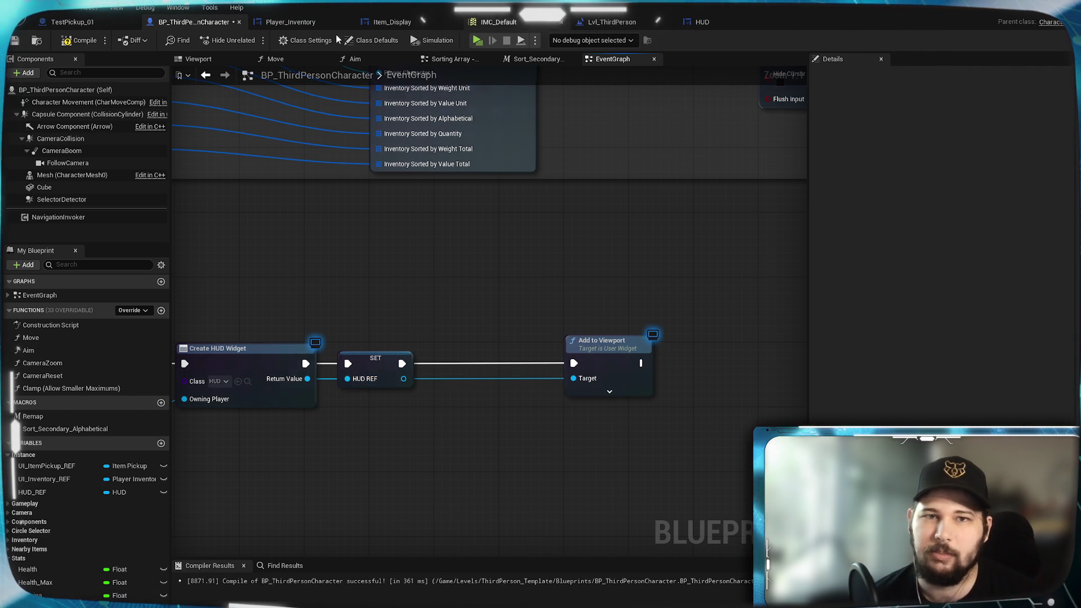
click(708, 25)
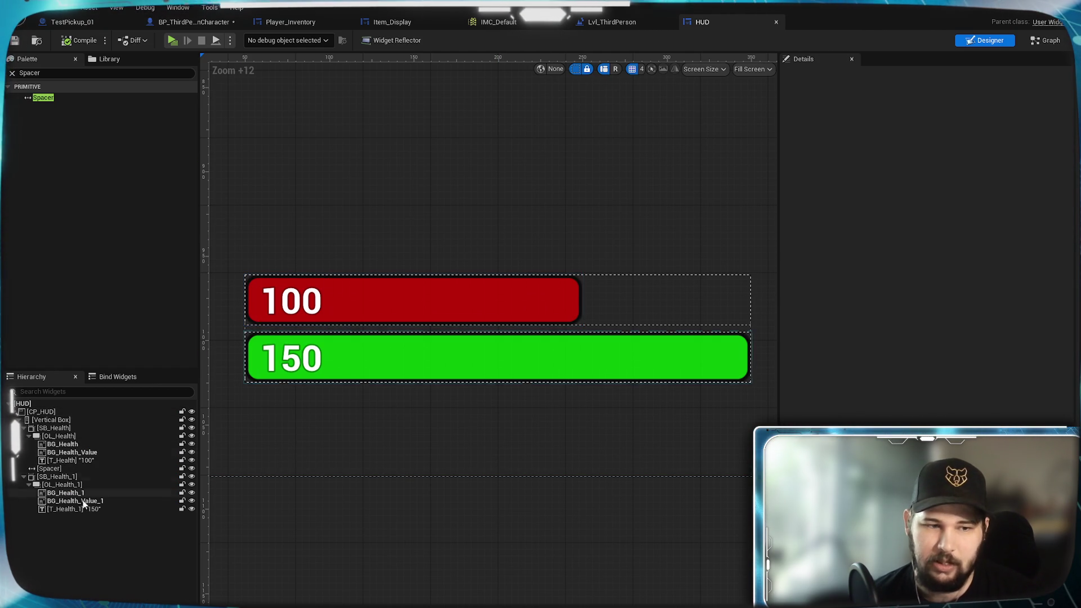
Rename the green bar's size box to SB_Stamina and its overlay to OL_Stamina
click(66, 493)
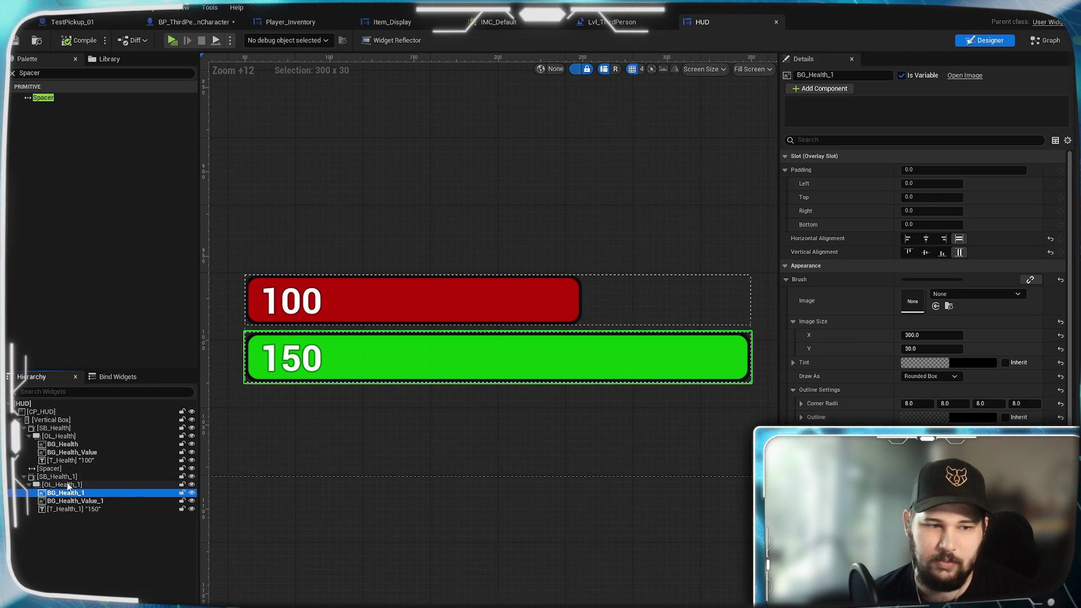
click(64, 485)
click(57, 477)
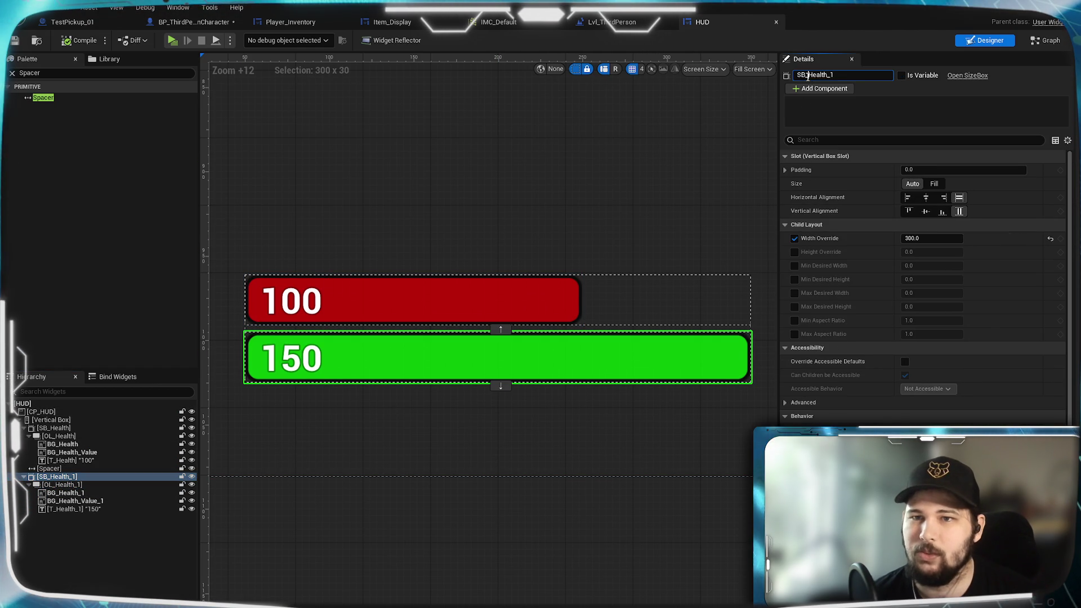
text(SB_Stamina)
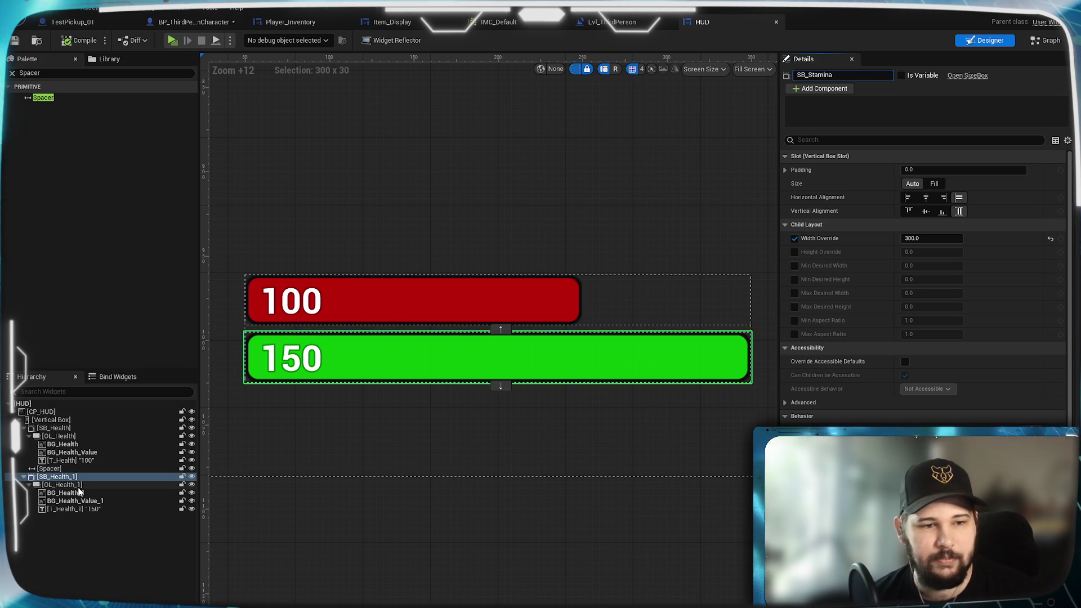
key(Return)
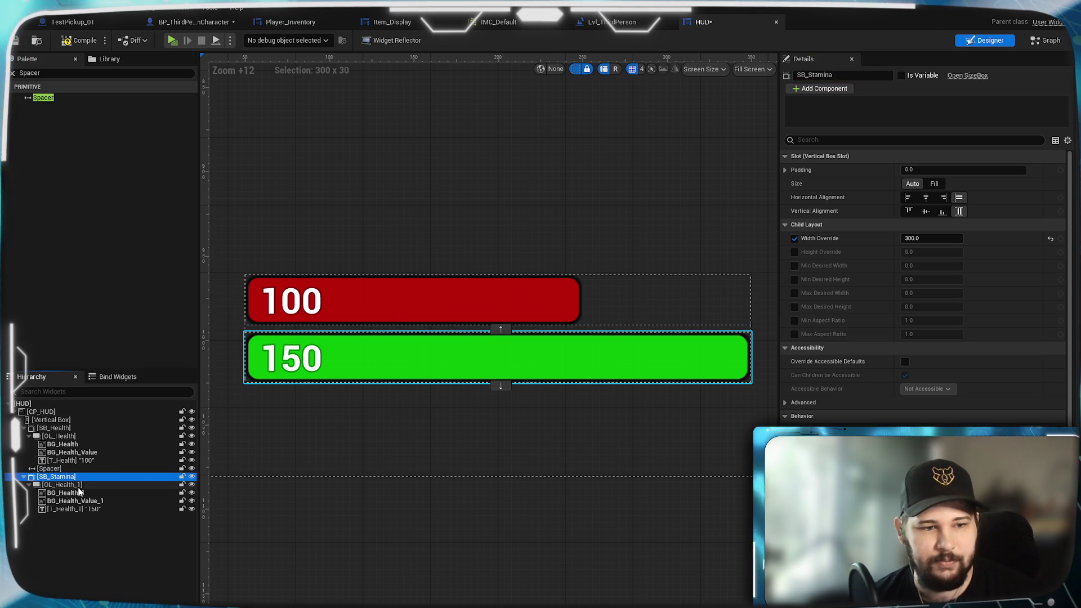
click(62, 485)
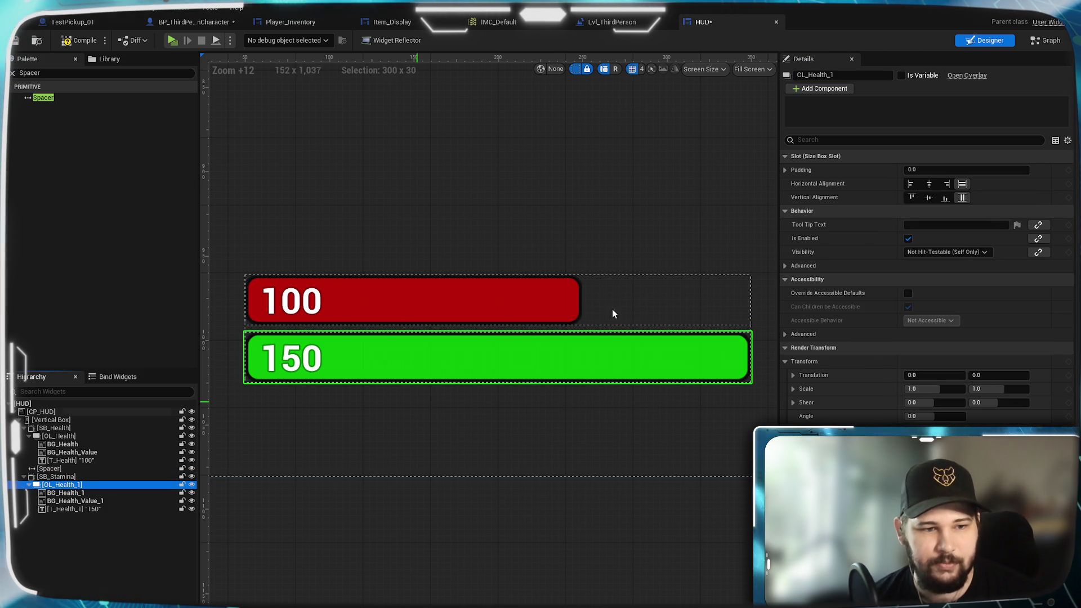
double_click(821, 75)
text(amina)
key(Return)
Rename the green bar's background to BG_Stamina and its remaining widget to T_Stamina
click(79, 493)
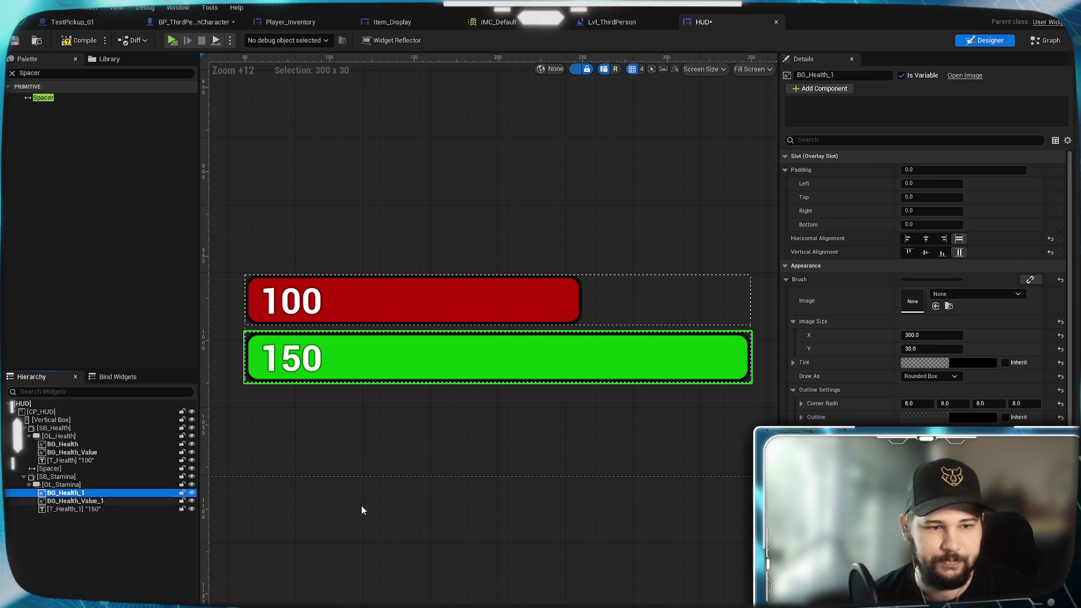
drag(843, 77, 845, 76)
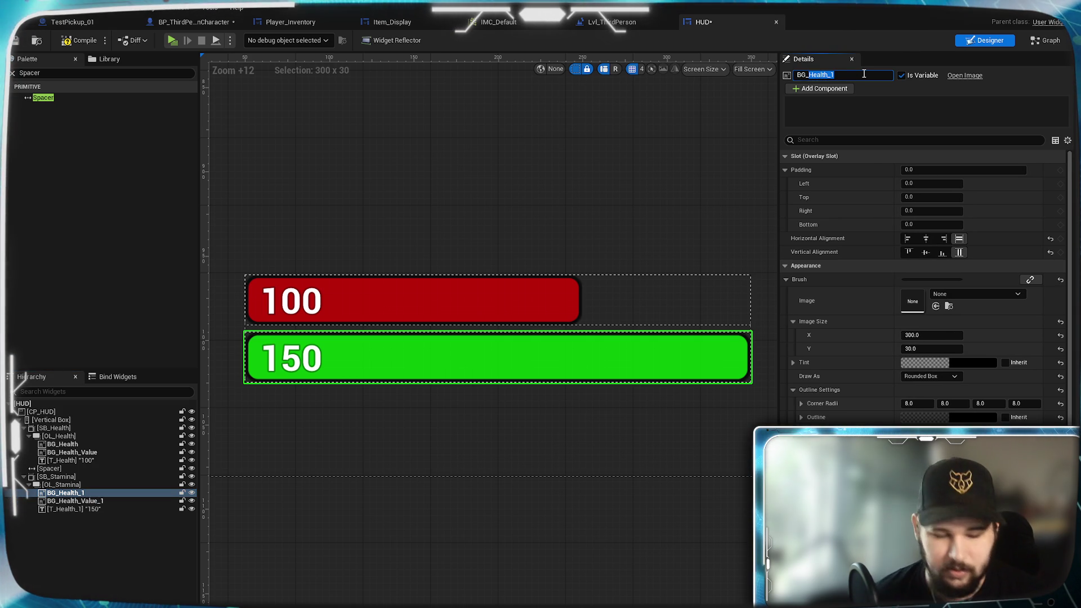
text(Stamina)
key(Return)
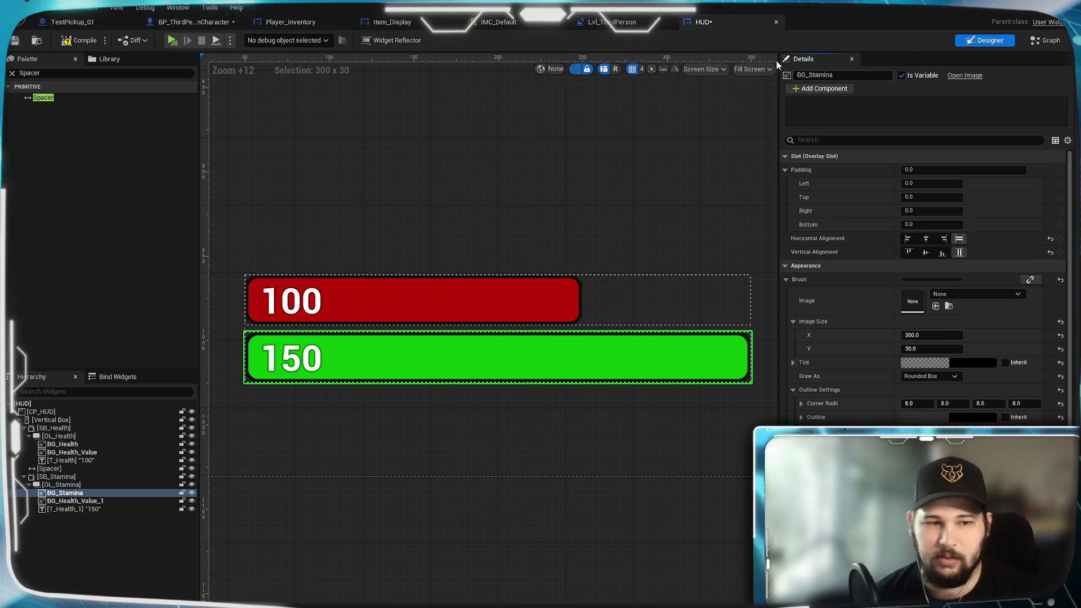
click(75, 500)
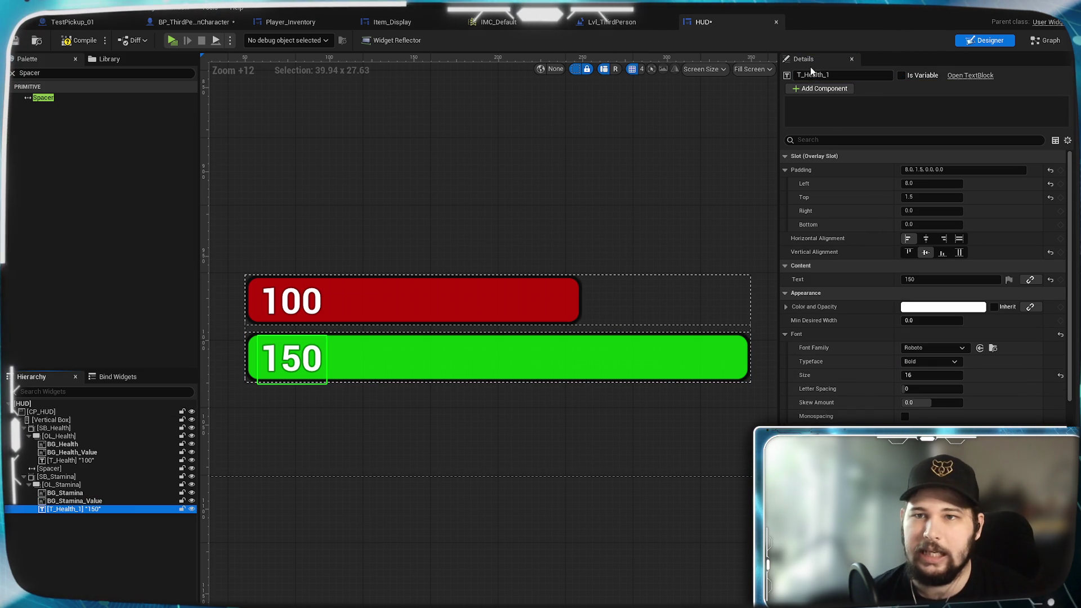
text(Stamina)
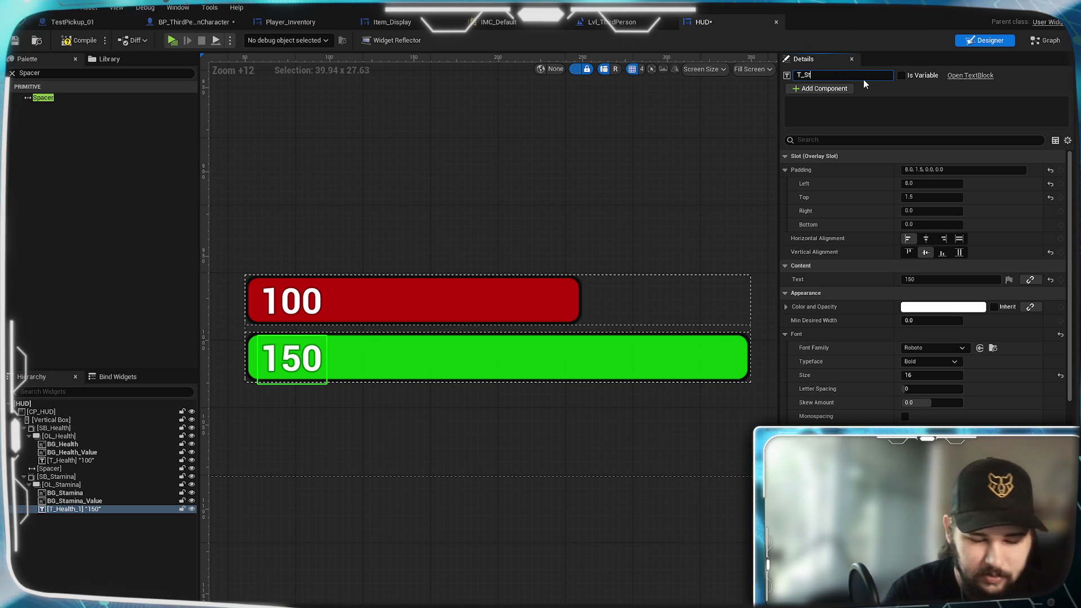
key(Return)
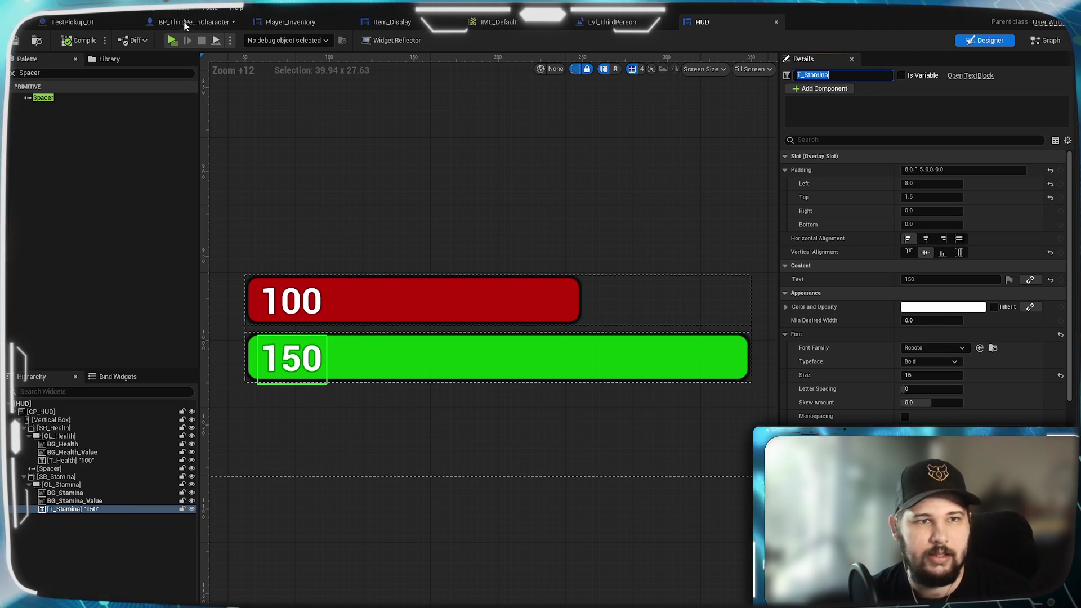
In the character event graph, add a Get BG_Health node from HUD REF via 'get BG'
click(196, 24)
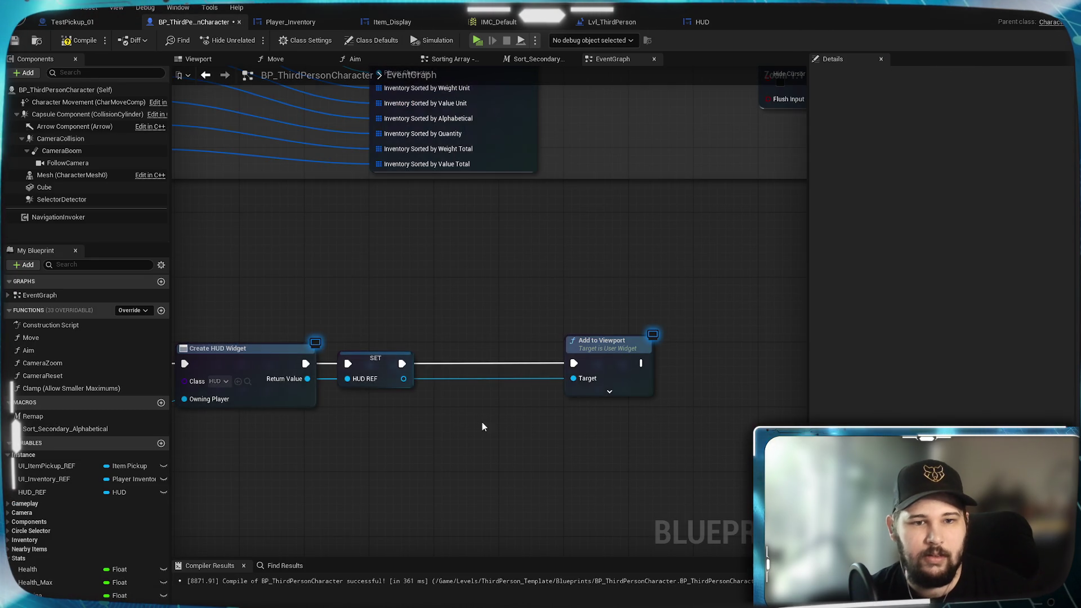
drag(424, 371, 424, 370)
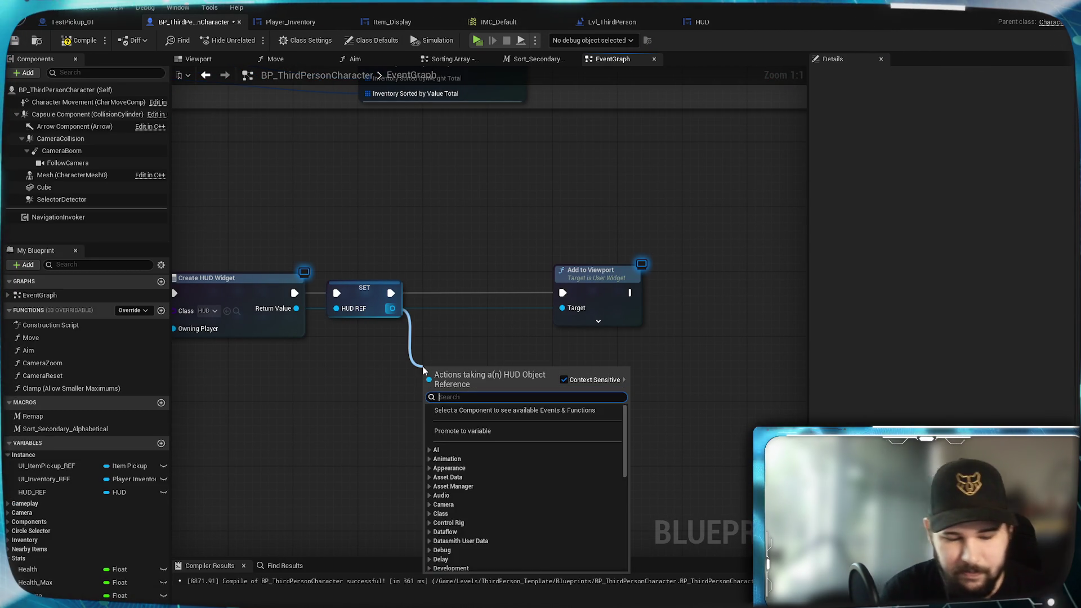
text(get BG)
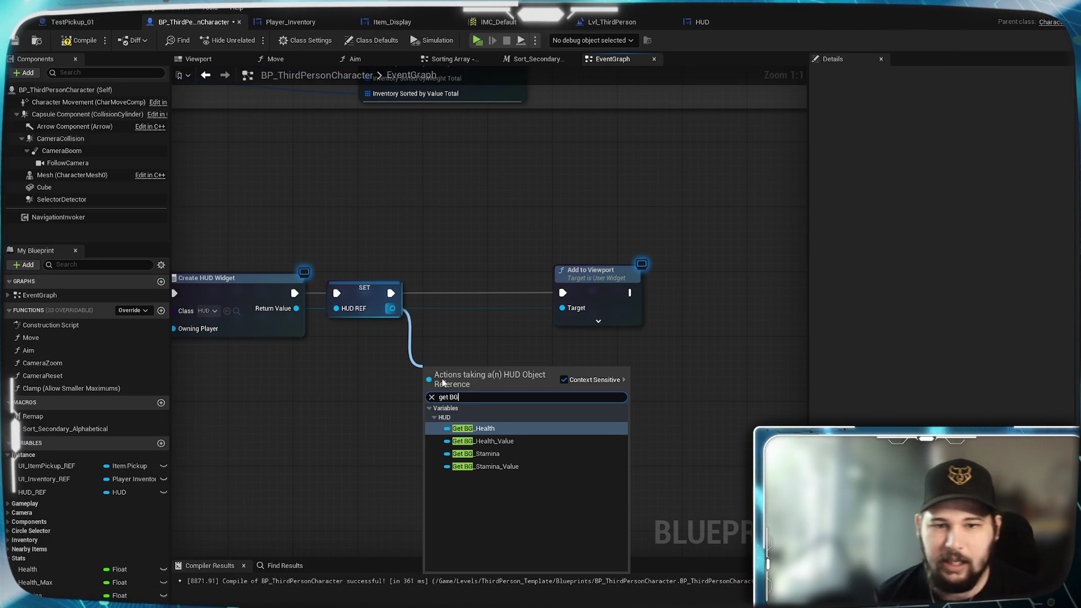
click(385, 367)
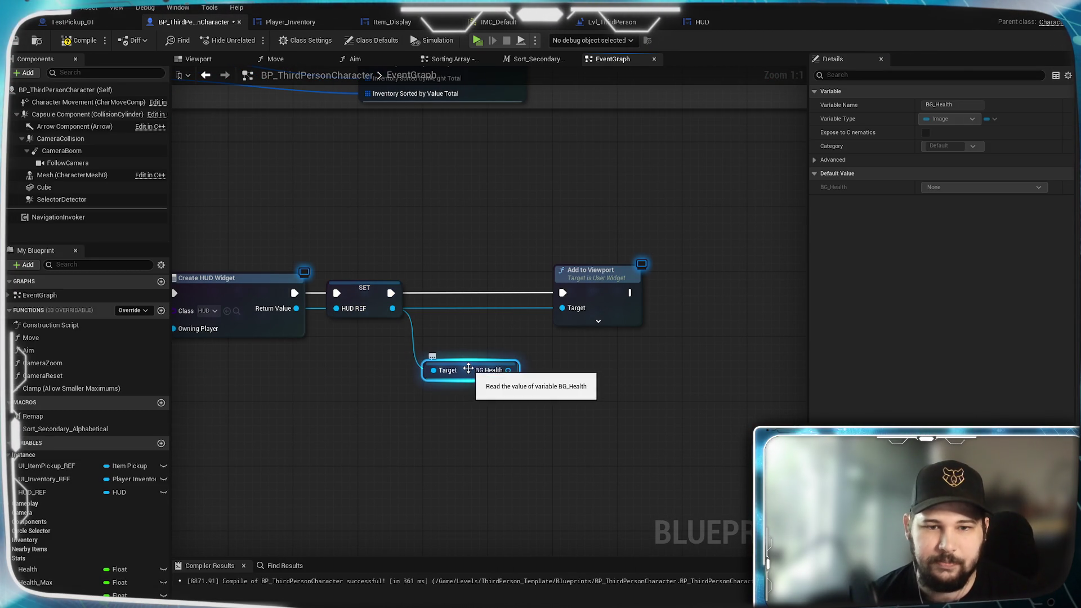
drag(417, 387, 336, 403)
click(390, 420)
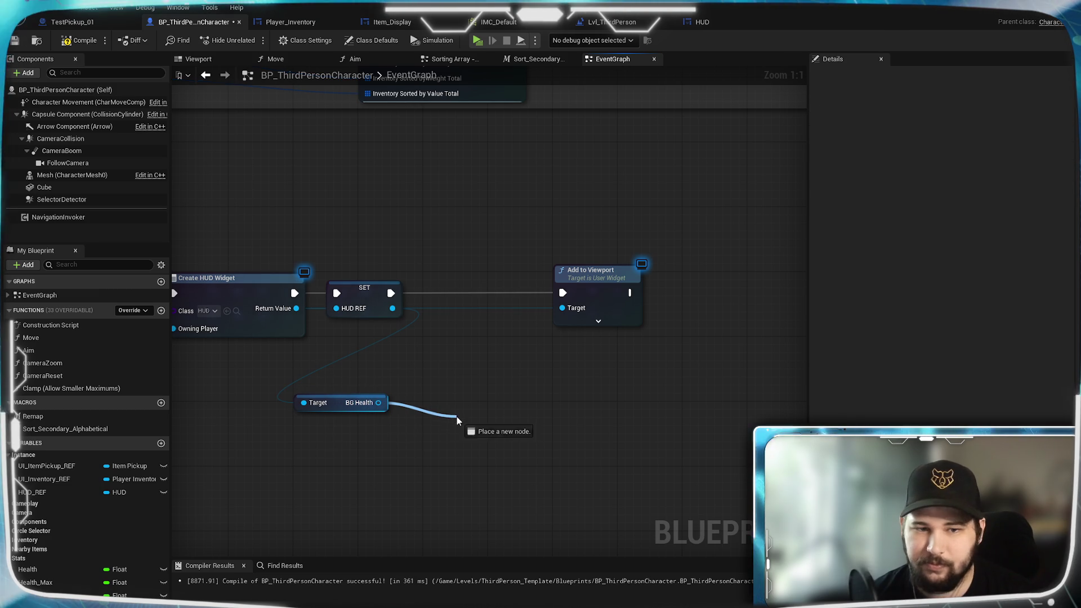
Search BG Health's actions for 'image' and 'set size' with Context Sensitive off, then dismiss the search
drag(457, 416, 457, 417)
text(image)
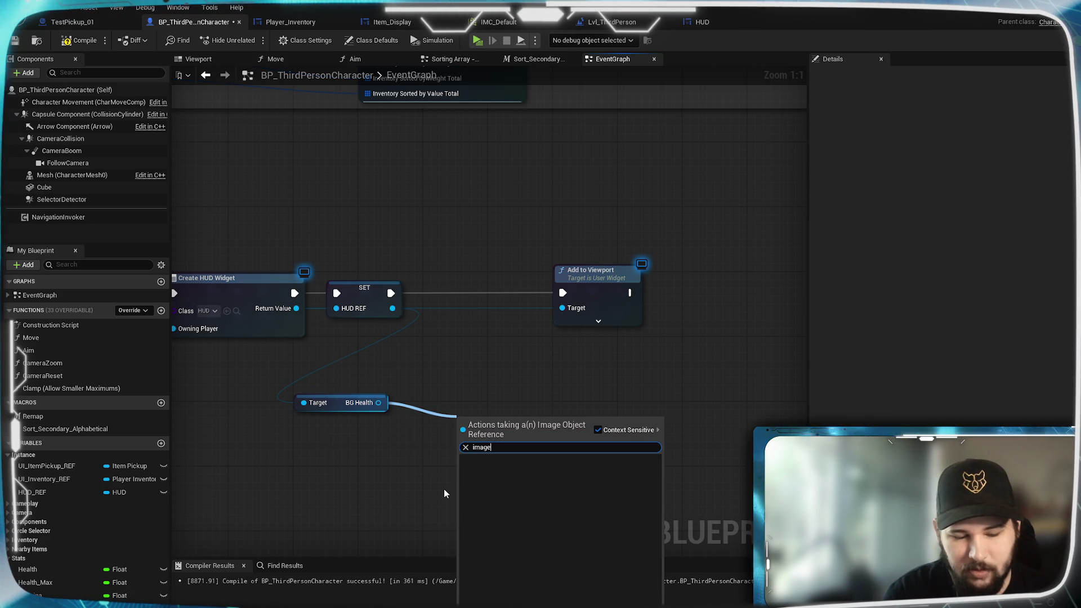
click(598, 430)
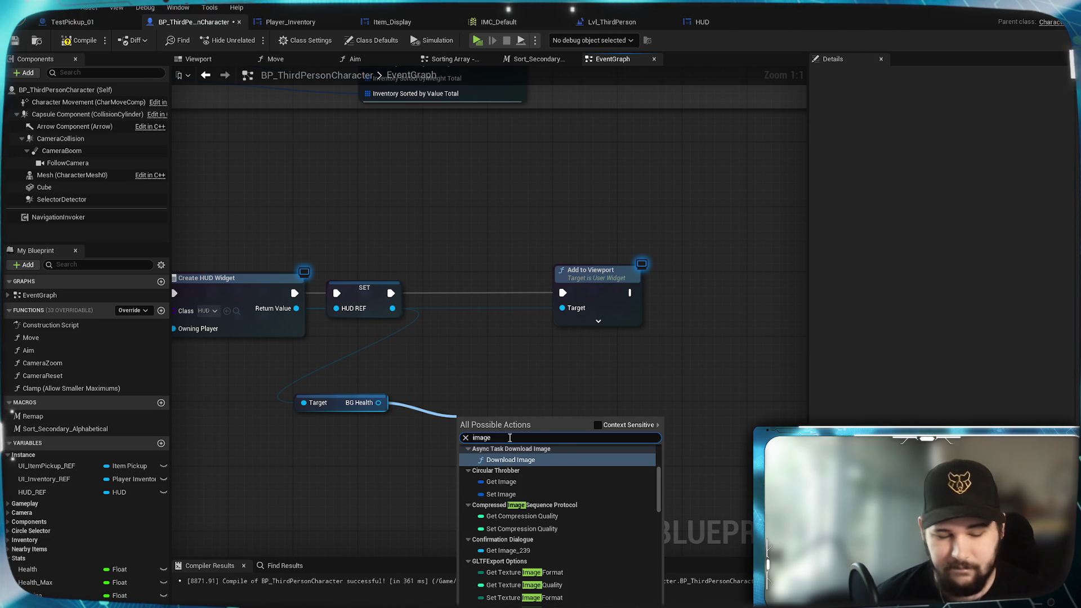
text( size)
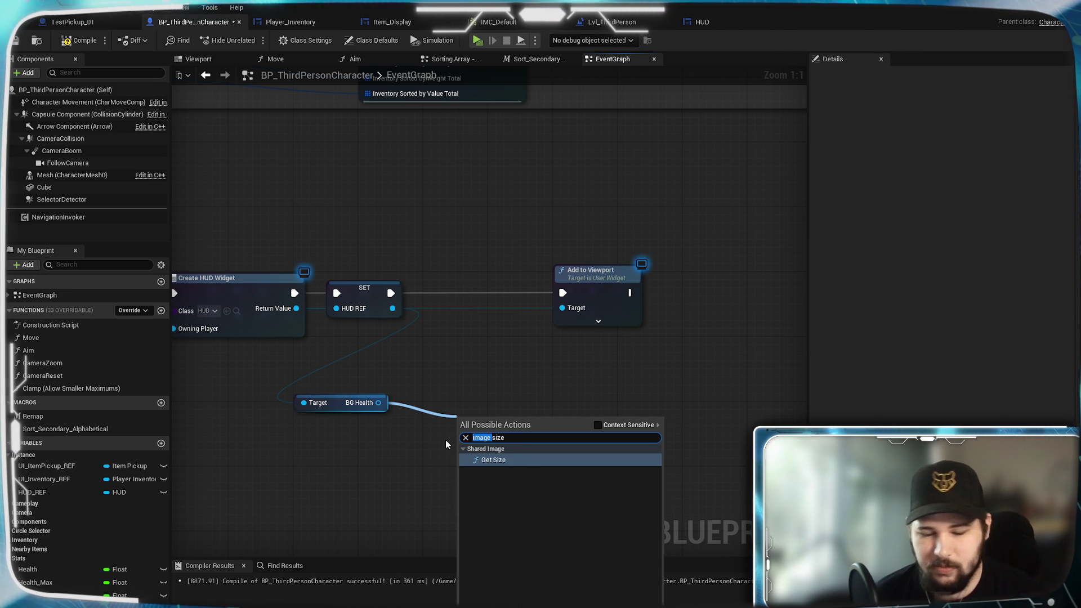
text(set)
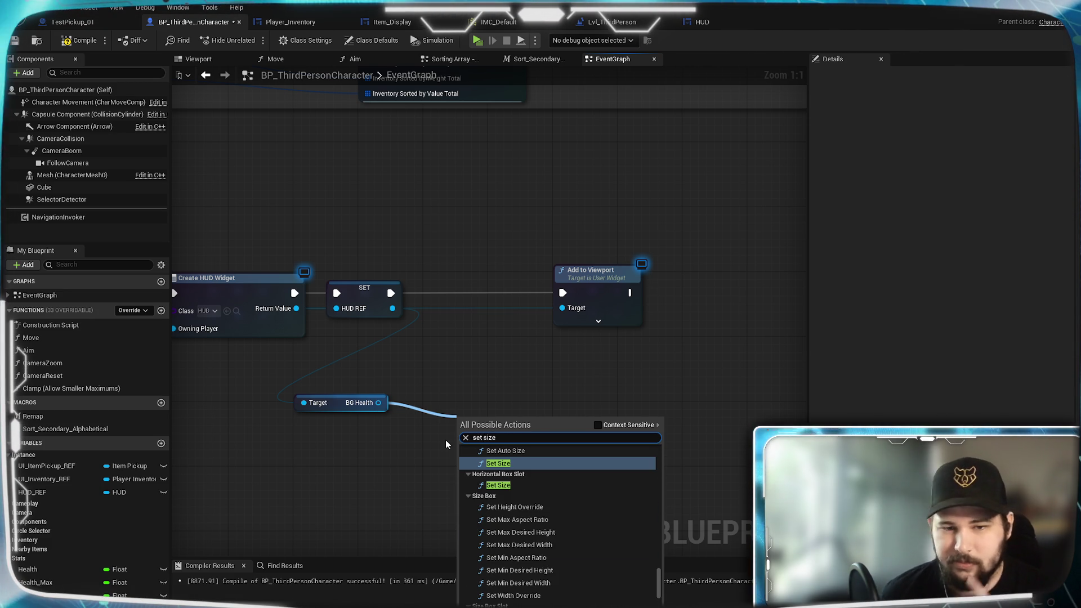
scroll(529, 495, up, 3)
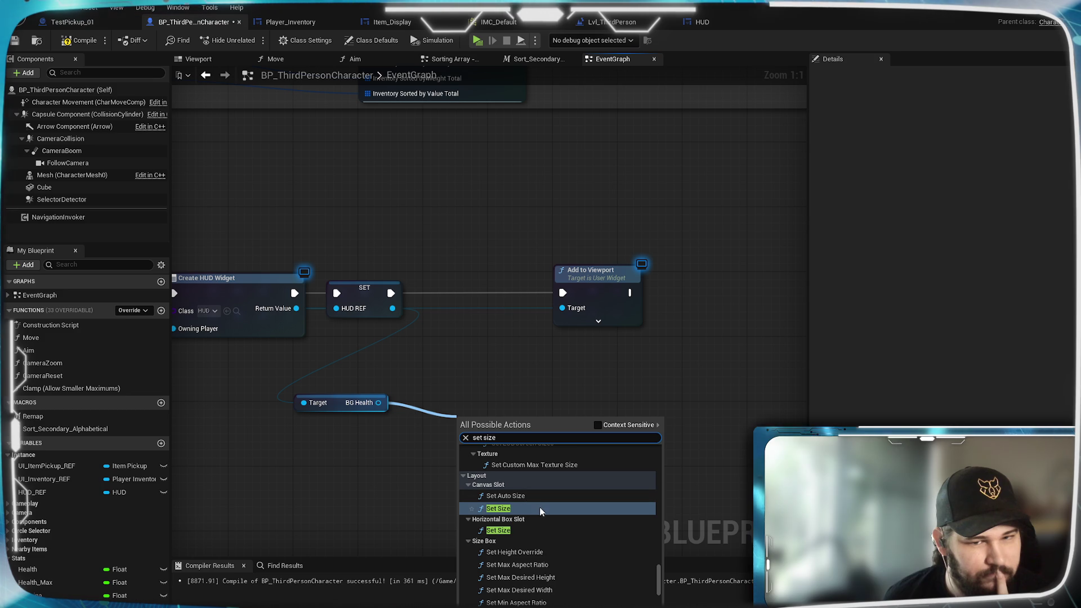
scroll(540, 511, down, 5)
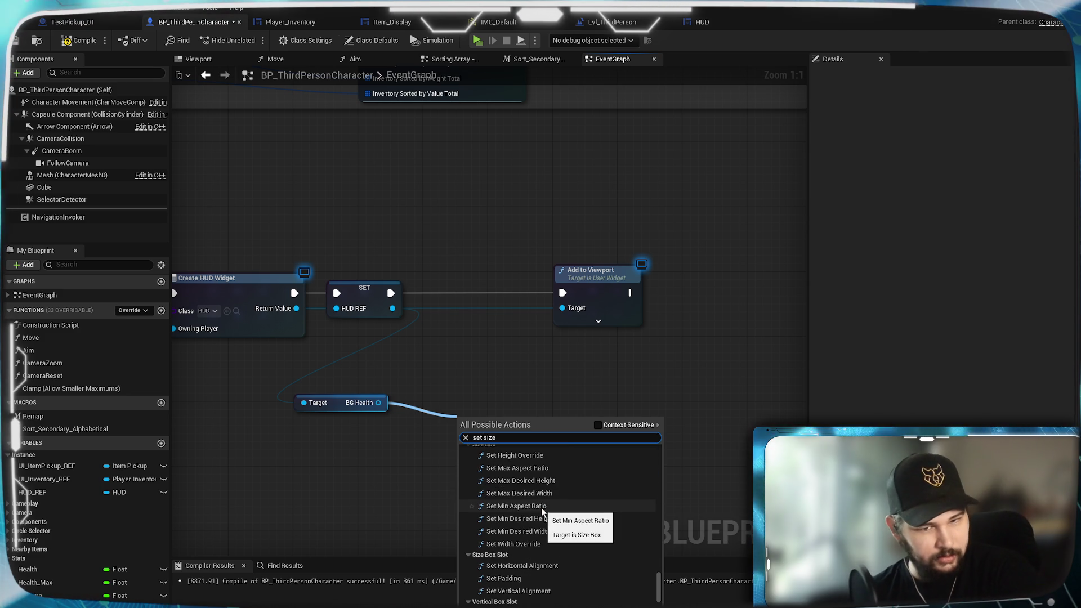
scroll(599, 503, down, 1)
scroll(598, 503, down, 2)
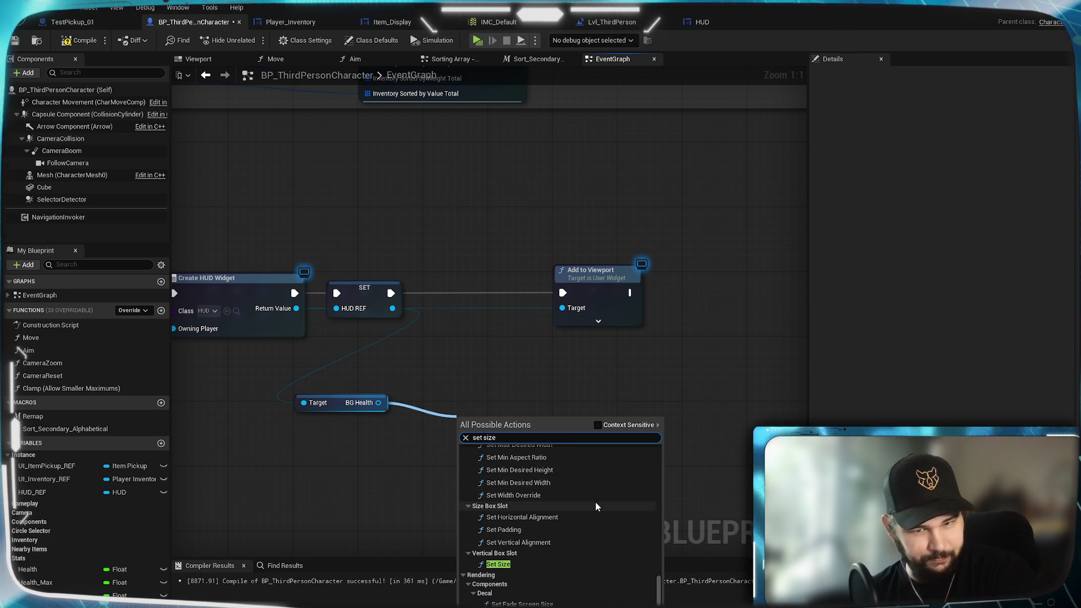
scroll(596, 502, down, 5)
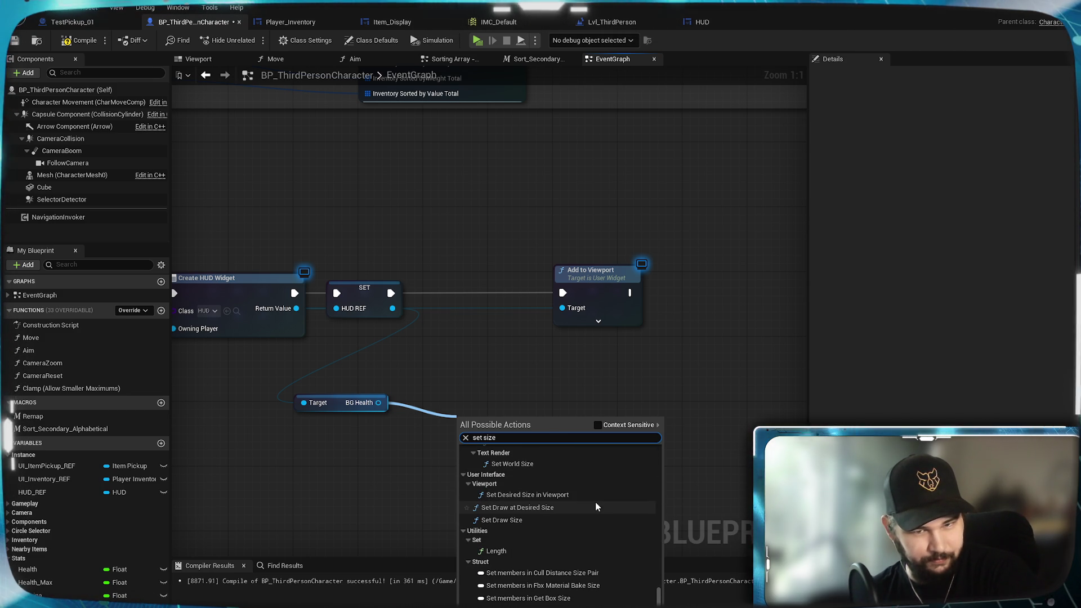
scroll(596, 502, down, 1)
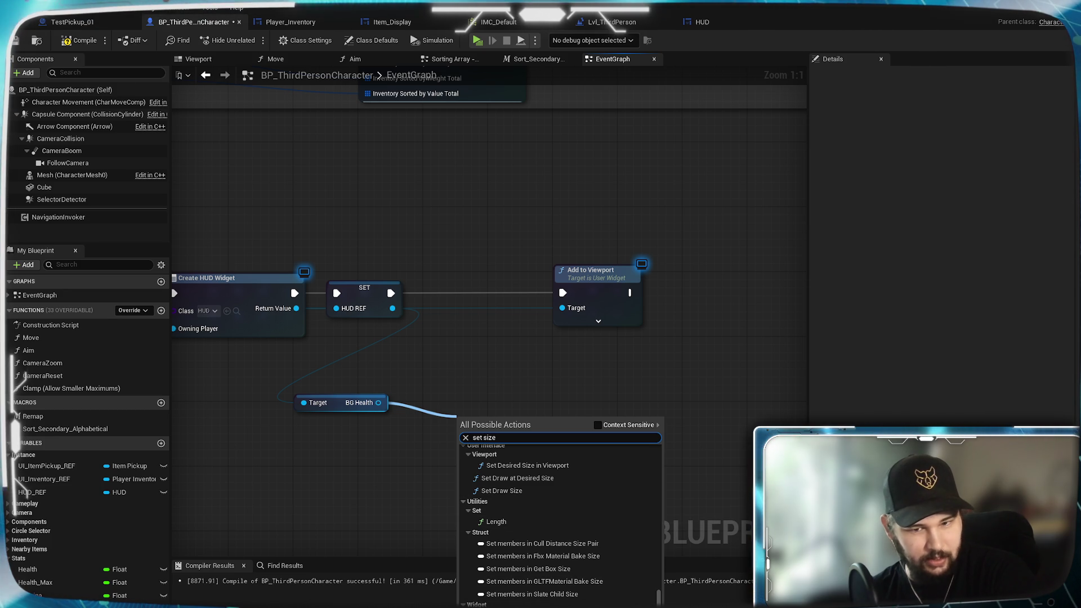
scroll(532, 598, up, 7)
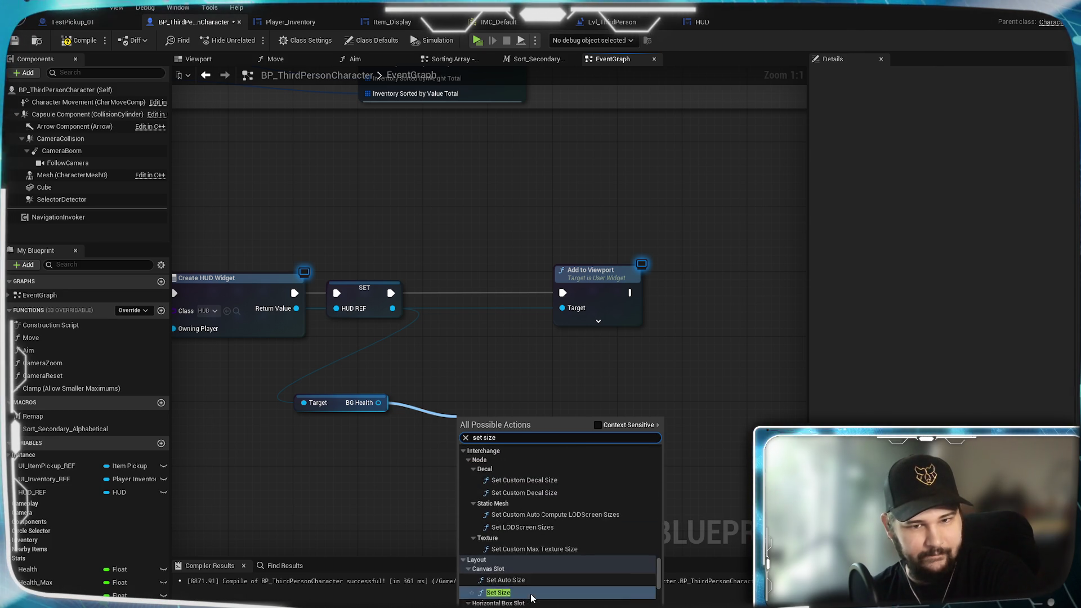
scroll(532, 598, up, 5)
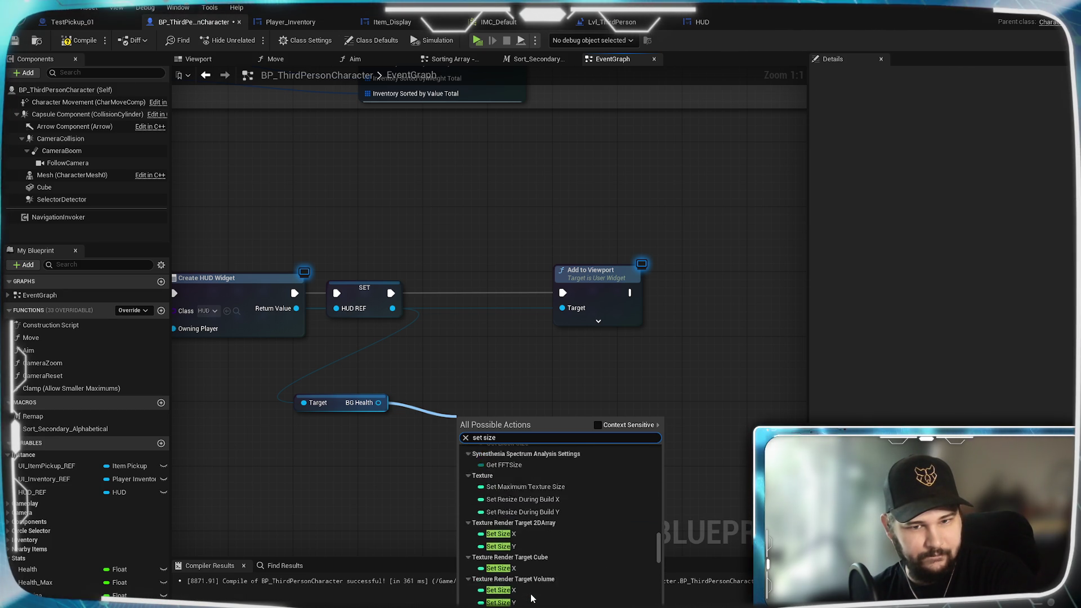
scroll(532, 598, up, 5)
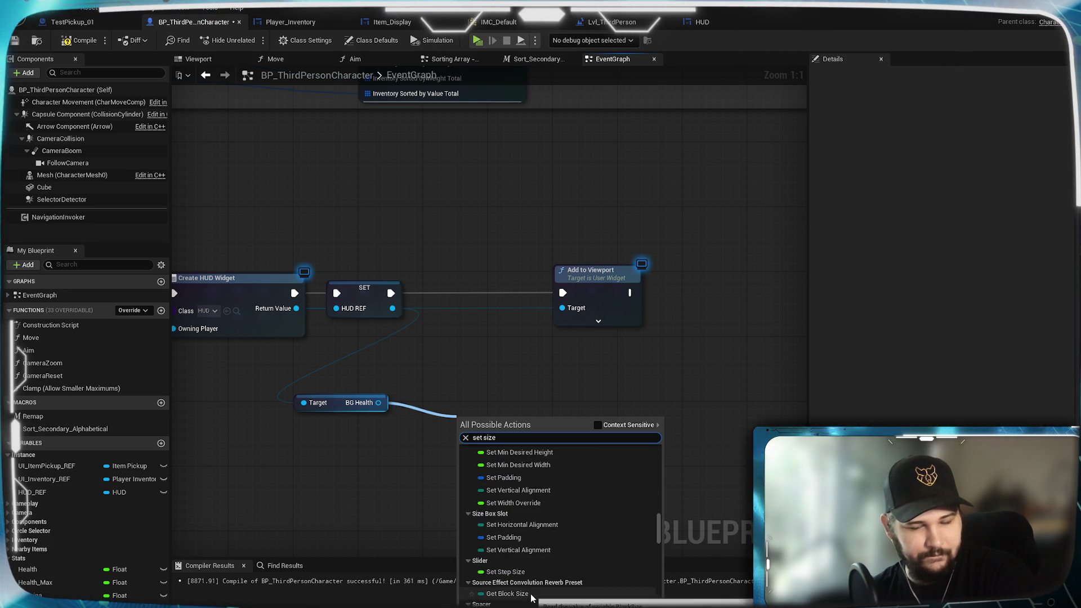
scroll(532, 598, up, 5)
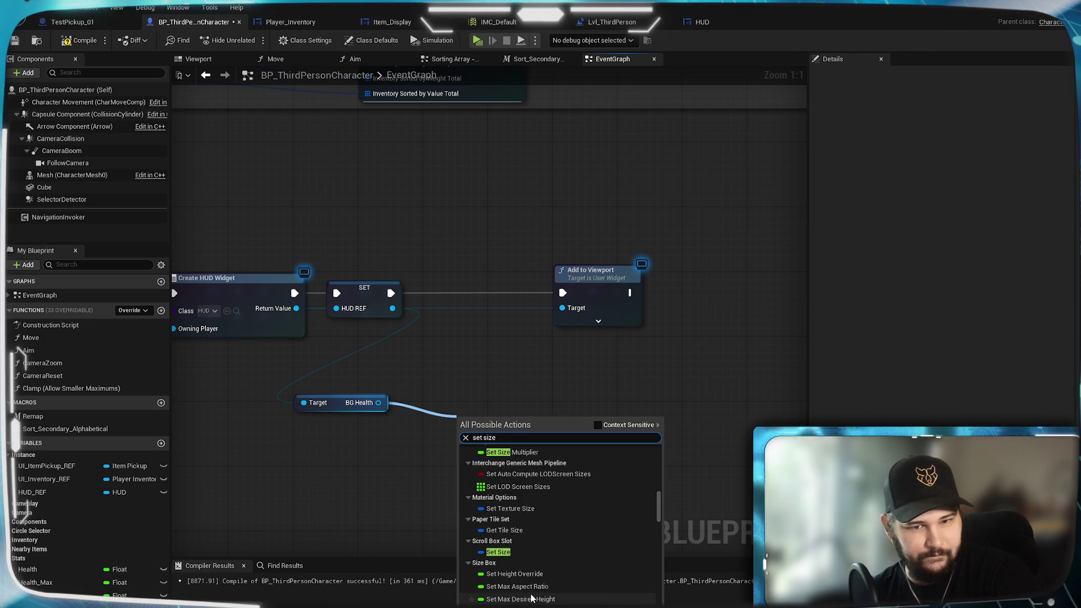
scroll(531, 598, up, 5)
scroll(532, 599, up, 5)
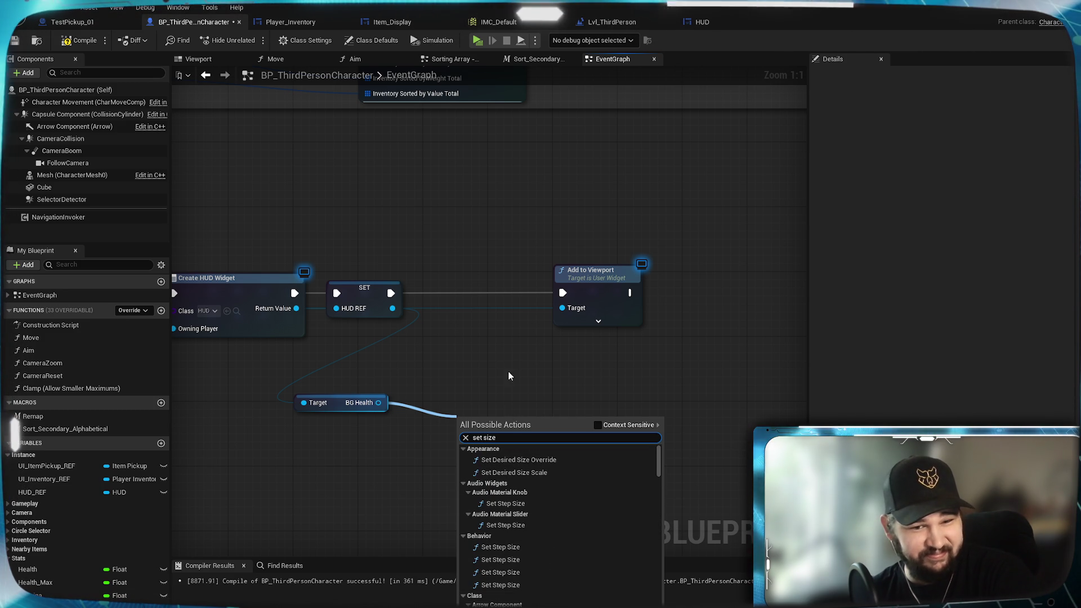
click(508, 356)
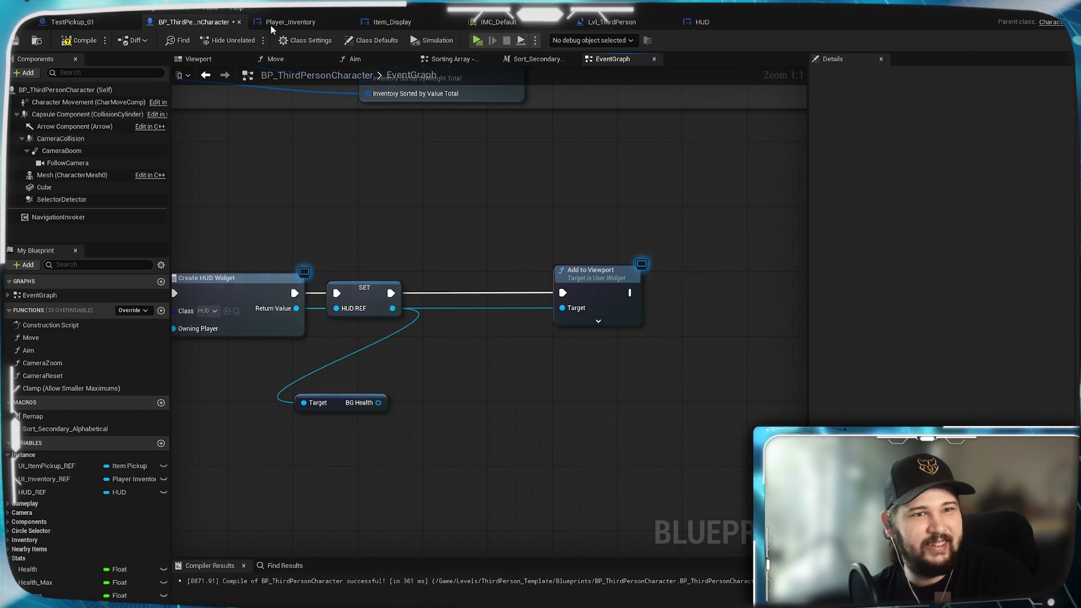
Save and compile BP_ThirdPersonCharacter, then check BG_Health's 200 × 30 Image Size in the HUD designer
click(17, 39)
click(79, 42)
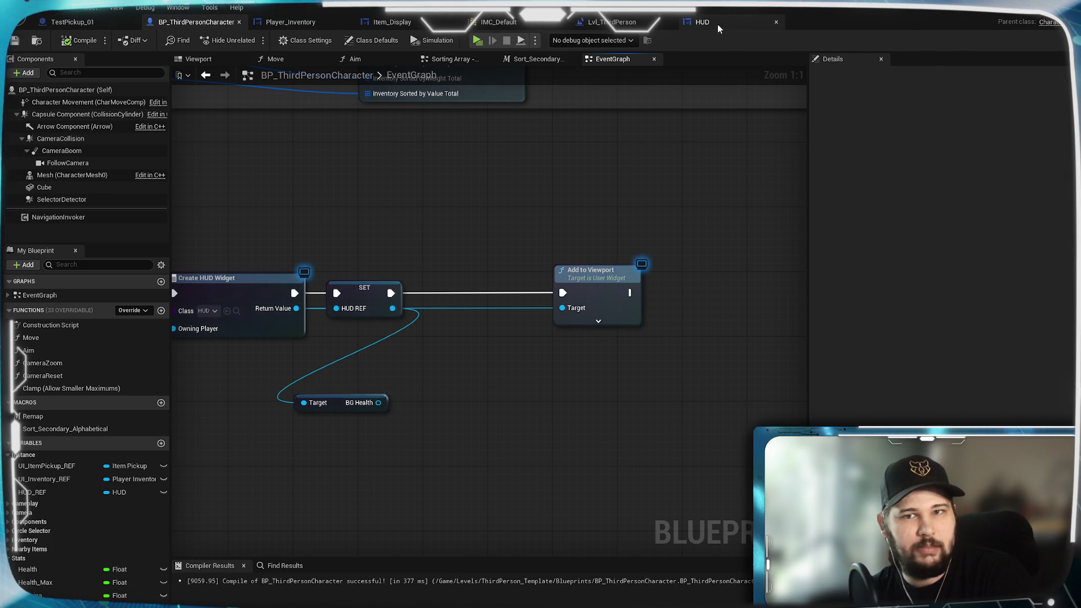
click(702, 22)
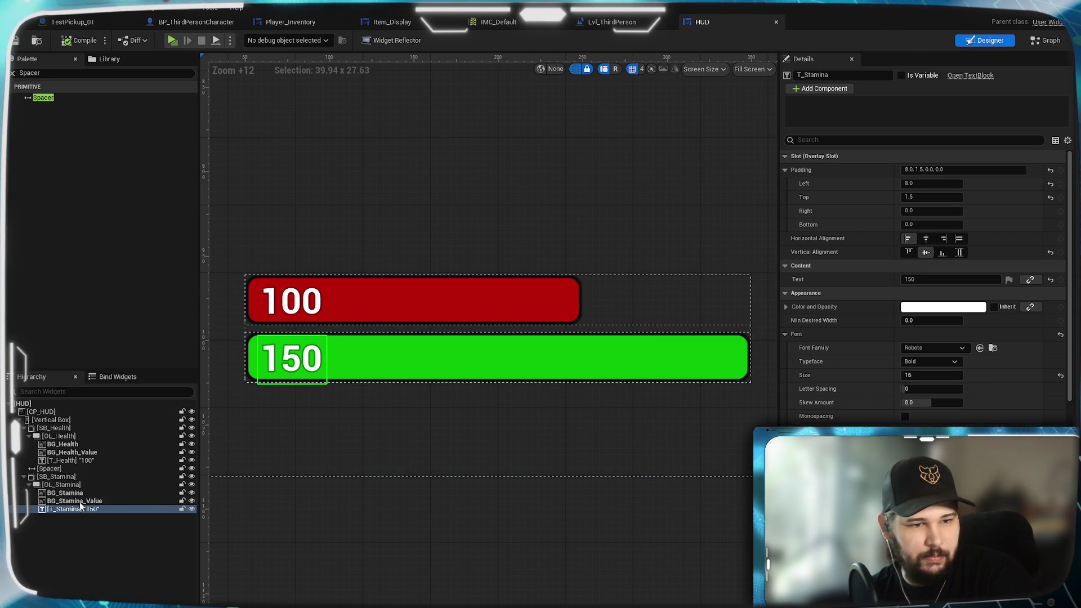
click(564, 307)
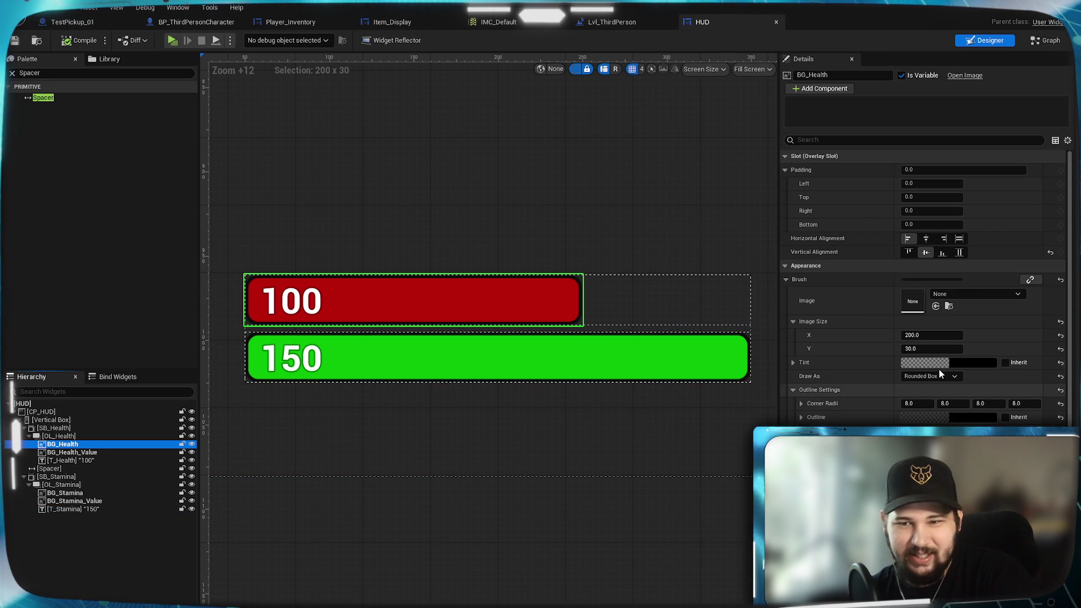
right_click(873, 332)
click(836, 335)
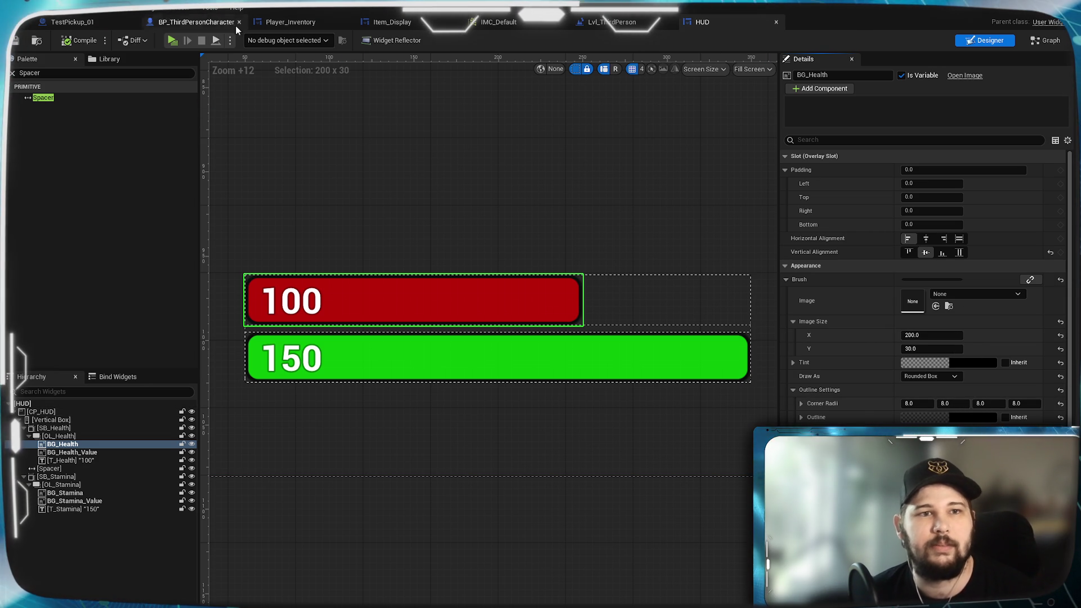
From the BG Health getter, search 'brush' with Context Sensitive on and place a Make Slate Brush node
click(193, 25)
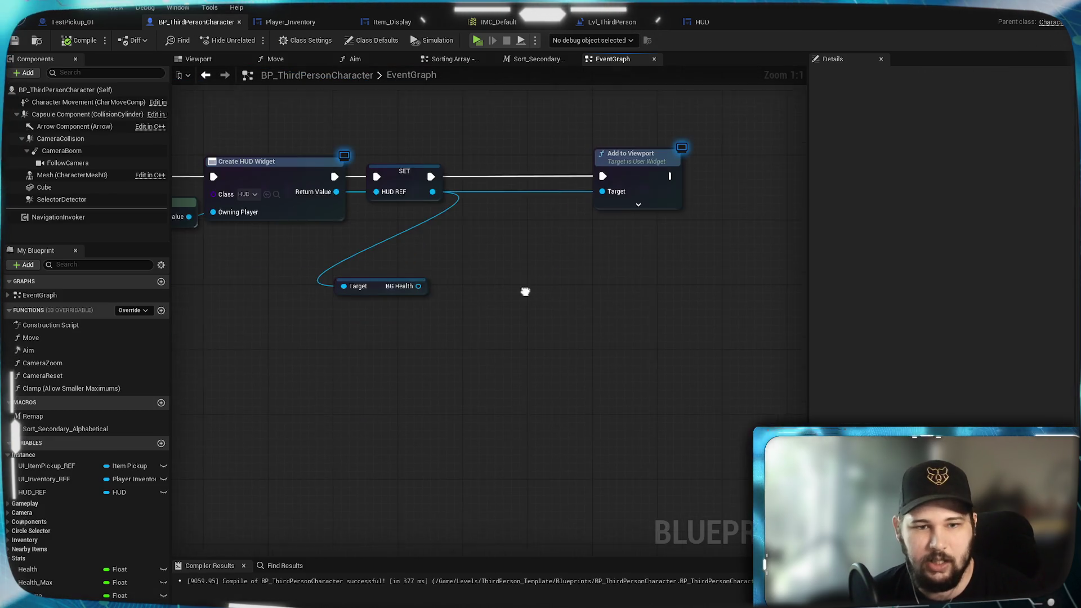
drag(525, 292, 484, 249)
drag(379, 251, 398, 291)
text(get brush)
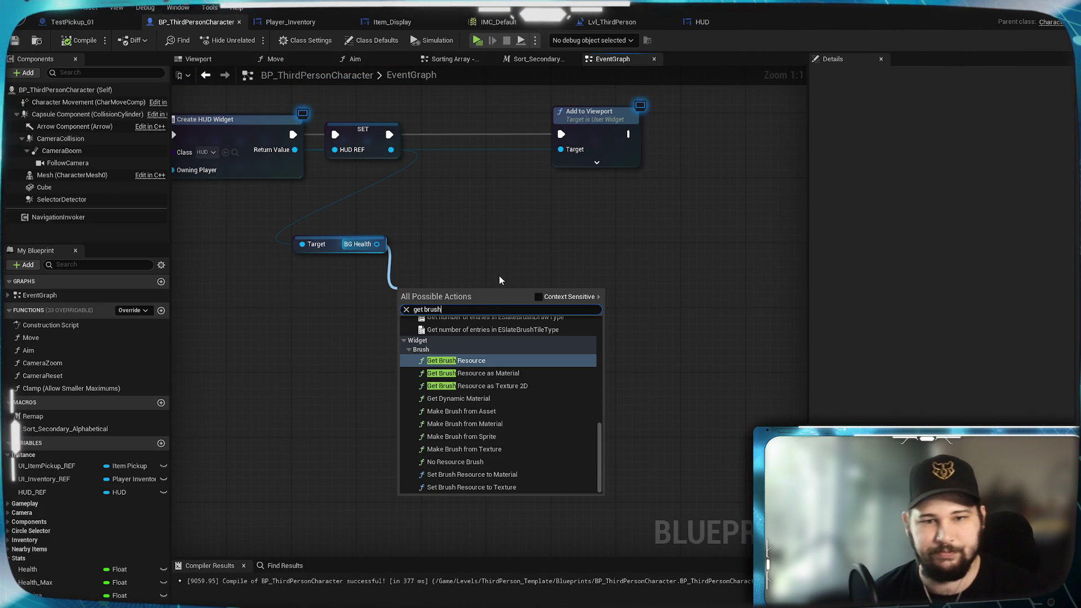
click(539, 297)
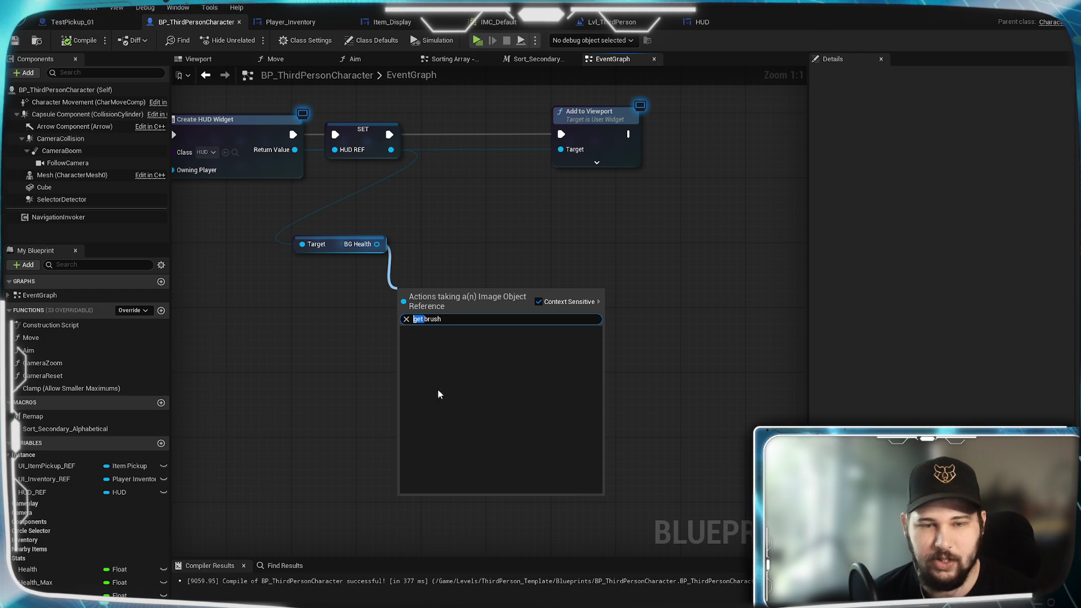
key(BackSpace)
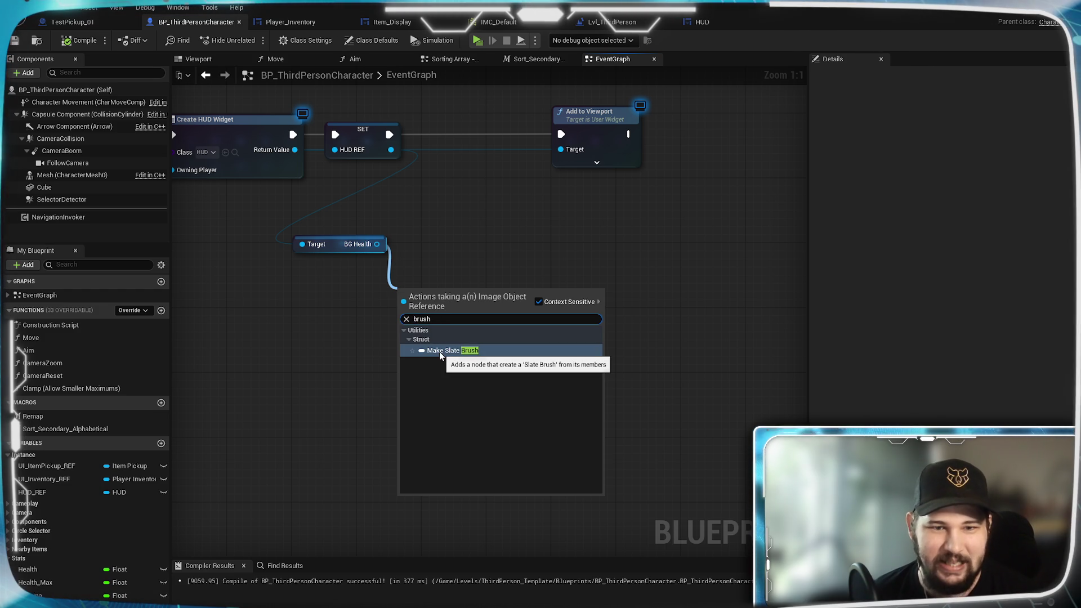
click(440, 350)
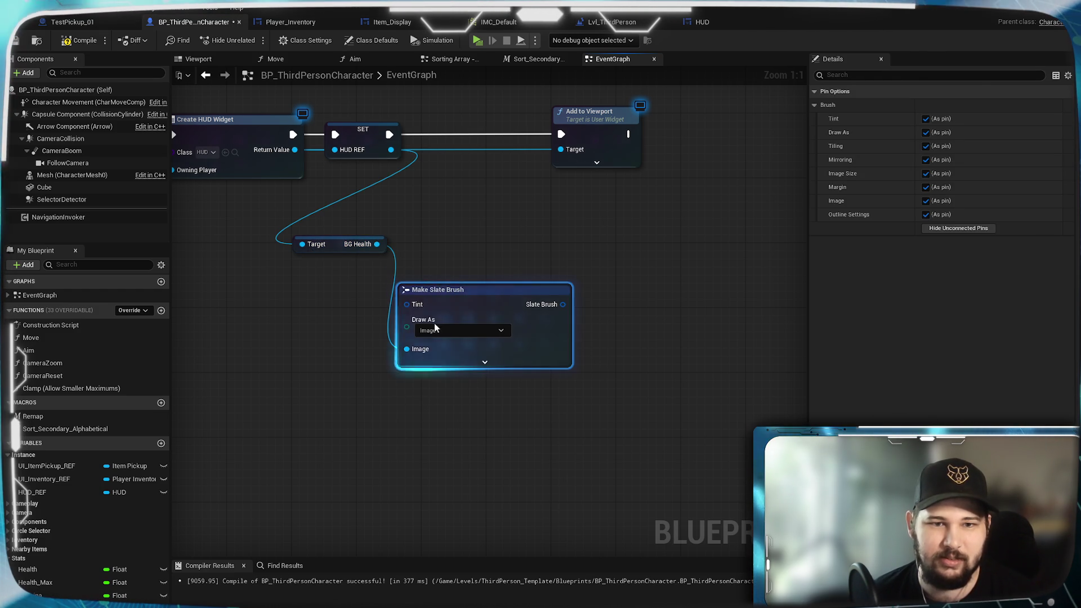
mouse_move(450, 297)
mouse_down()
mouse_move(472, 283)
mouse_move(544, 299)
mouse_move(535, 291)
mouse_move(512, 318)
mouse_move(669, 253)
mouse_up()
Add a Get Brush node from BG Health beside the Make Slate Brush node
click(448, 477)
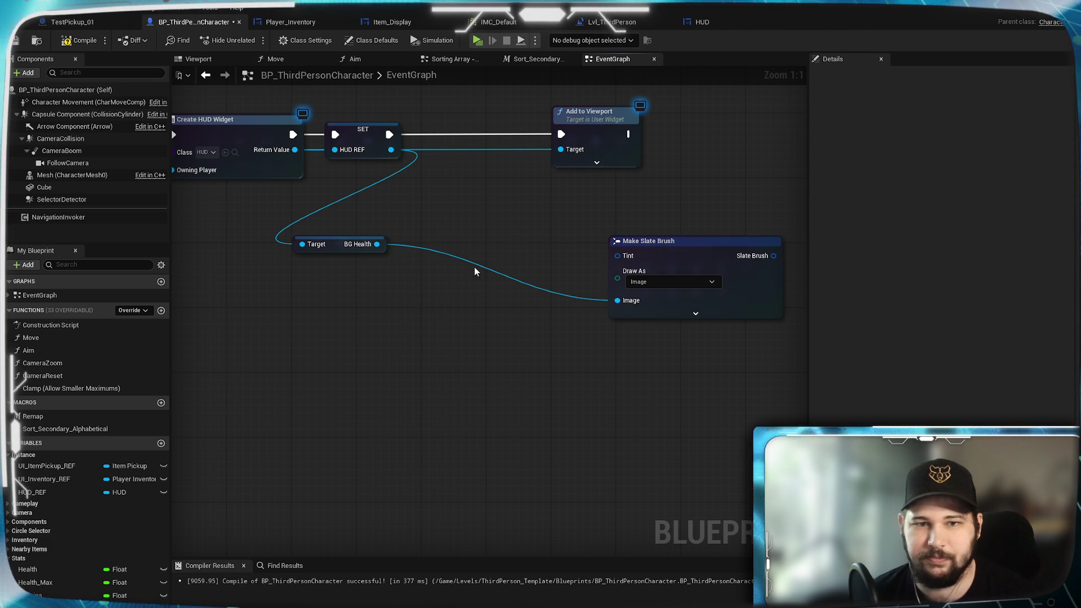
drag(399, 306, 398, 306)
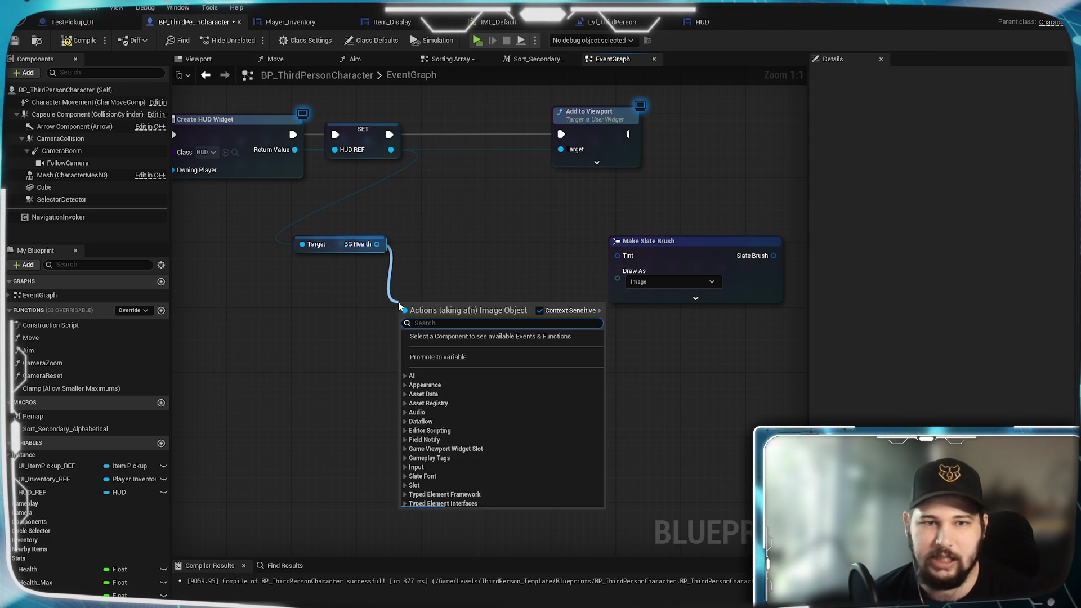
text(get)
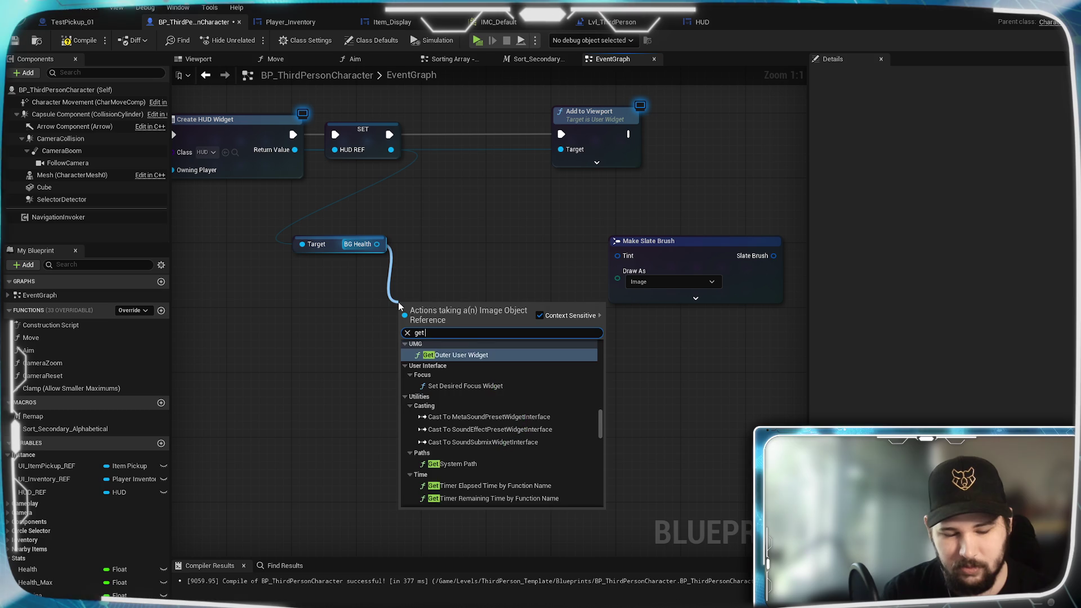
text( slaty)
key(BackSpace)
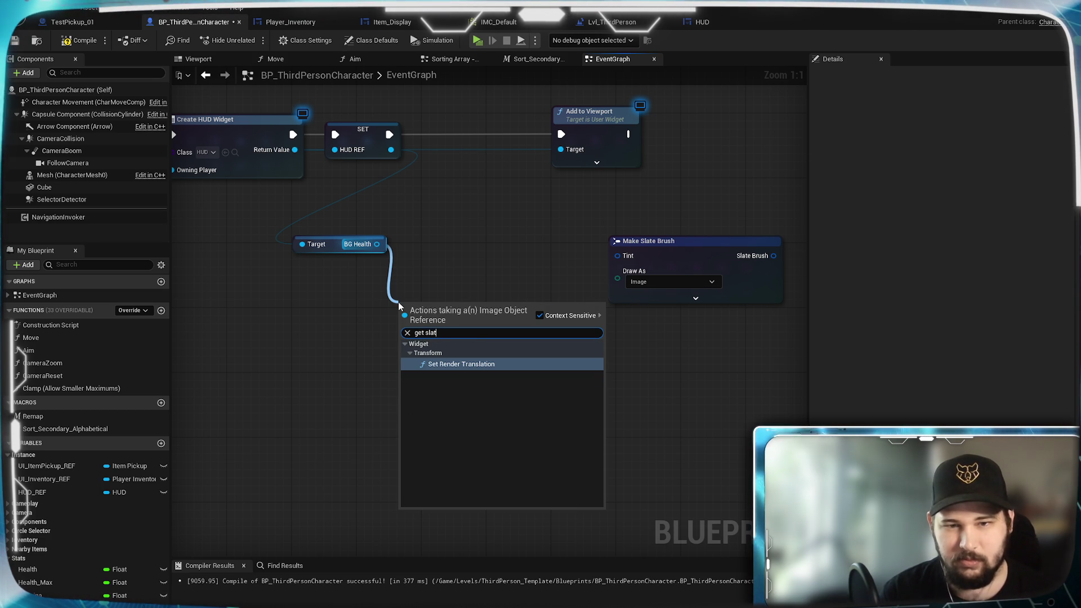
key(BackSpace)
key(BackSpace)
key(BackSpace)
text(brush)
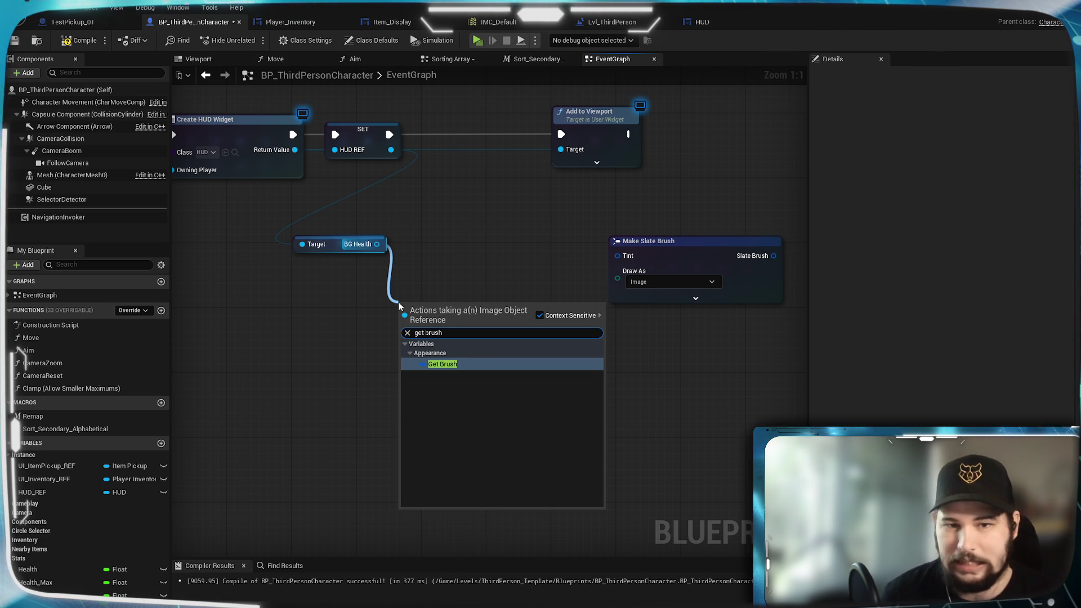
click(467, 366)
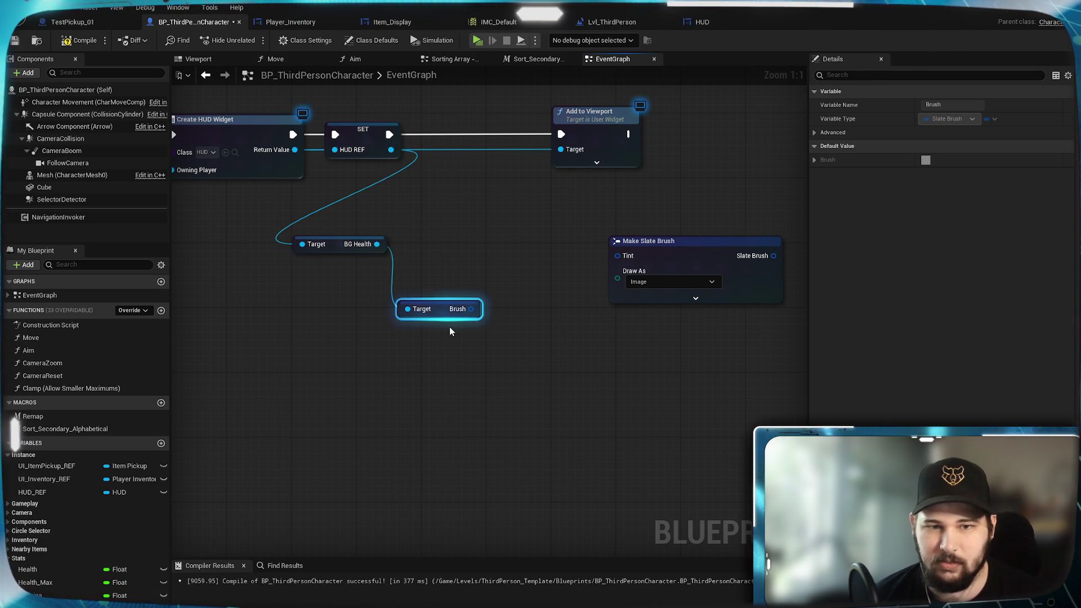
Split the Brush output into its parts and expand Make Slate Brush to show every input
right_click(465, 312)
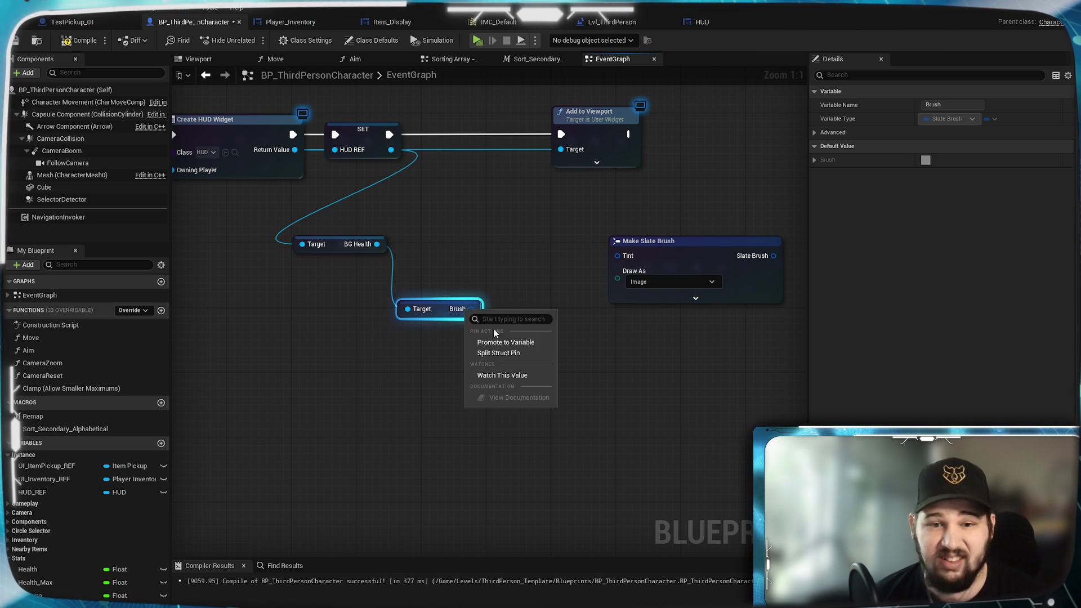
click(499, 353)
mouse_move(461, 307)
mouse_down()
mouse_move(468, 231)
mouse_move(464, 244)
mouse_up()
click(642, 374)
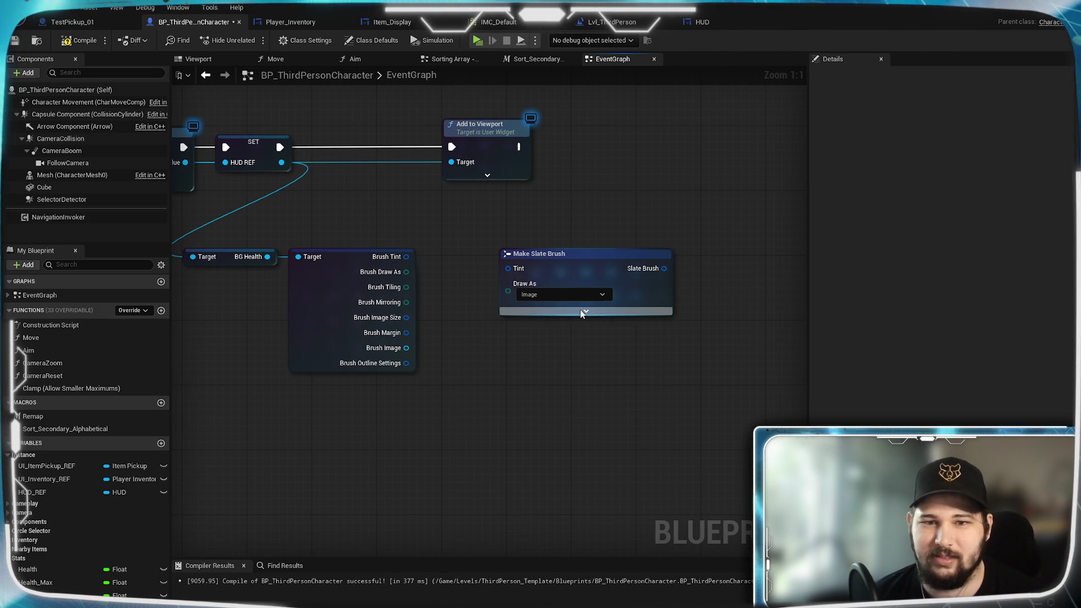
click(583, 313)
drag(617, 253, 699, 223)
click(452, 322)
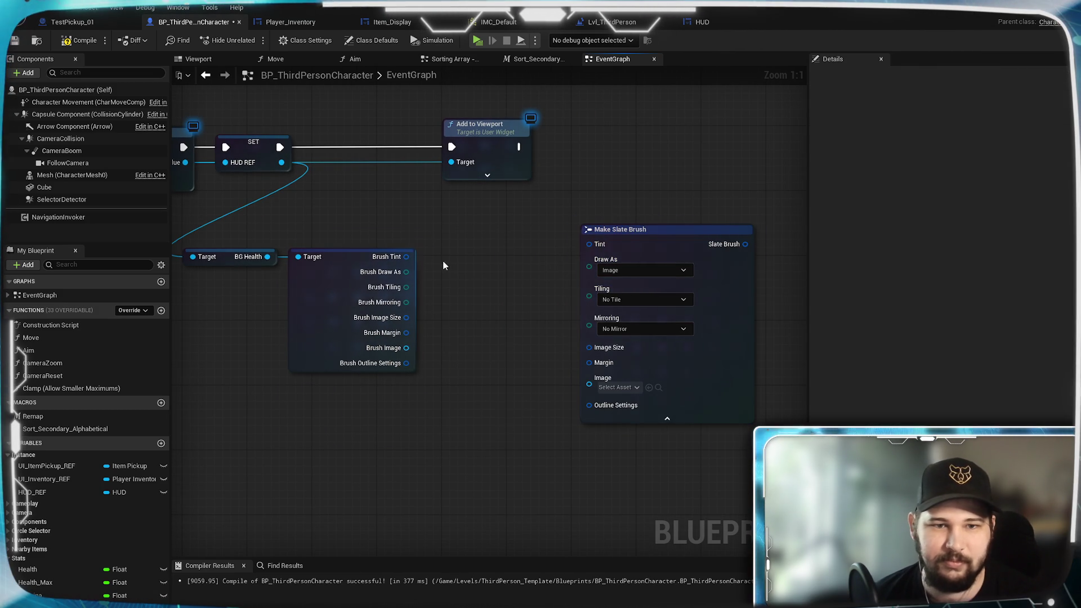
Wire Tint, Margin, Image and Outline Settings from the split brush into Make Slate Brush
mouse_move(599, 242)
mouse_down()
mouse_move(609, 270)
mouse_move(589, 290)
mouse_up()
click(410, 273)
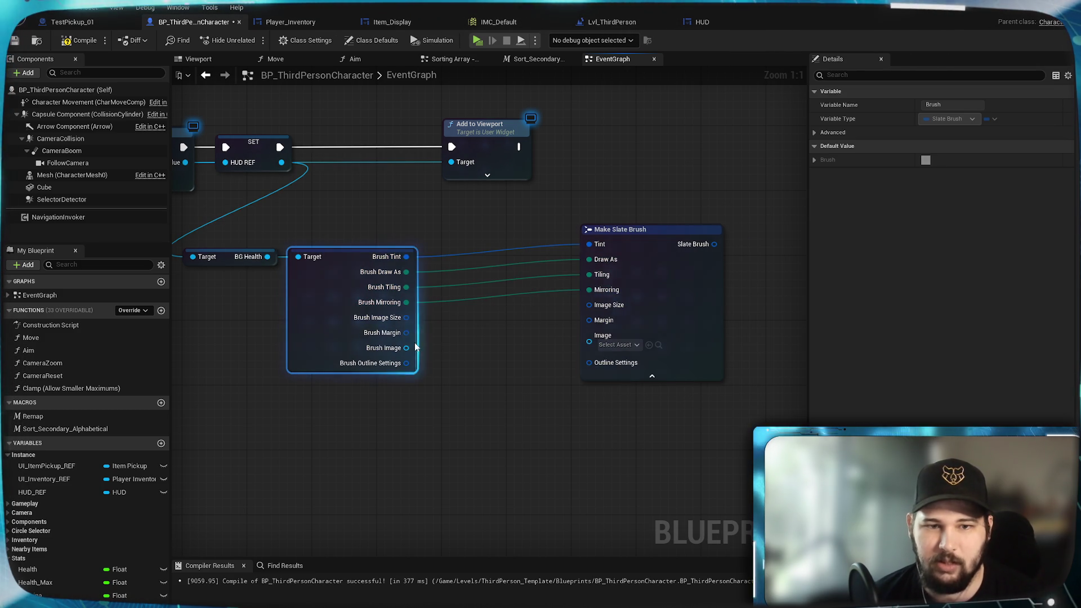
mouse_move(410, 336)
mouse_down()
mouse_move(589, 320)
mouse_move(424, 347)
mouse_move(444, 348)
mouse_up()
drag(596, 340, 589, 336)
drag(406, 363, 589, 350)
click(575, 388)
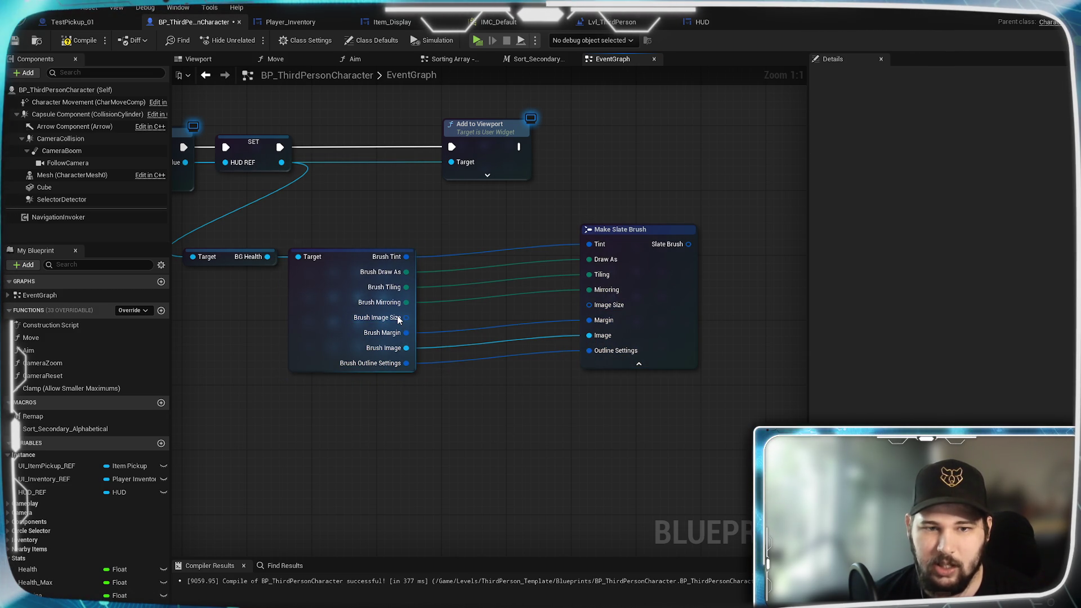
Split both Image Size pins into X and Y and connect Brush Image Size Y to Image Size Y
right_click(398, 319)
click(442, 363)
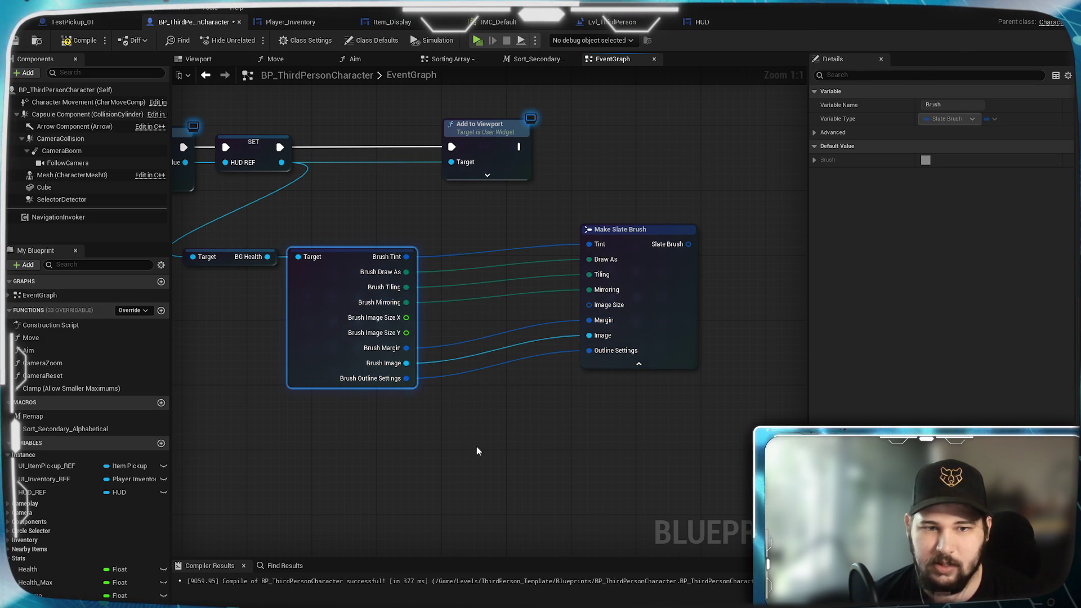
right_click(610, 305)
click(482, 445)
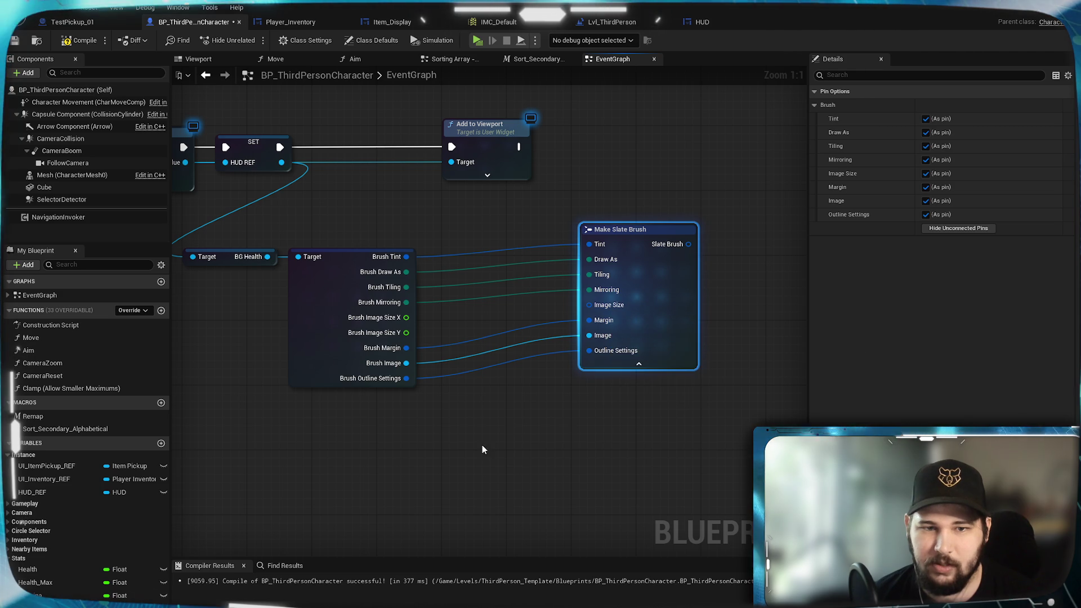
drag(406, 332, 589, 323)
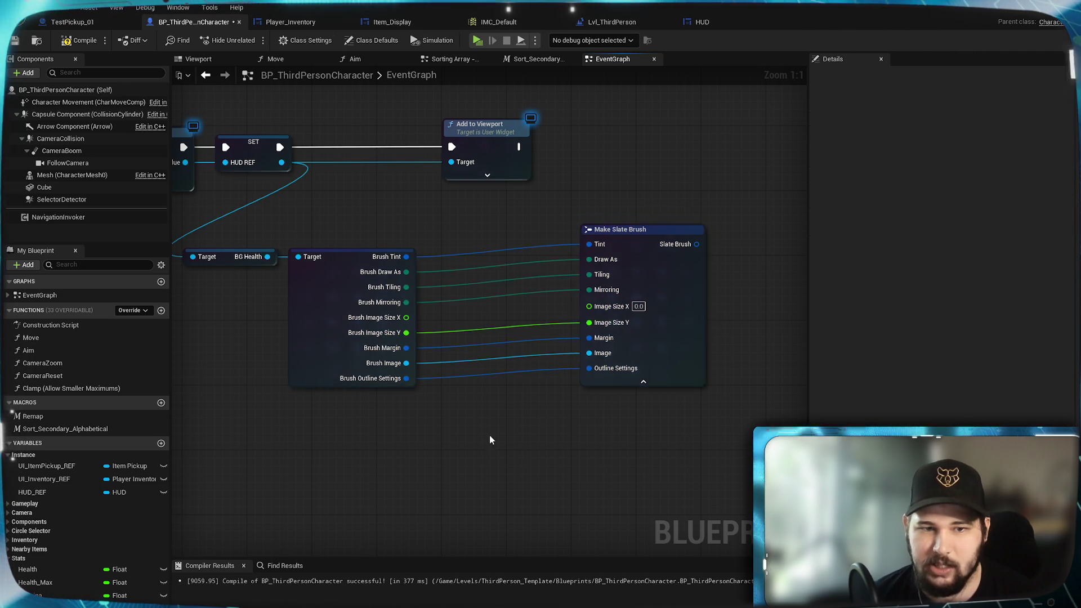
Add a Health getter above the brush nodes to drive Image Size X
drag(490, 439, 574, 445)
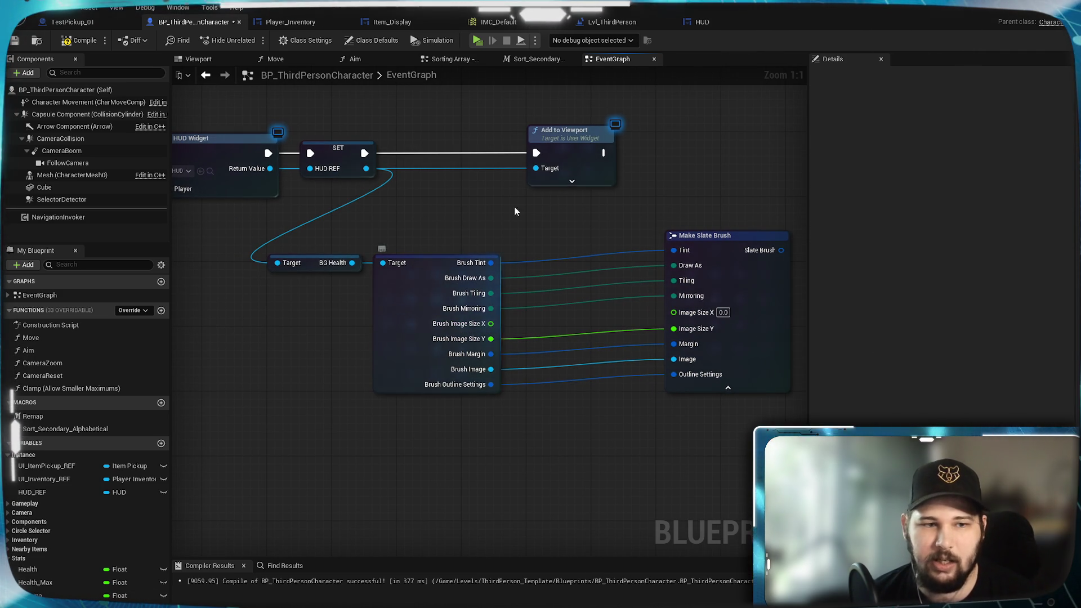
mouse_move(28, 569)
mouse_down()
mouse_move(511, 454)
mouse_move(519, 468)
mouse_move(679, 326)
mouse_move(674, 311)
mouse_up()
click(538, 485)
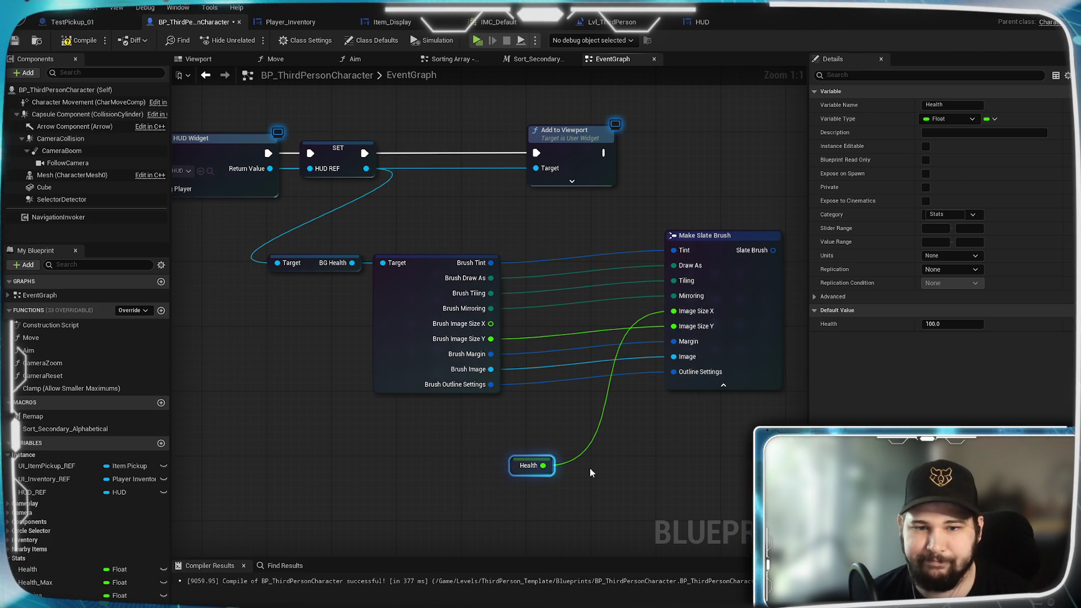
drag(544, 478, 482, 245)
click(564, 222)
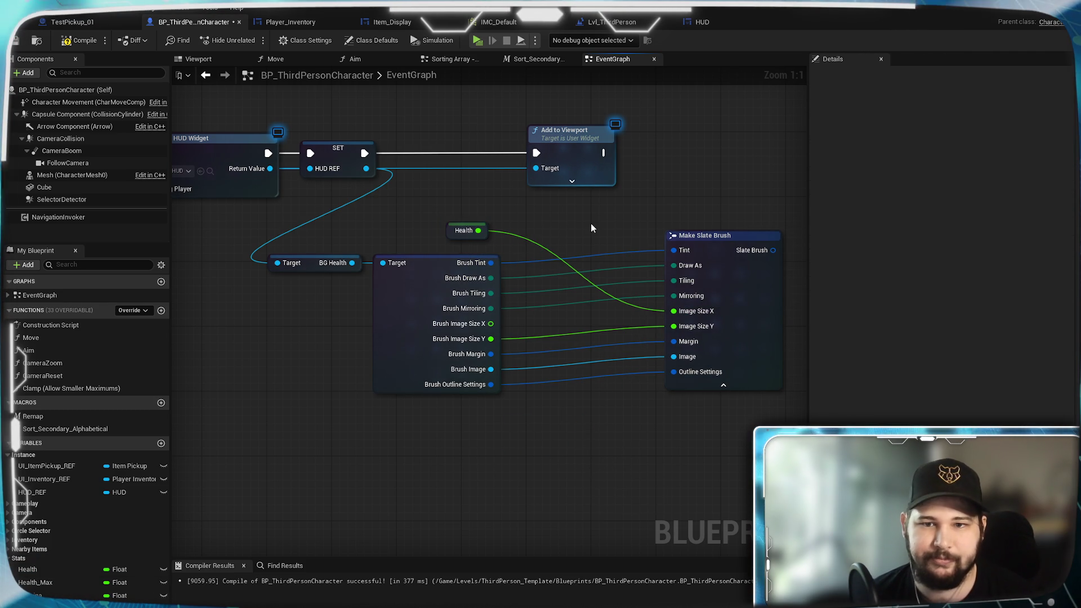
mouse_move(590, 226)
mouse_down()
mouse_move(559, 316)
mouse_move(584, 338)
mouse_move(603, 330)
mouse_move(551, 311)
mouse_up()
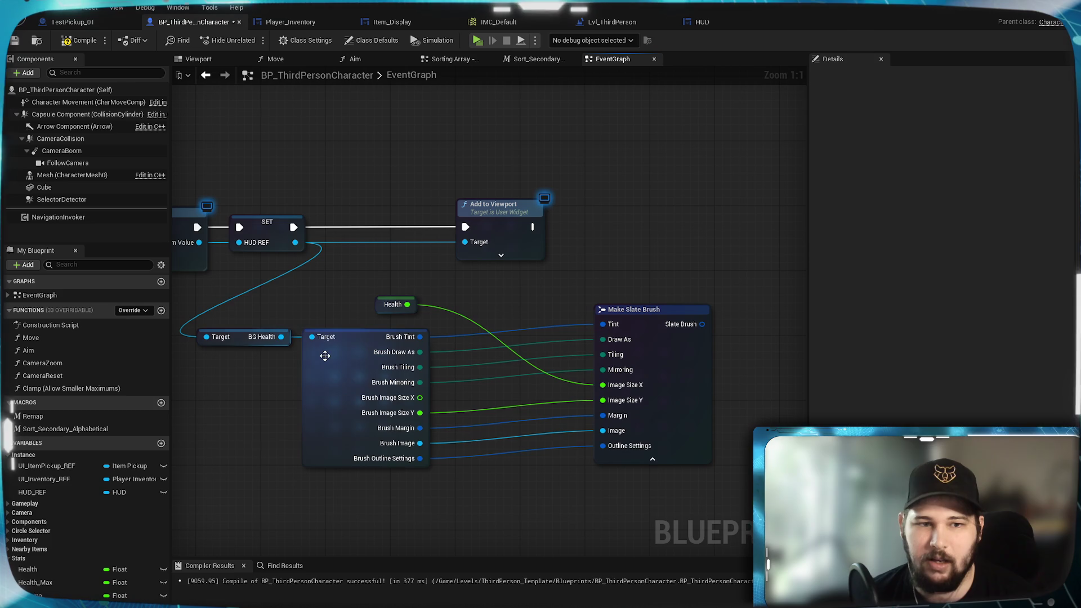
drag(282, 338, 630, 257)
Add a Set Brush node on BG Health fed by the Make Slate Brush output
drag(733, 272, 733, 272)
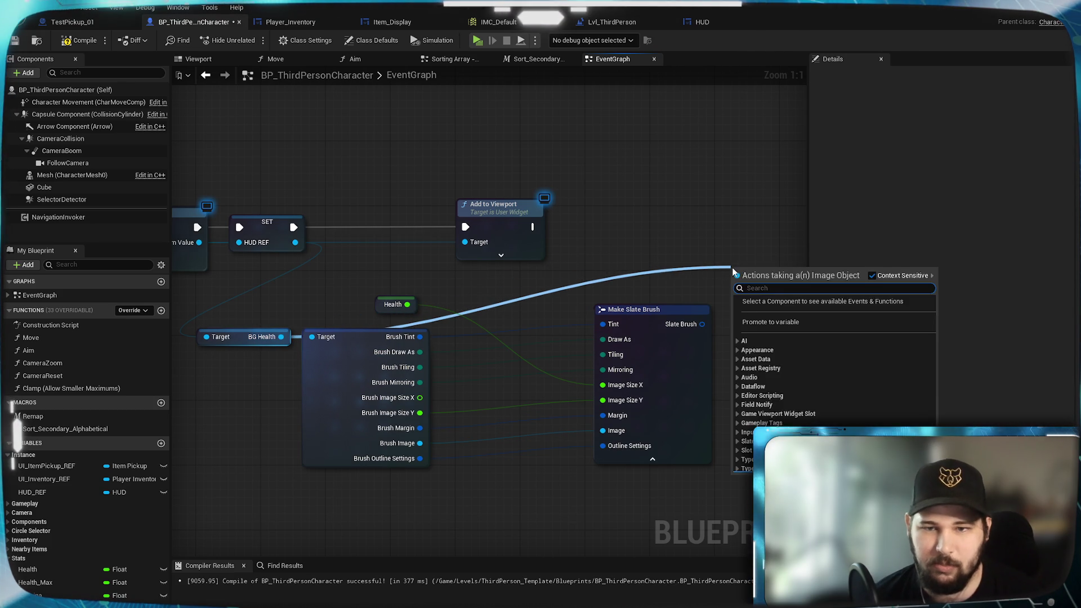
text(set brush)
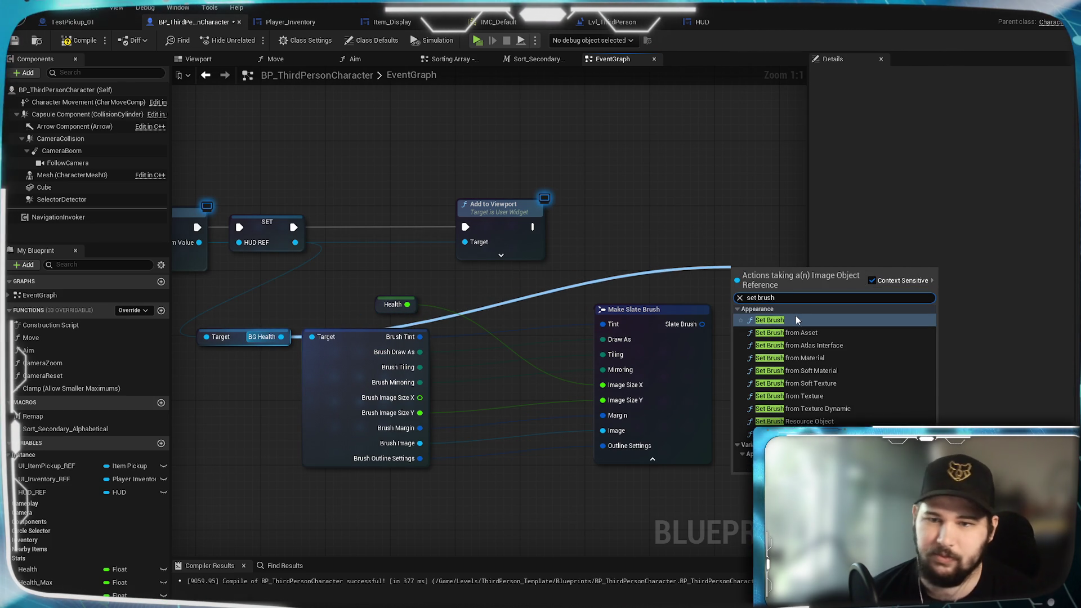
click(793, 325)
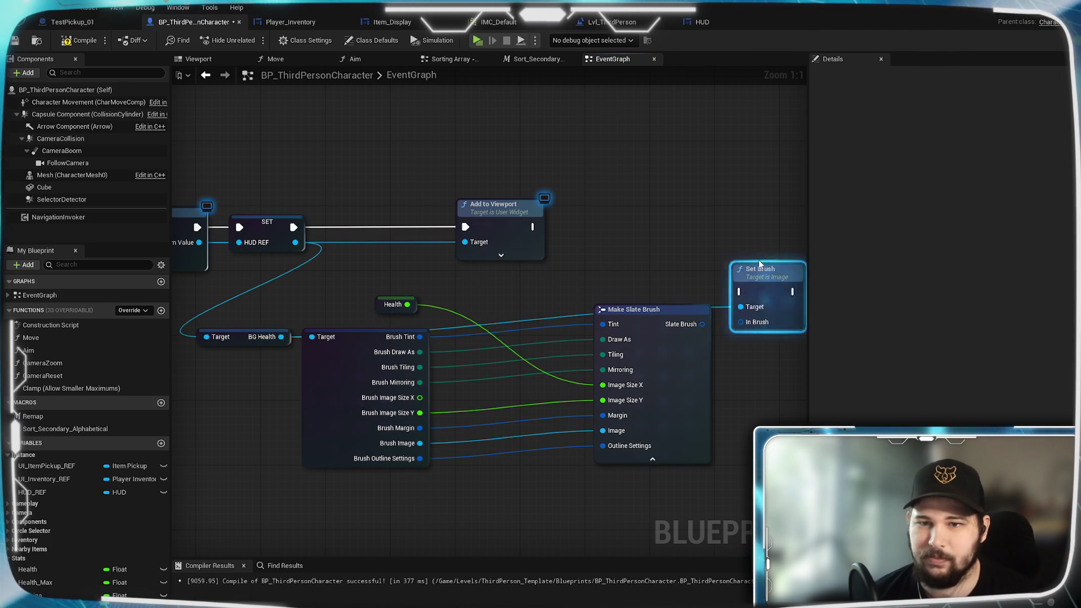
drag(702, 325, 741, 290)
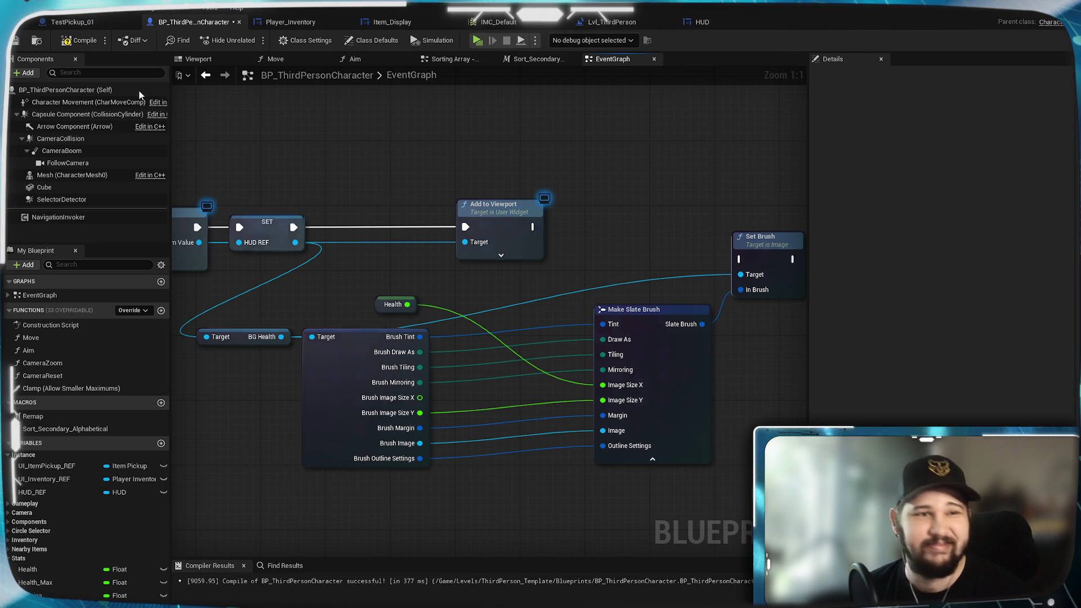
Compile and save the character blueprint
key(F7)
key(ctrl+s)
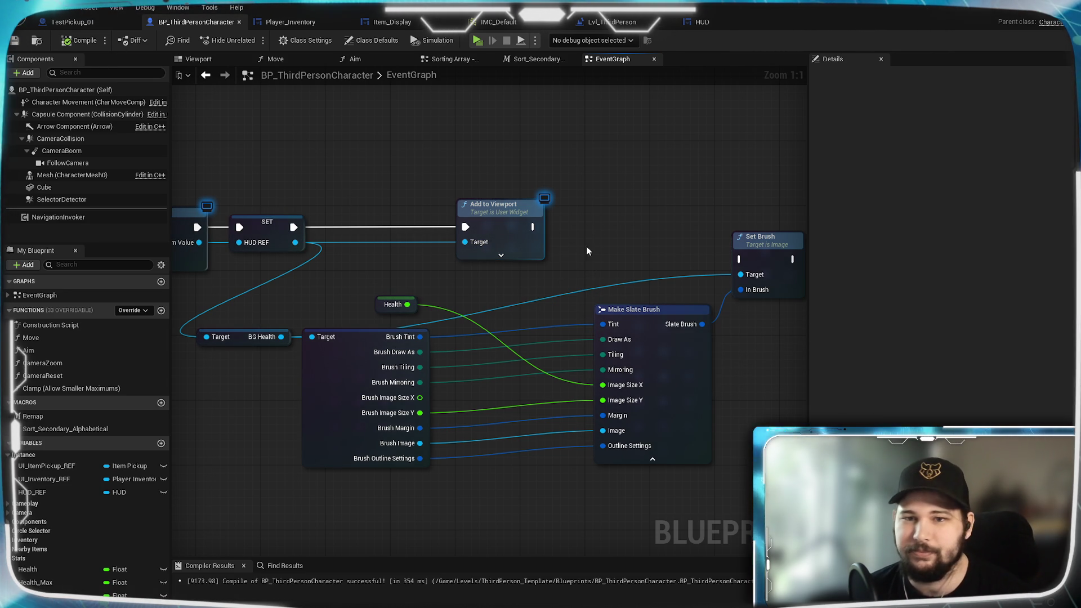
right_click(462, 289)
key(Escape)
mouse_move(462, 289)
mouse_down()
mouse_move(448, 232)
mouse_move(431, 237)
mouse_move(611, 234)
mouse_move(448, 271)
mouse_move(448, 292)
mouse_move(485, 260)
mouse_up()
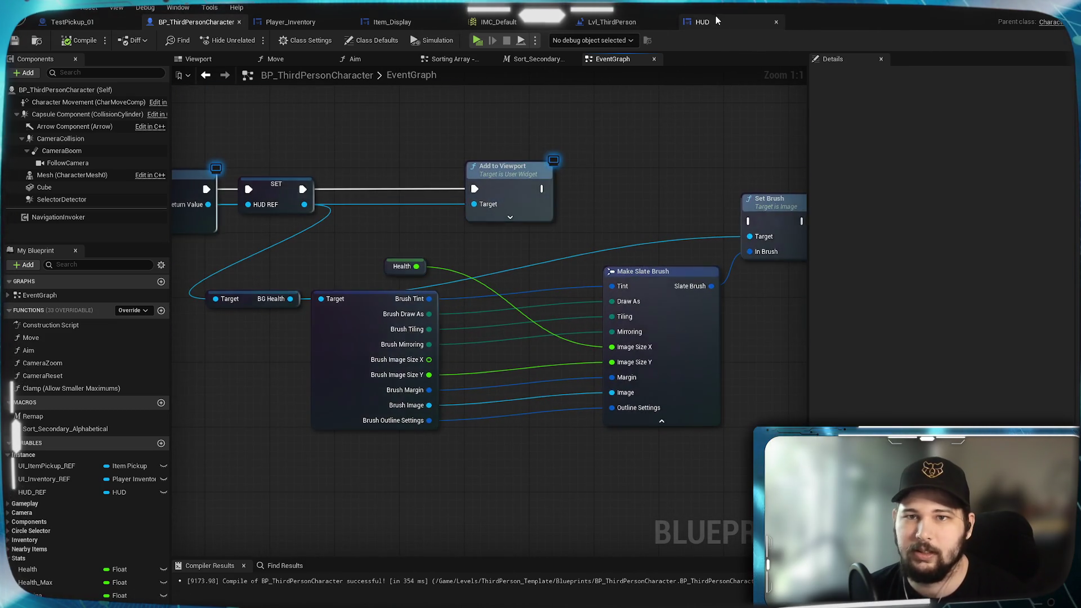
Set Image Size X to 100 for both BG_Health and BG_Health_Value in the HUD designer
click(702, 22)
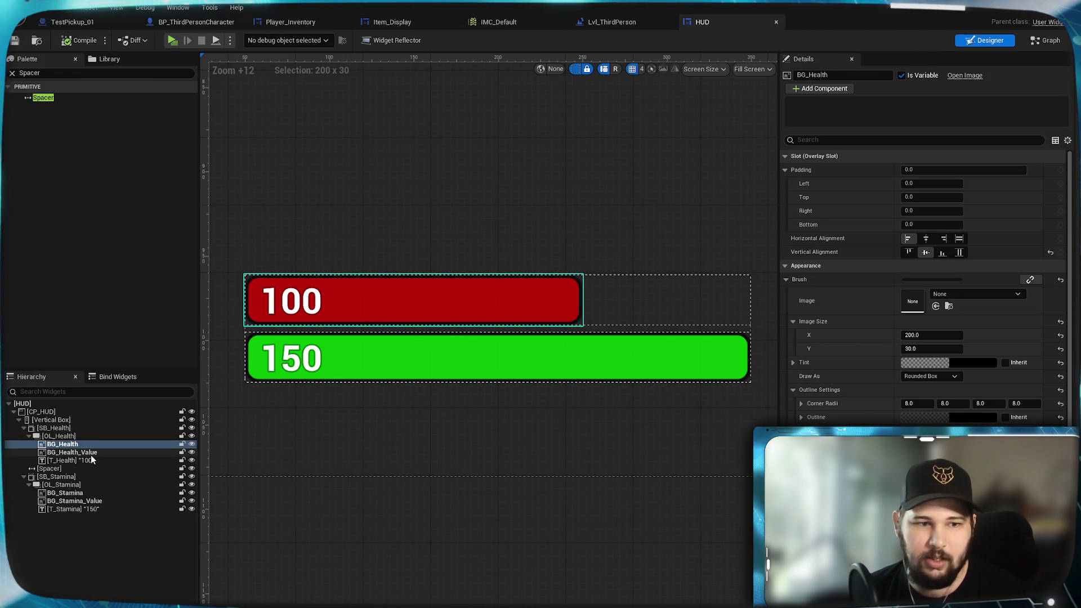
click(936, 336)
text(10)
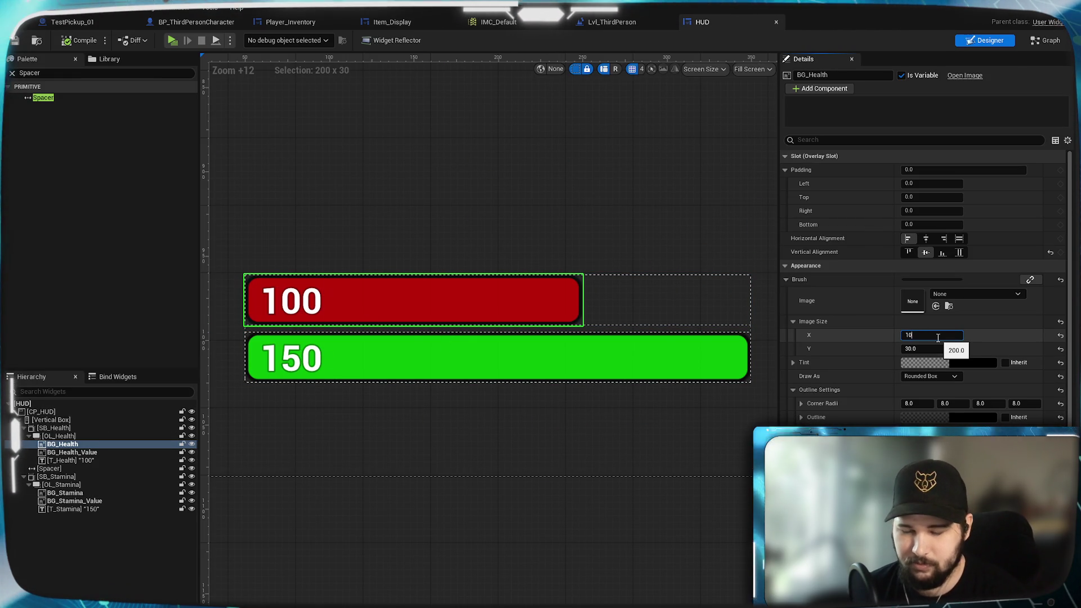
text(0)
key(Return)
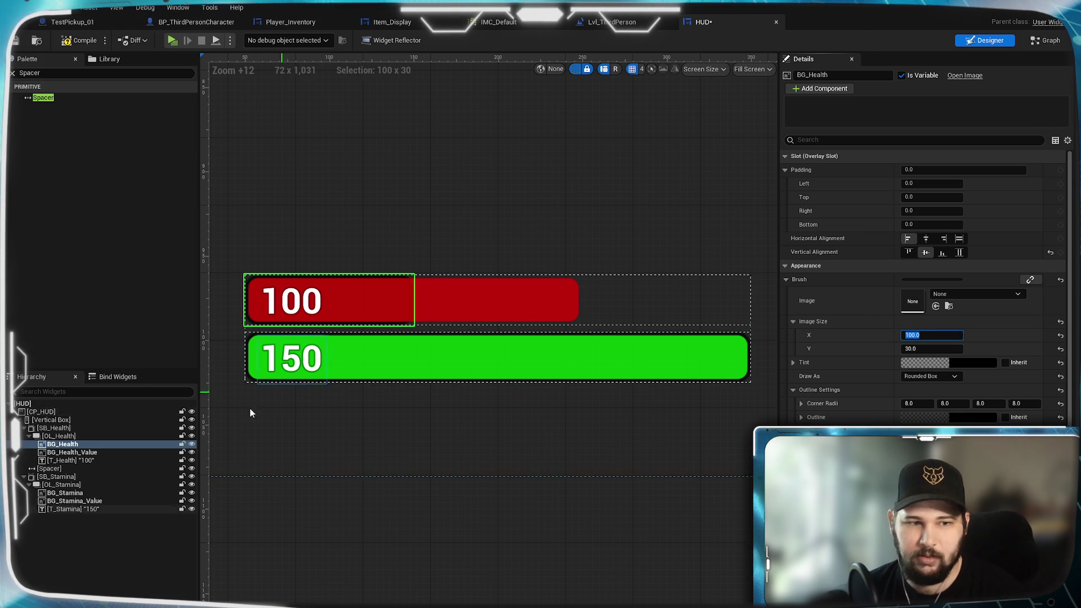
click(71, 452)
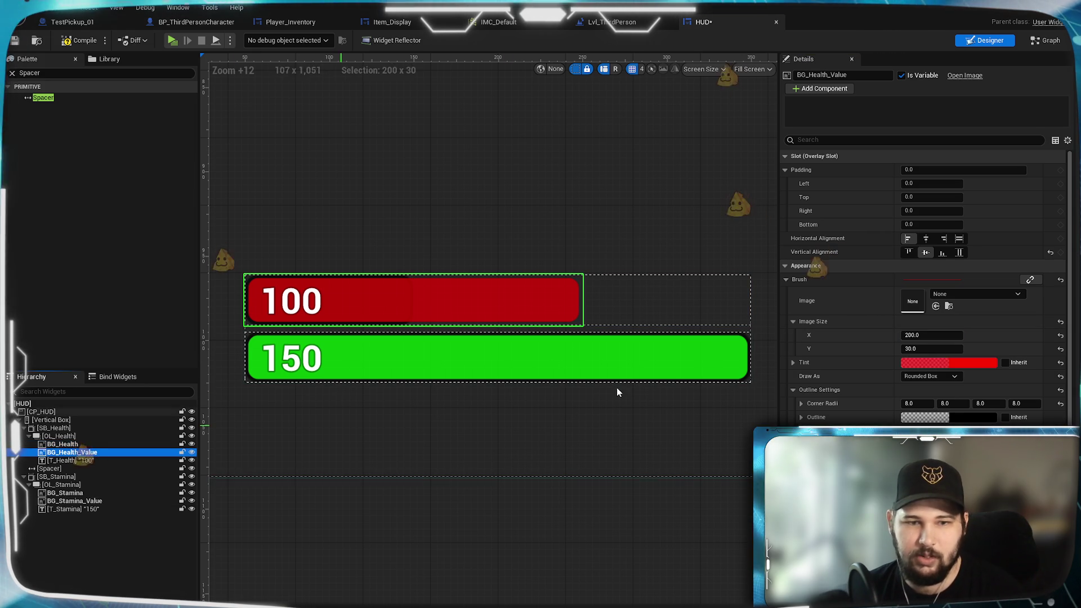
click(932, 335)
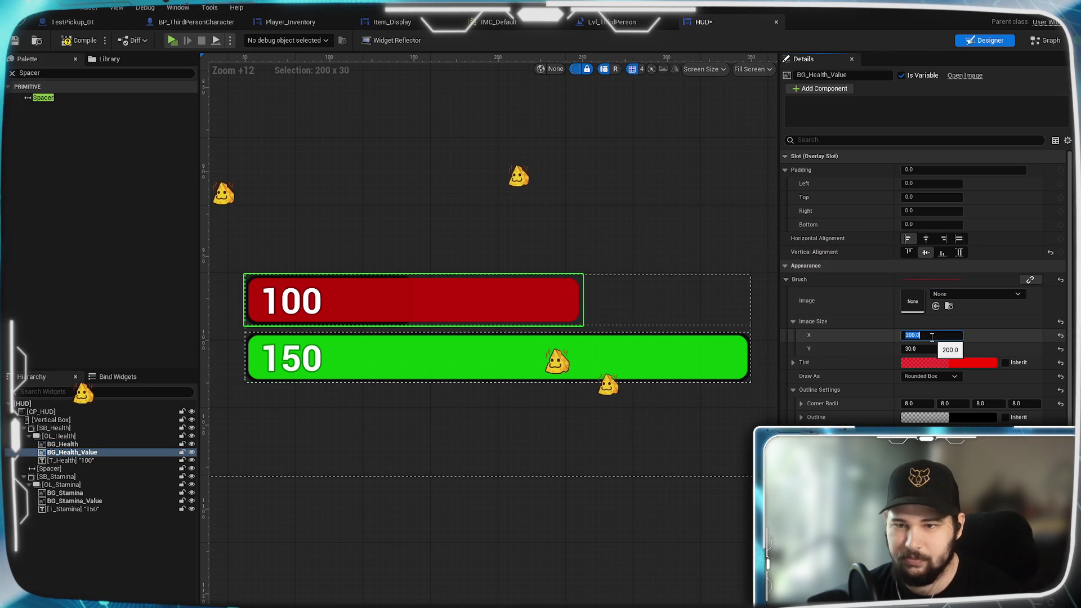
text(100)
key(Return)
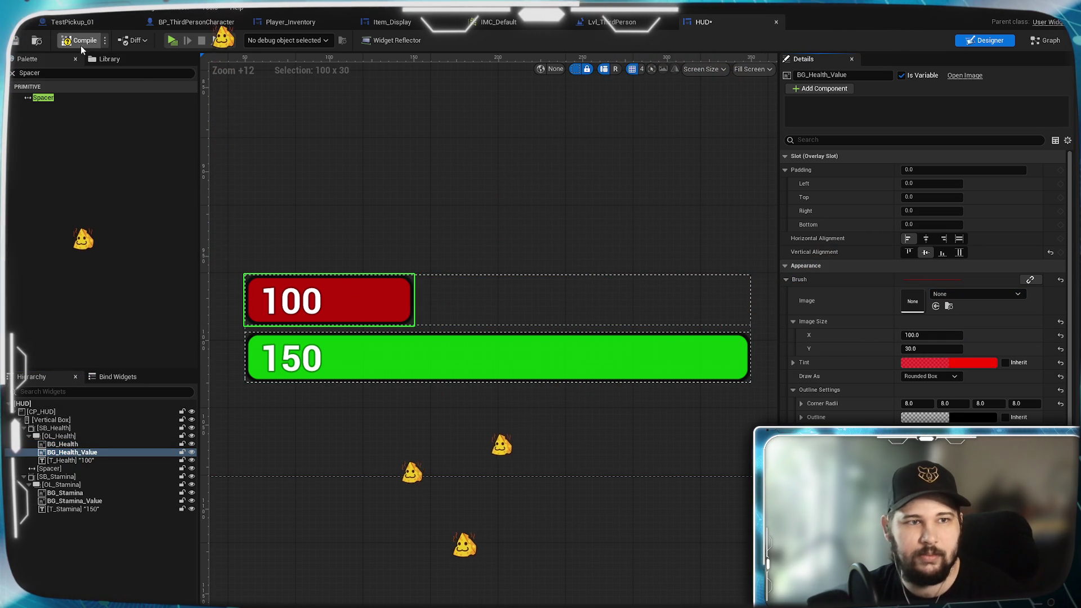
Compile and save the HUD widget, then return to the character event graph
click(79, 44)
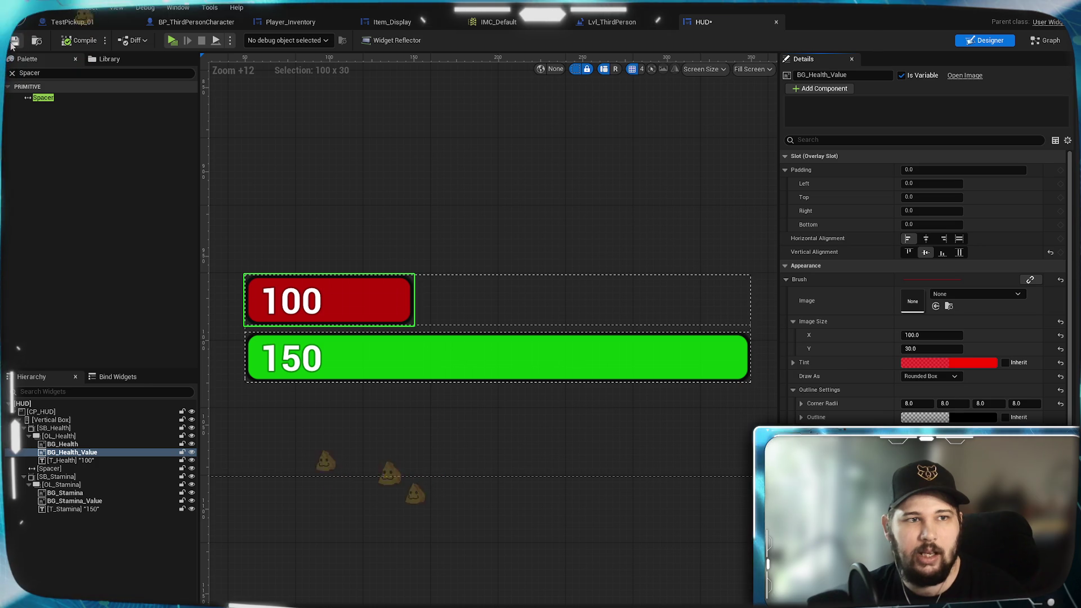
click(13, 43)
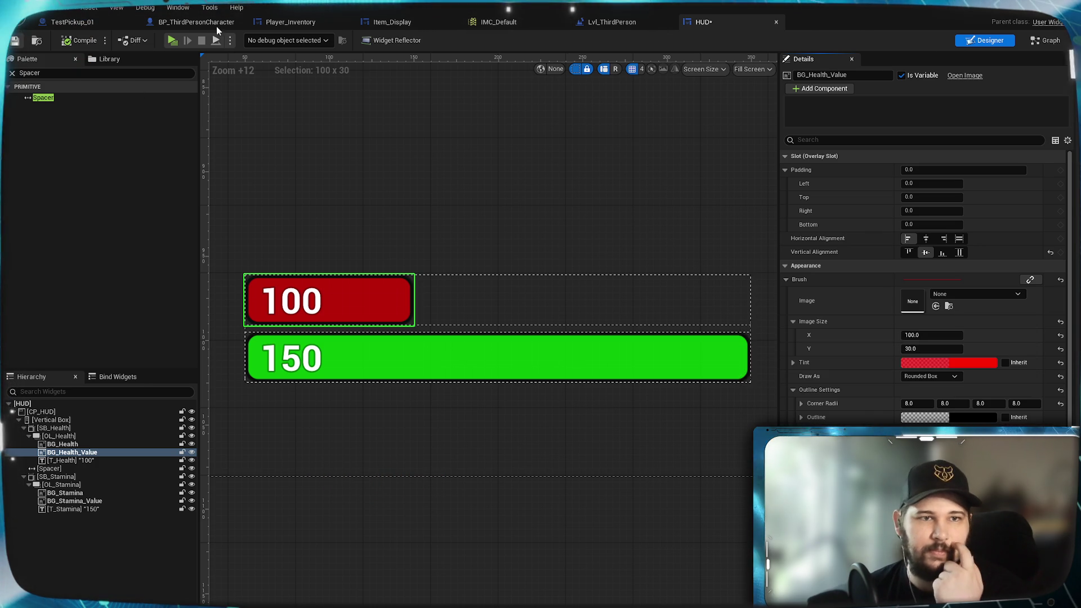
click(212, 24)
Multiply Health by 2.0 and wire the result into Image Size X
drag(416, 266, 444, 255)
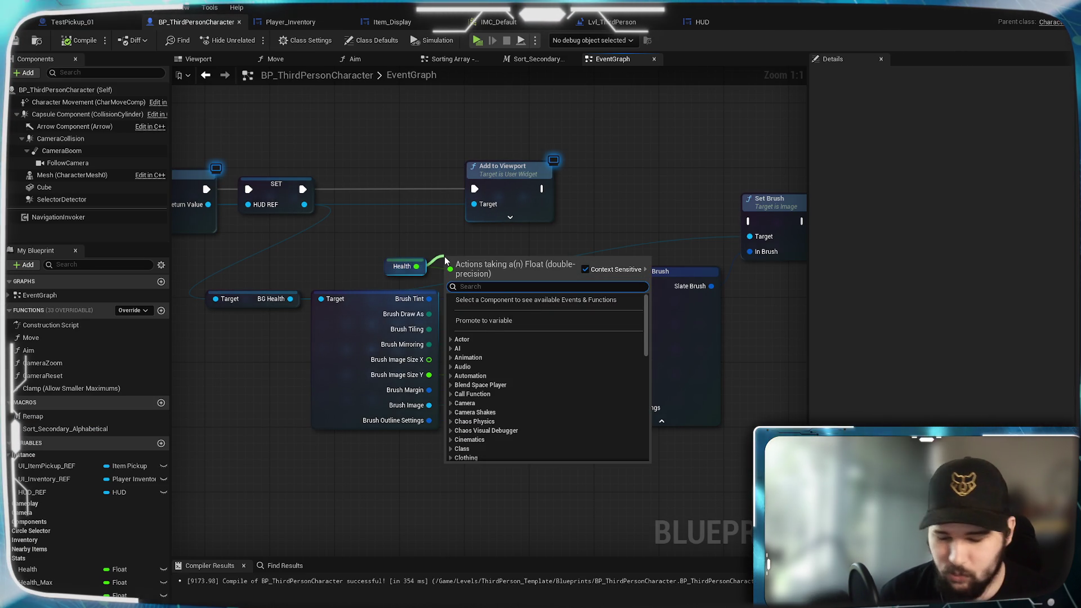
text(*)
key(Return)
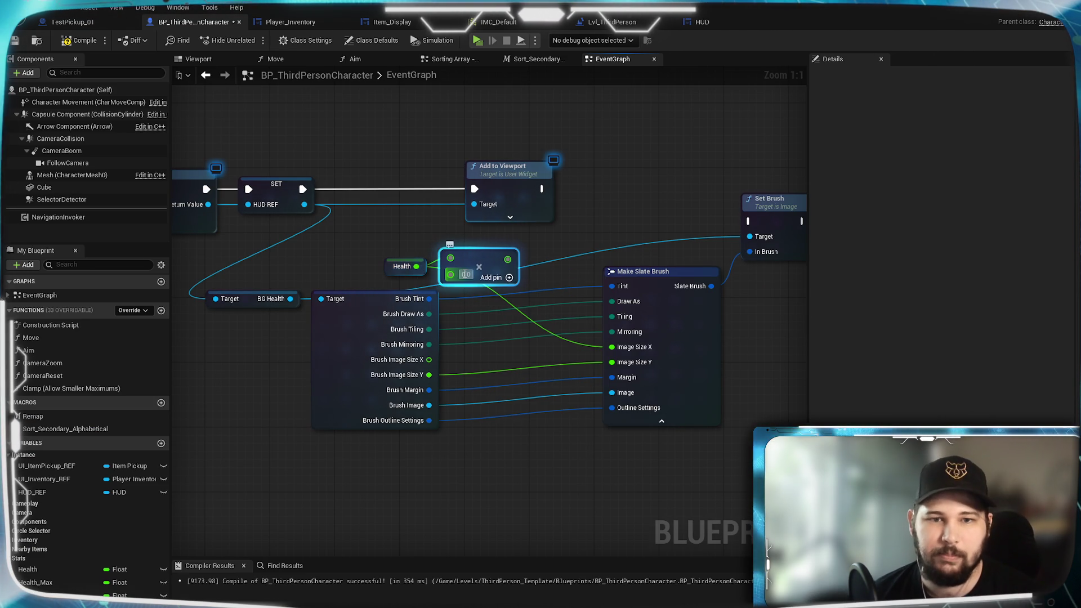
text(2)
key(Return)
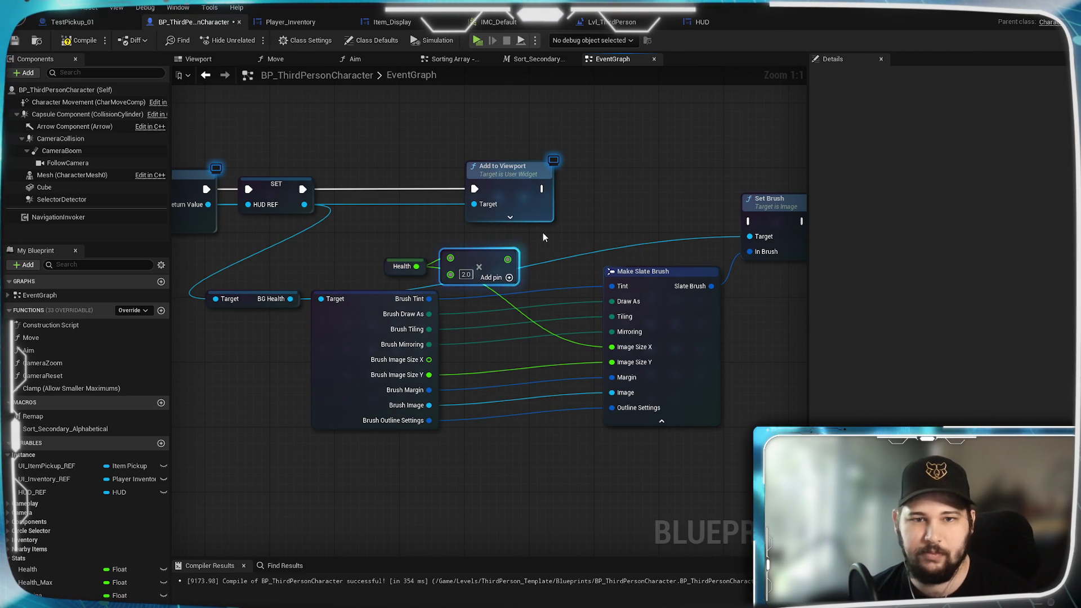
mouse_move(508, 259)
mouse_down()
mouse_move(591, 302)
mouse_move(612, 347)
mouse_up()
mouse_move(378, 242)
mouse_down()
mouse_move(521, 285)
mouse_move(376, 251)
mouse_move(389, 259)
mouse_up()
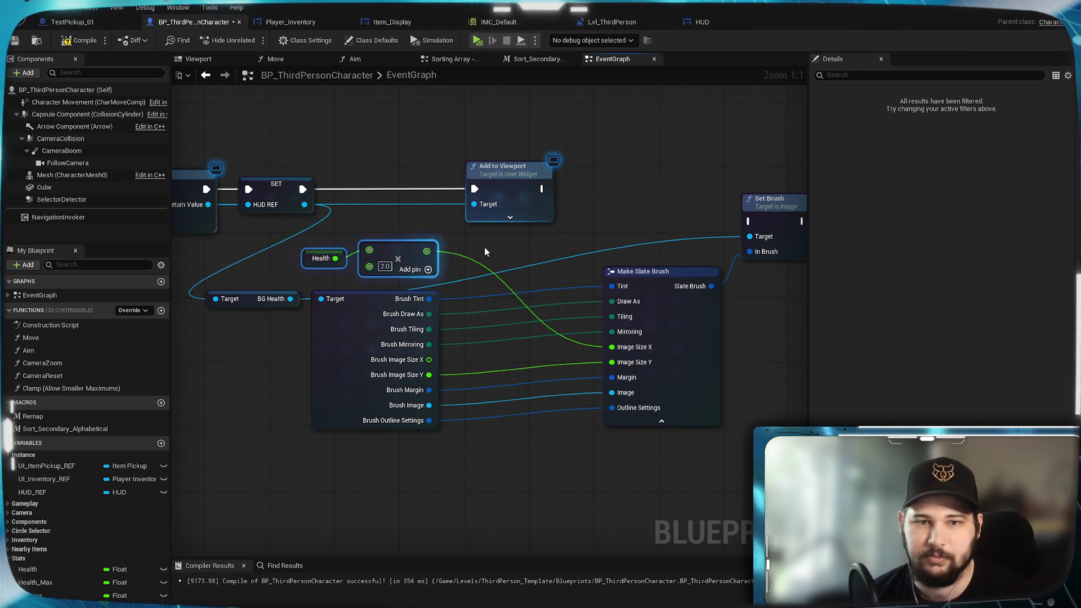
click(479, 373)
Compile and save the character blueprint
click(83, 43)
click(15, 44)
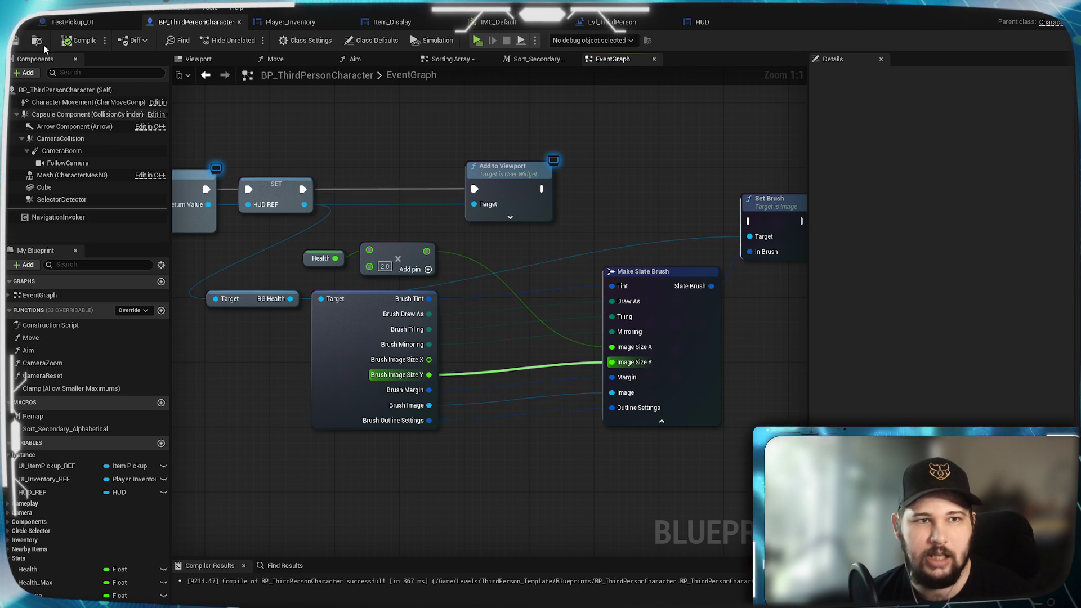
scroll(522, 502, down, 2)
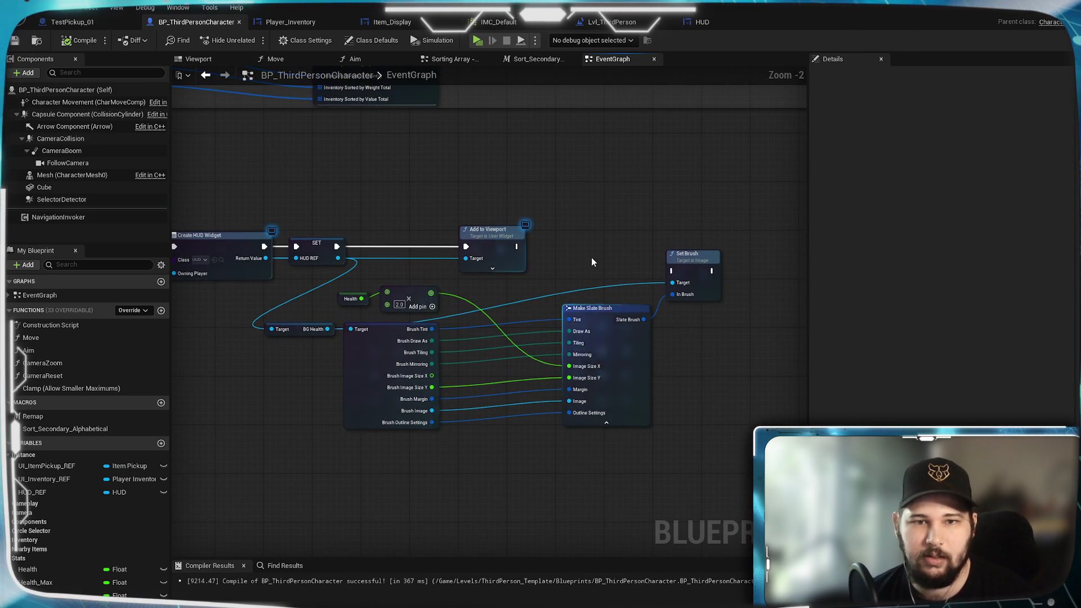
Rewire the execution chain so Add to Viewport runs after Set Brush
scroll(591, 262, up, 1)
mouse_move(508, 245)
mouse_down()
mouse_move(709, 282)
mouse_move(686, 273)
mouse_up()
mouse_move(445, 246)
mouse_down()
mouse_move(802, 235)
mouse_move(754, 254)
mouse_move(657, 236)
mouse_up()
click(637, 378)
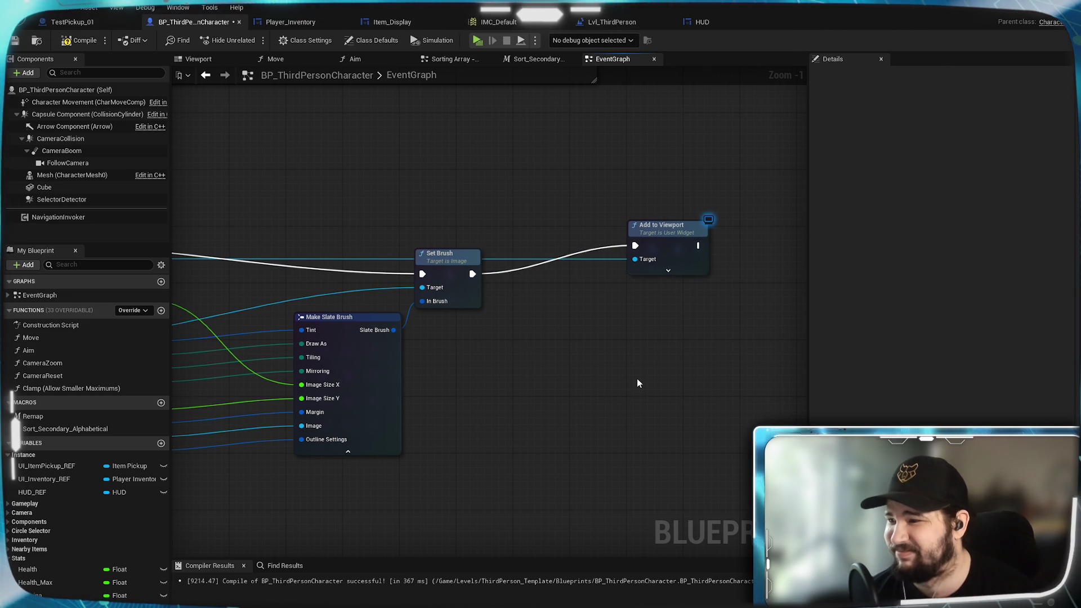
Add a Get BG Health Value node from the HUD_REF variable
mouse_move(635, 386)
mouse_down()
mouse_move(555, 401)
mouse_move(540, 415)
mouse_move(622, 430)
mouse_up()
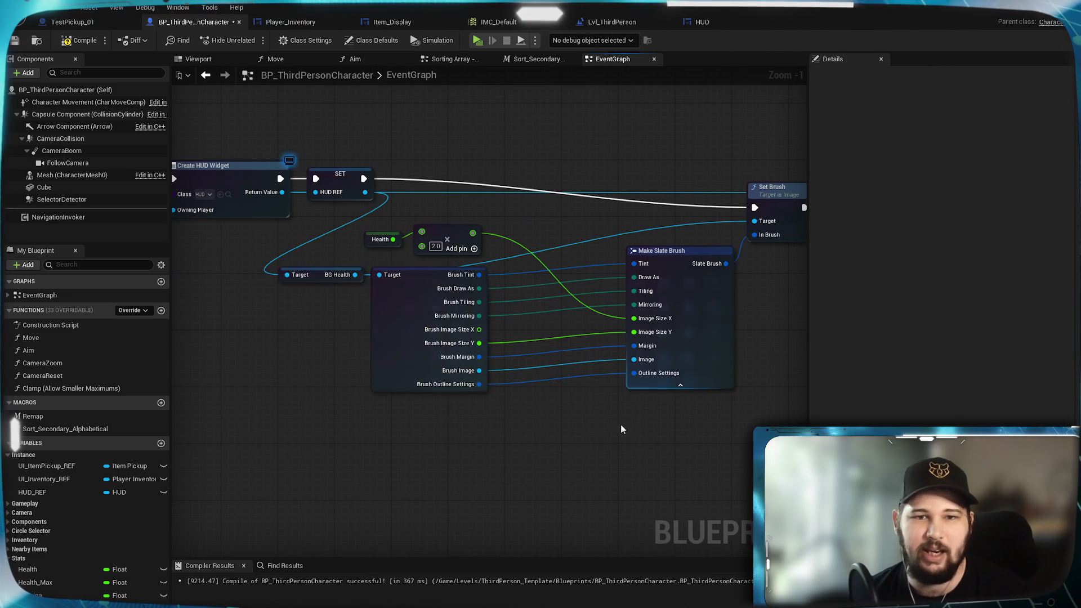
drag(357, 216, 475, 260)
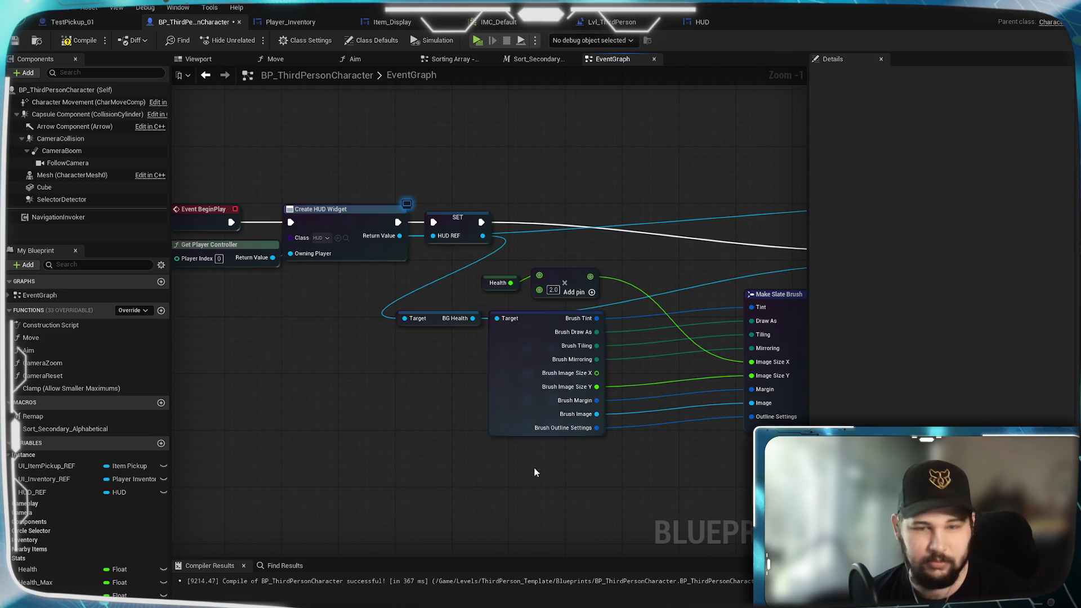
drag(483, 236, 382, 474)
text(get bg)
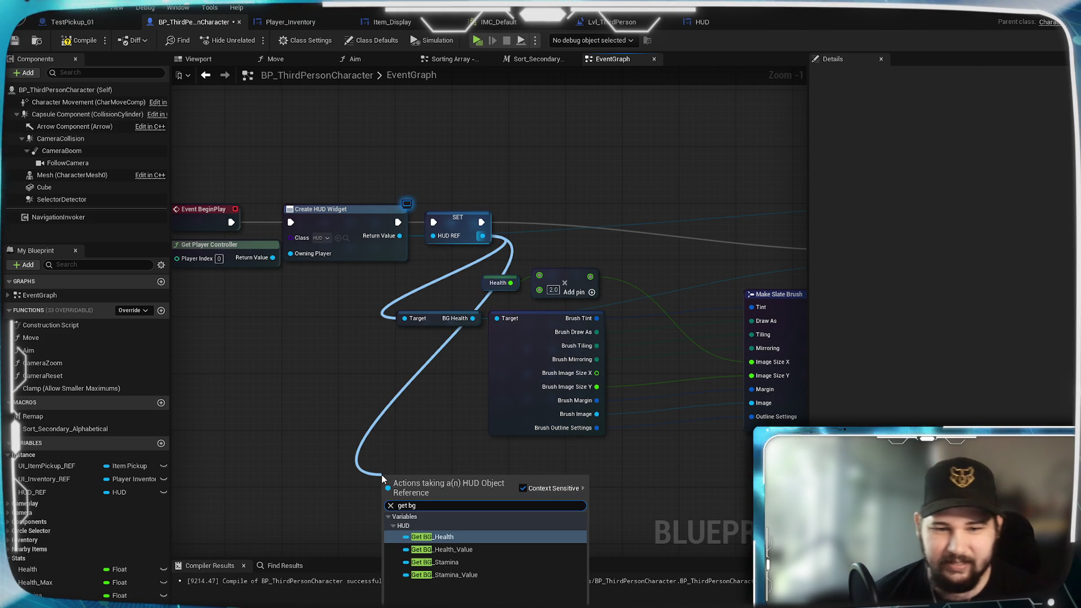
key(Escape)
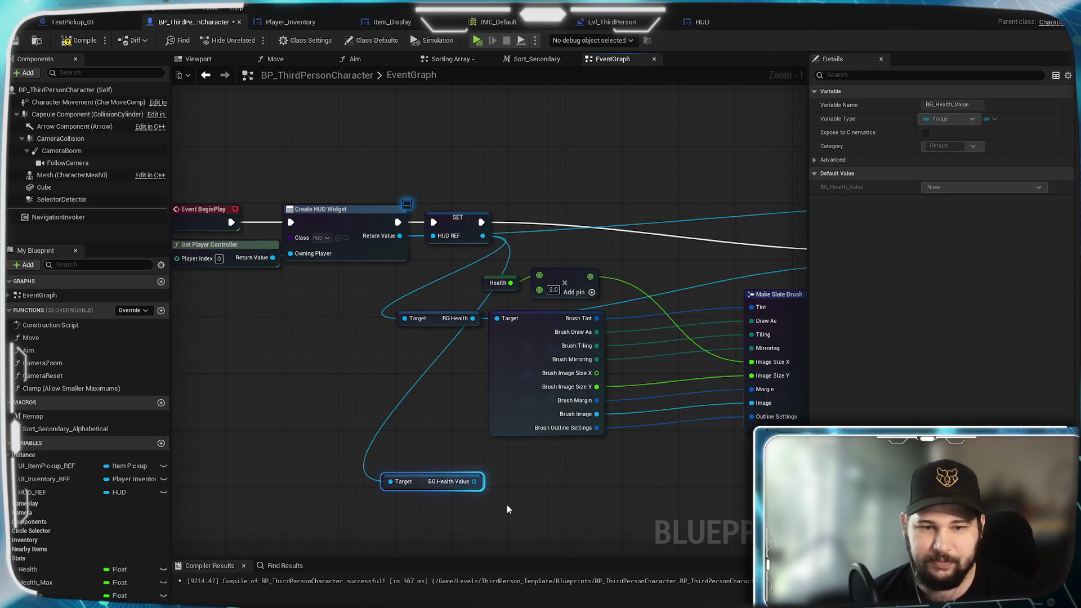
drag(506, 505, 517, 432)
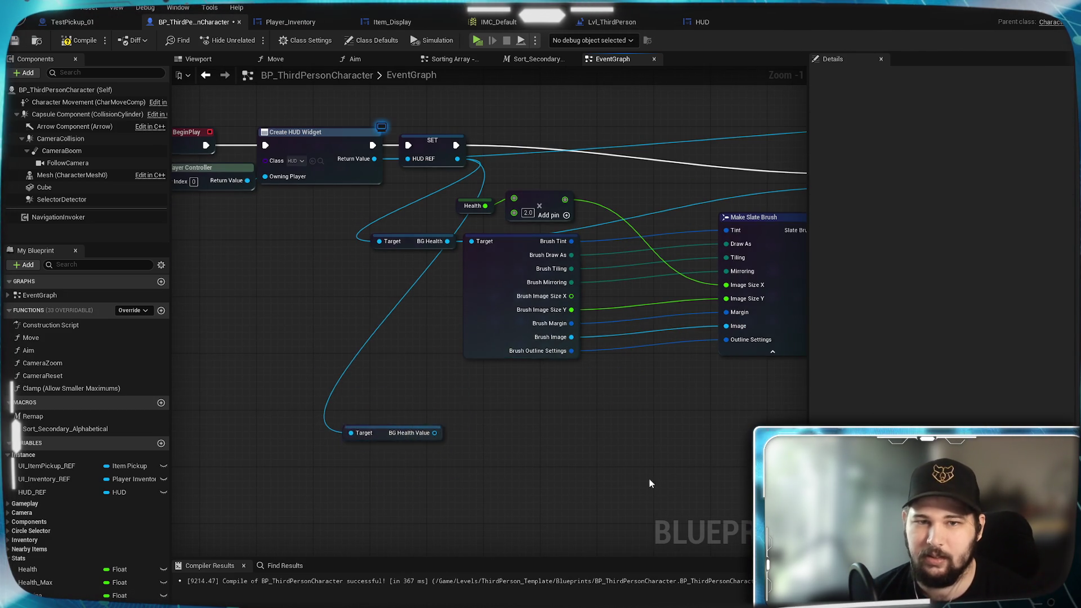
drag(566, 395, 275, 150)
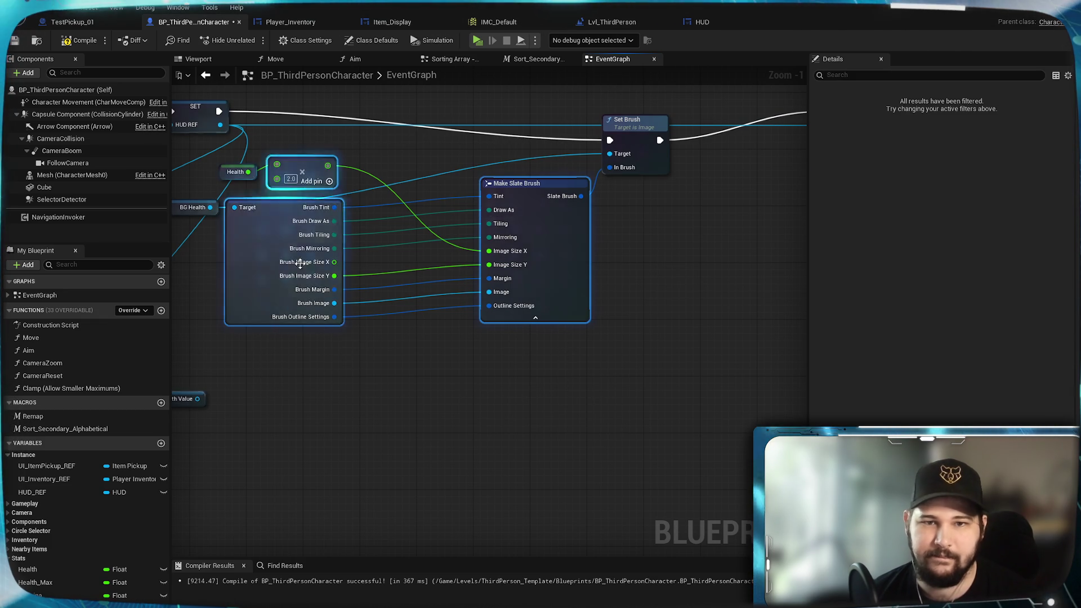
Copy and paste the brush-building nodes, lining the copy up under the originals
key(ctrl+c)
key(ctrl+v)
drag(460, 362, 541, 321)
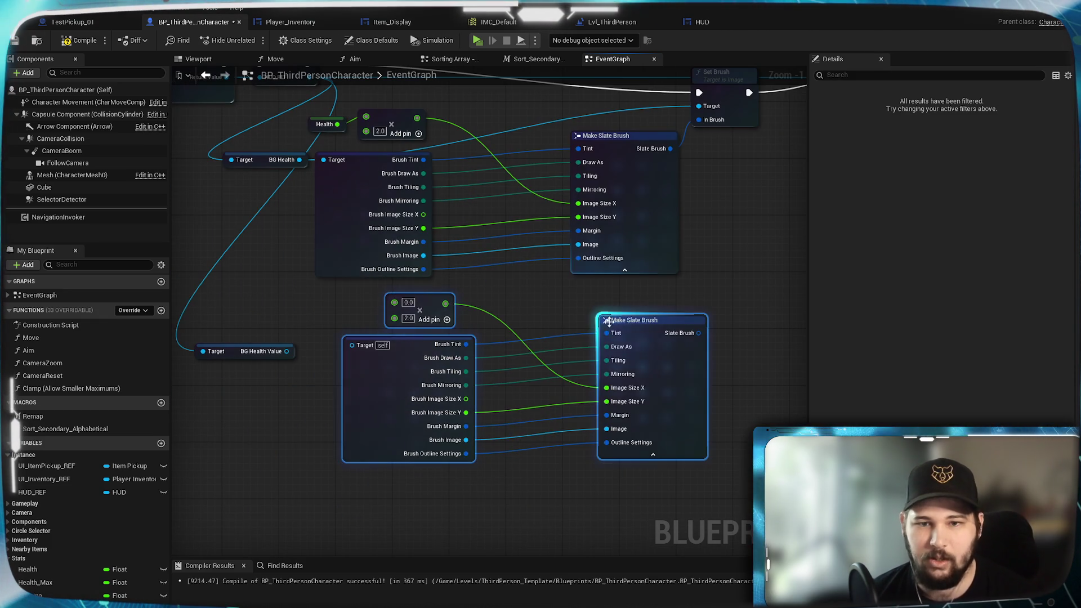
drag(617, 337, 589, 351)
drag(556, 296, 487, 344)
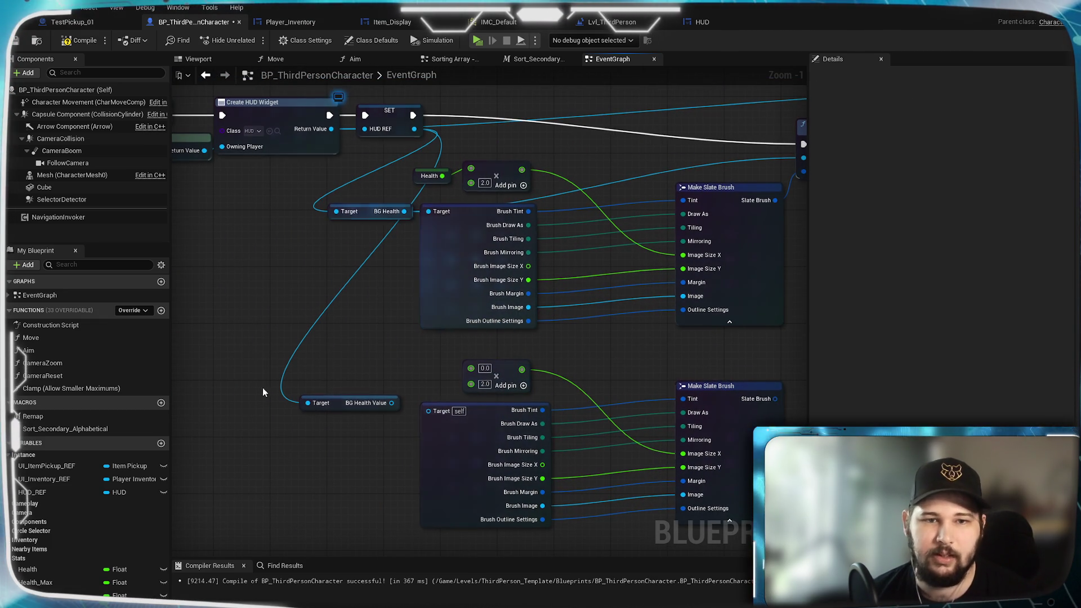
Feed Health_Max into the upper multiply, Health into the copy, and BG Health Value into the copied break
drag(32, 586, 377, 457)
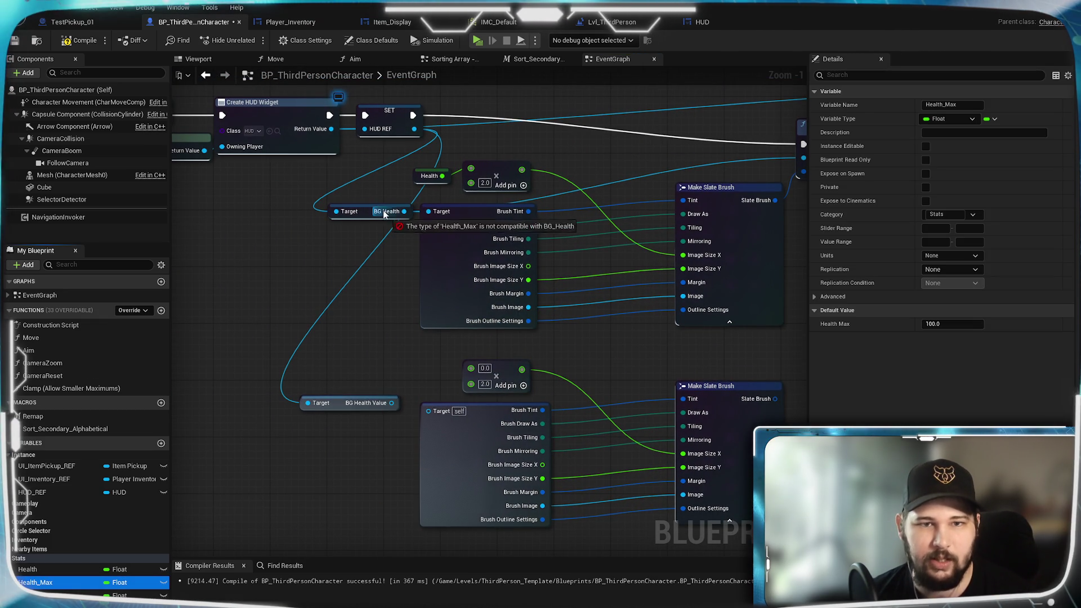
drag(368, 186, 387, 198)
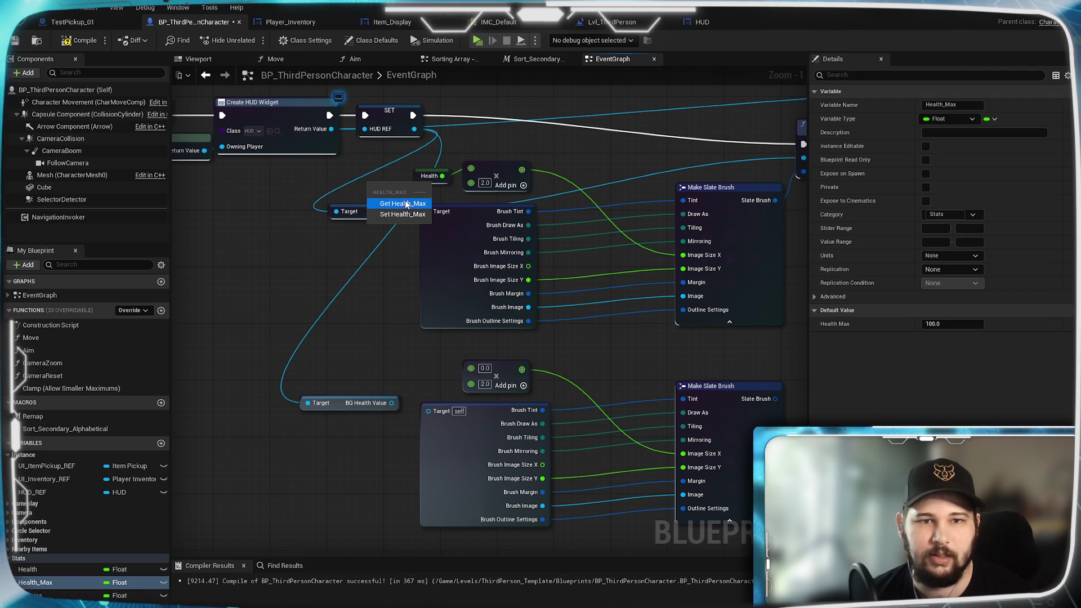
click(403, 204)
mouse_move(442, 175)
mouse_down()
mouse_move(439, 375)
mouse_move(471, 368)
mouse_up()
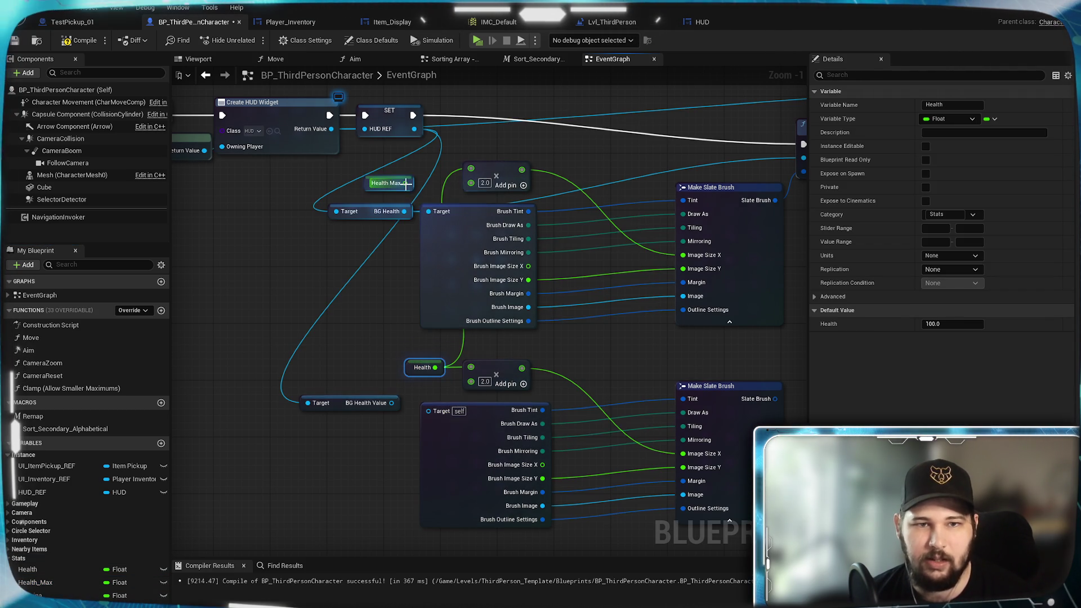
drag(412, 179, 442, 165)
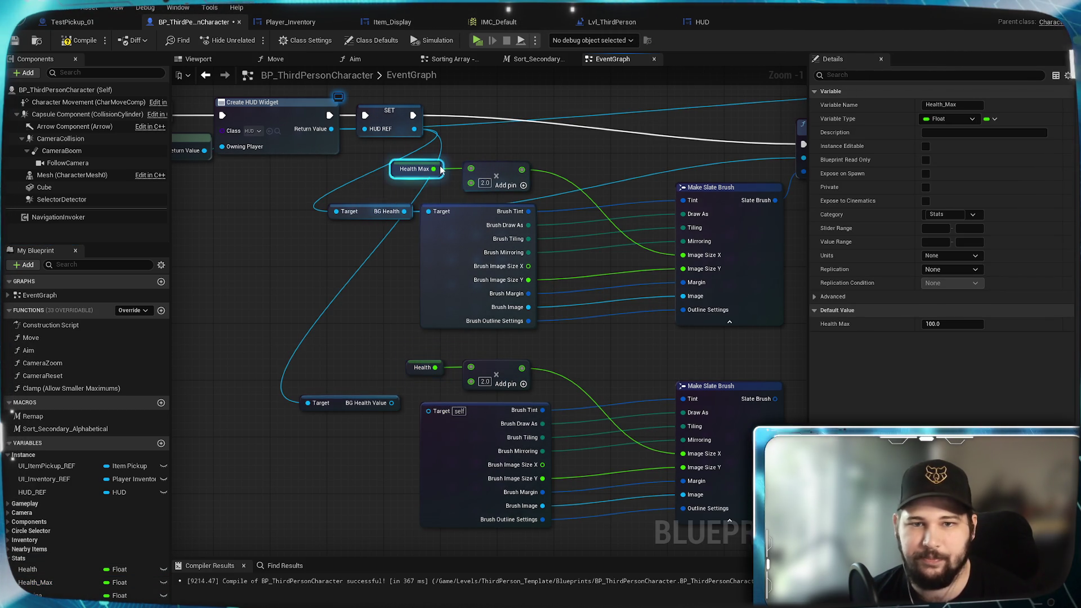
click(614, 192)
drag(314, 406, 277, 398)
drag(523, 366, 367, 446)
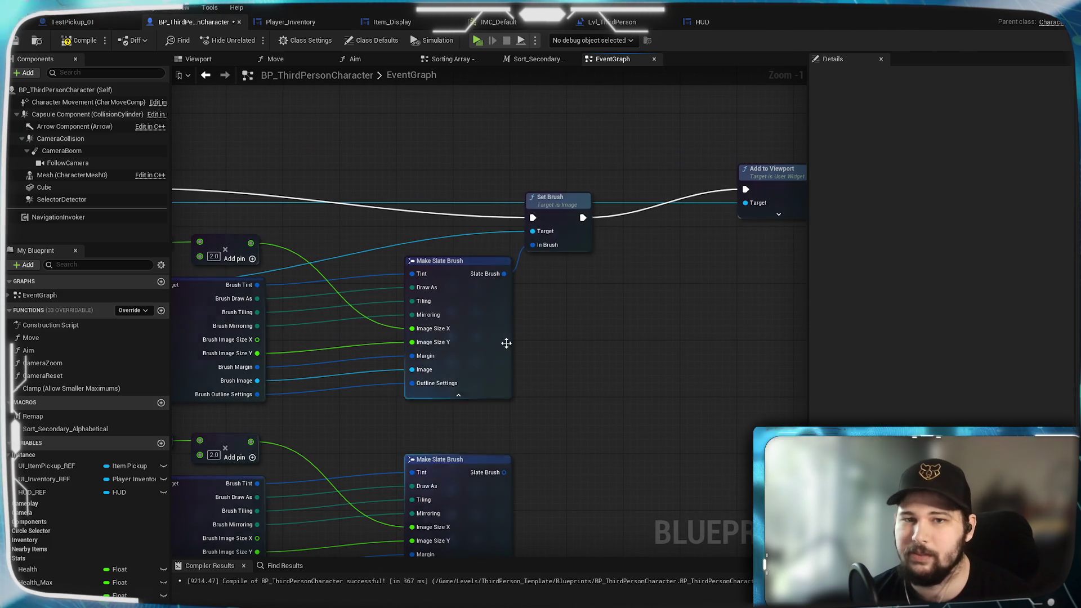
Chain a duplicated Set Brush applying the lower slate brush to BG Health Value, then save
click(557, 203)
key(ctrl+c)
key(ctrl+v)
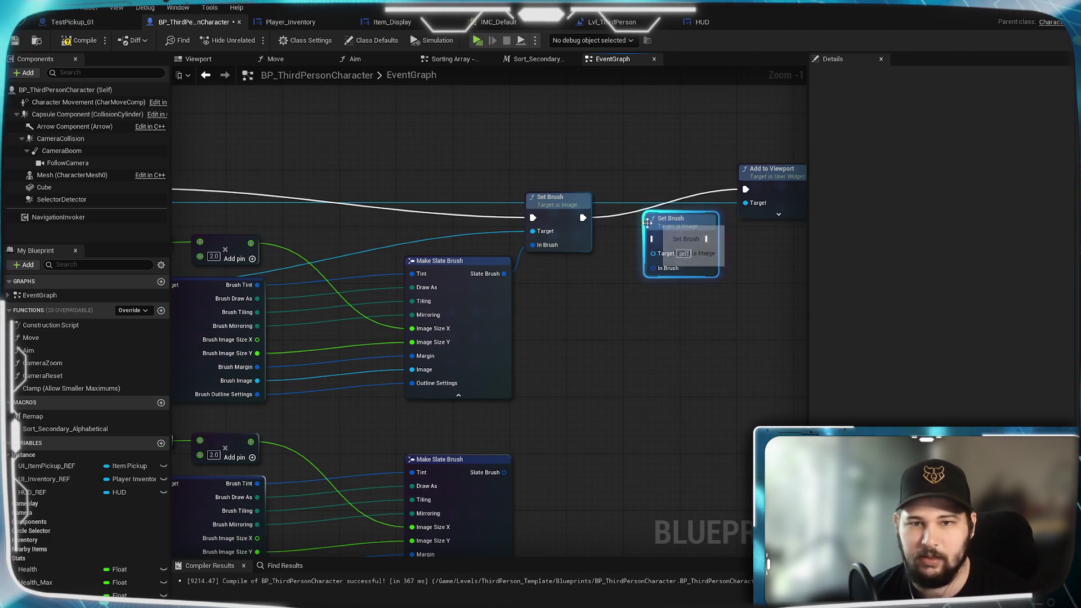
mouse_move(584, 218)
mouse_down()
mouse_move(642, 235)
mouse_move(644, 208)
mouse_move(762, 188)
mouse_up()
mouse_move(700, 266)
mouse_down()
mouse_move(680, 313)
mouse_move(817, 316)
mouse_up()
mouse_move(292, 479)
mouse_down()
mouse_move(792, 241)
mouse_move(745, 240)
mouse_up()
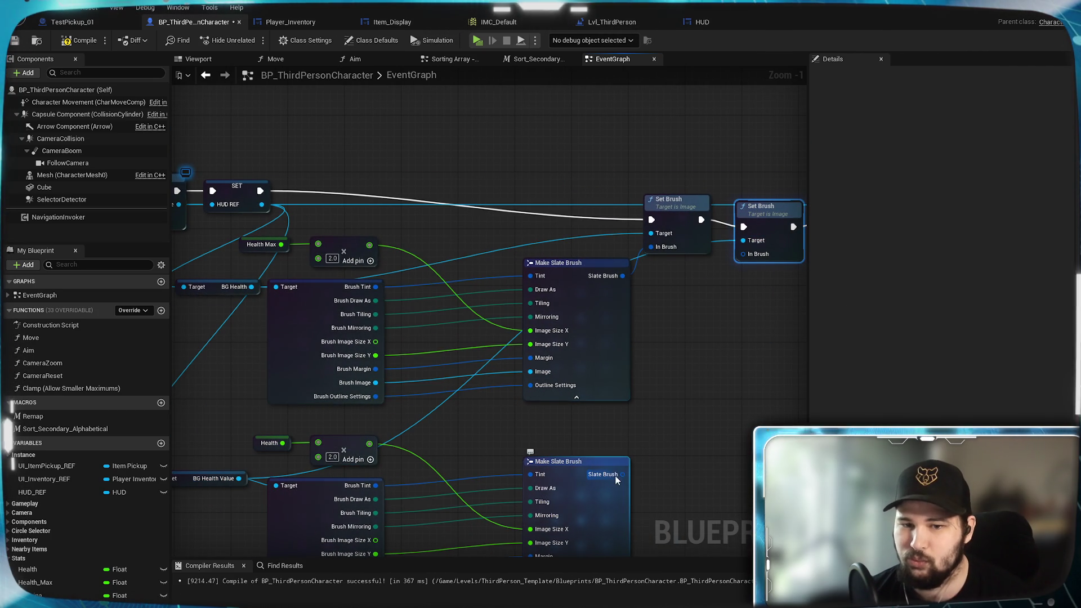
drag(622, 474, 744, 254)
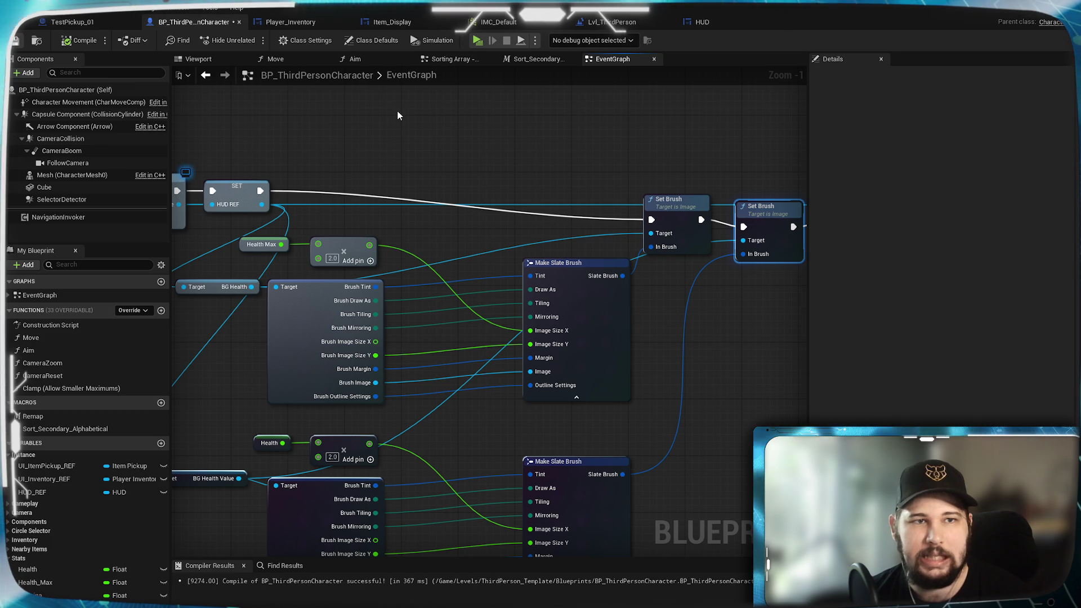
key(ctrl+s)
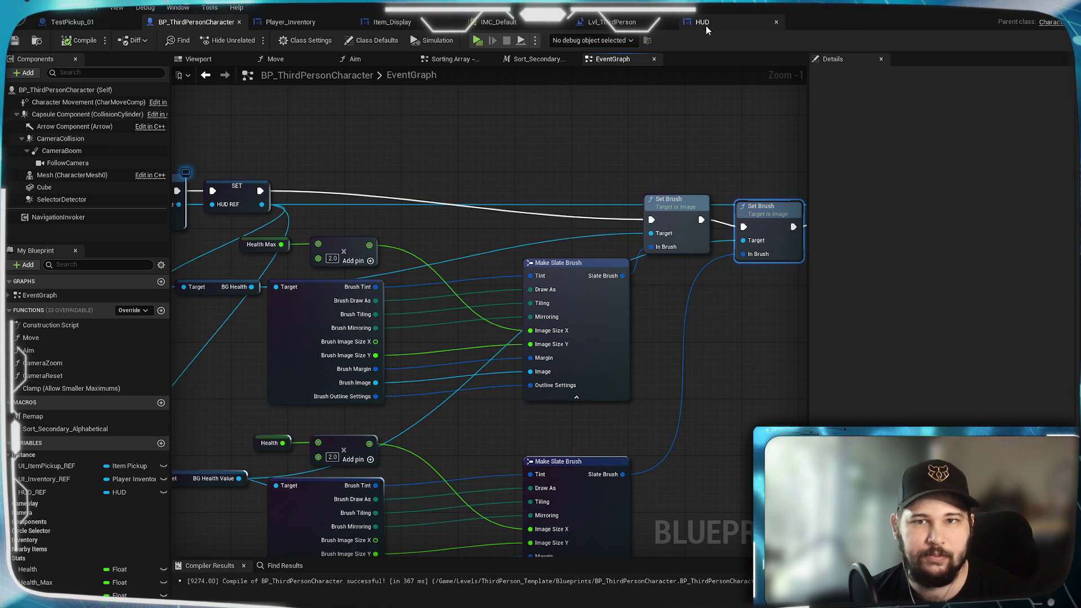
click(703, 22)
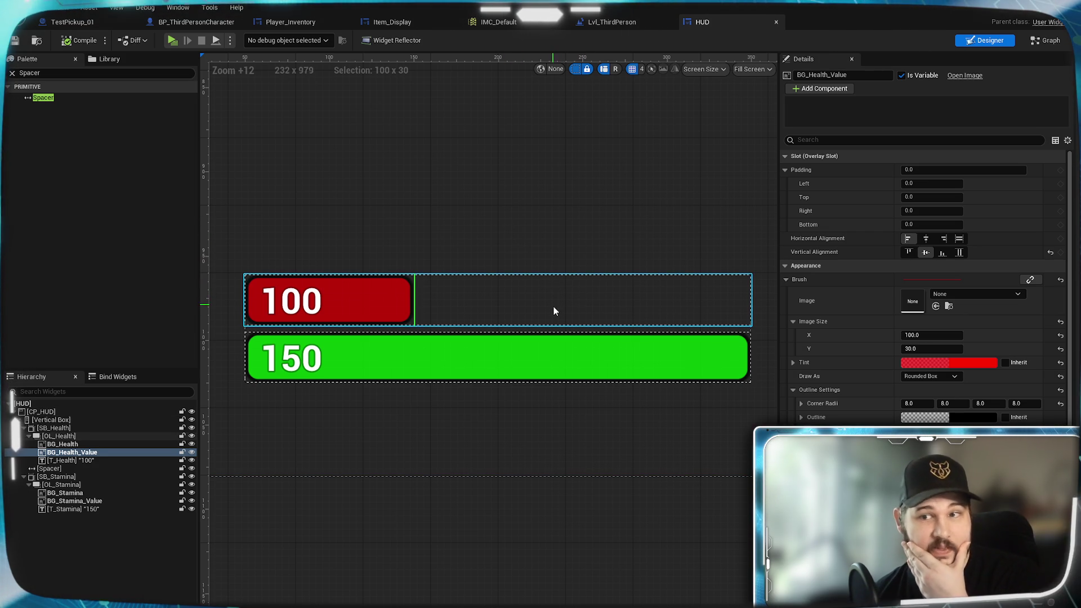
Play in editor, running forward and jumping to check the red and green HUD bars
click(173, 40)
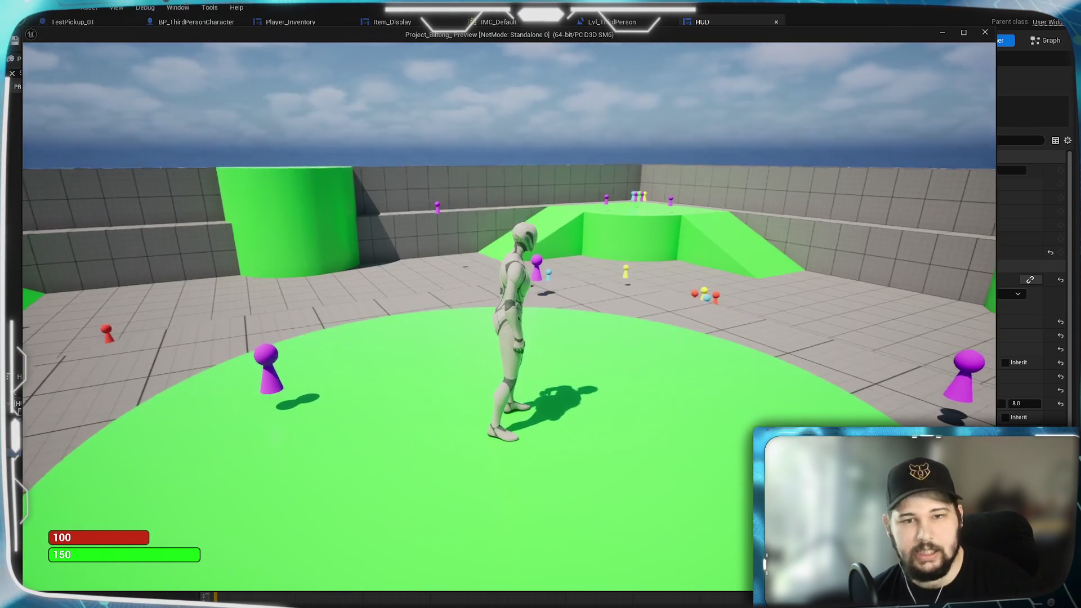
key(w)
key(space)
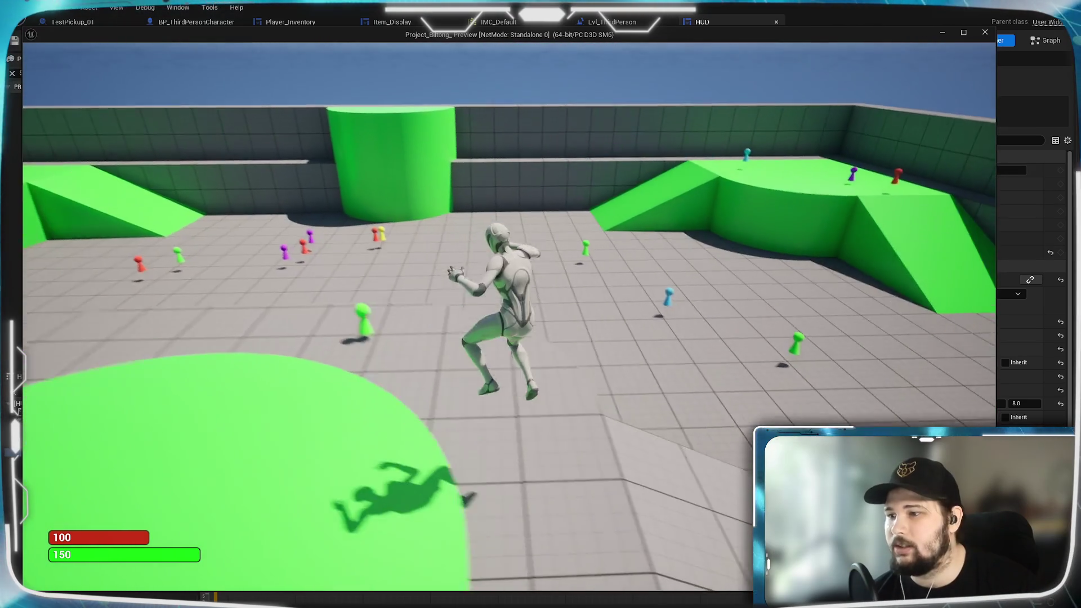
key(super)
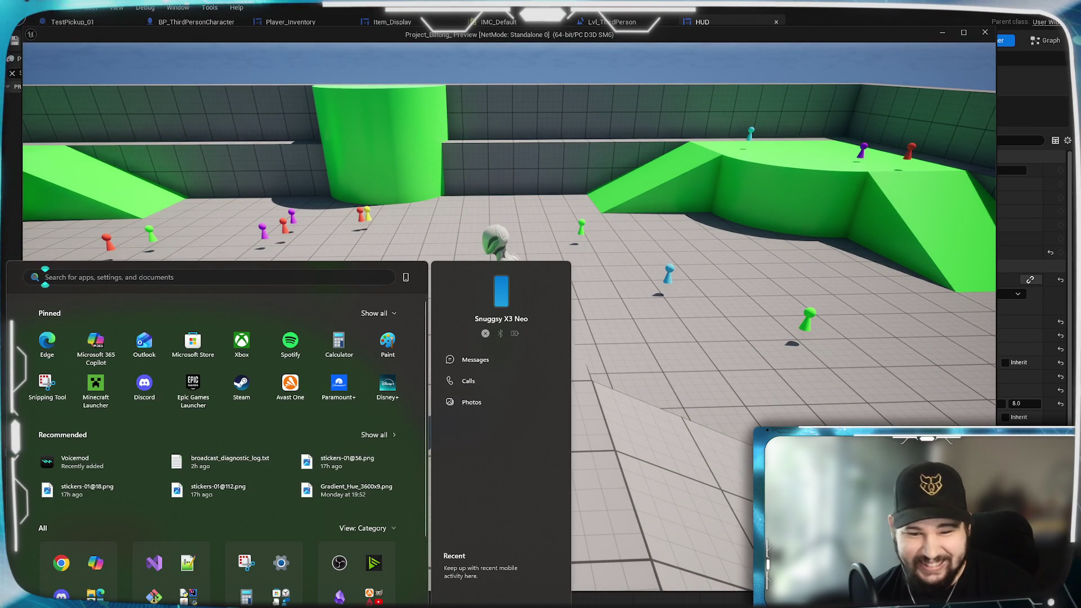
key(super)
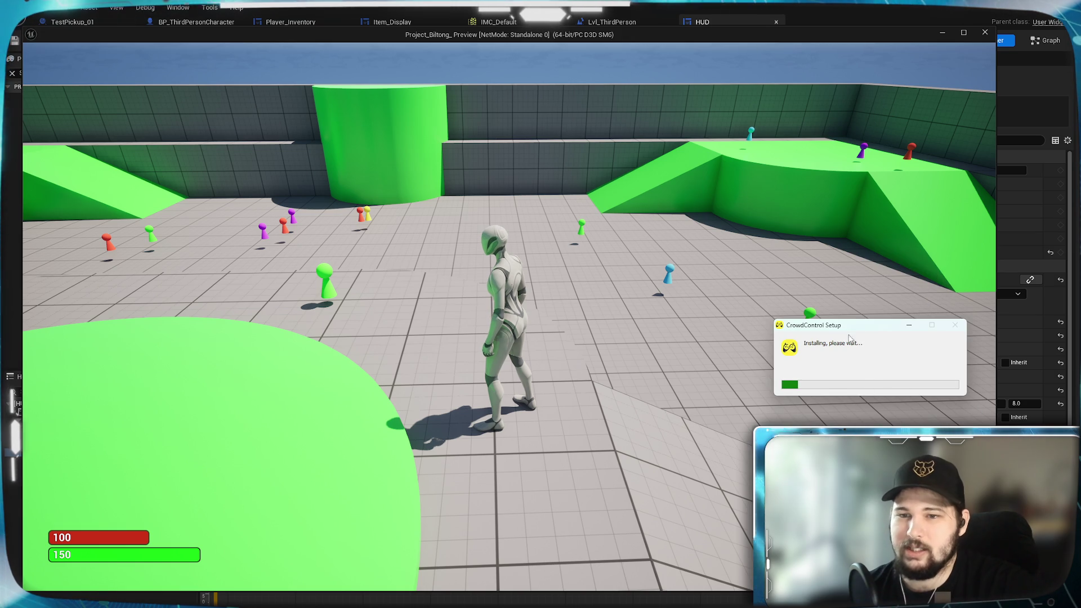
drag(850, 333, 1080, 363)
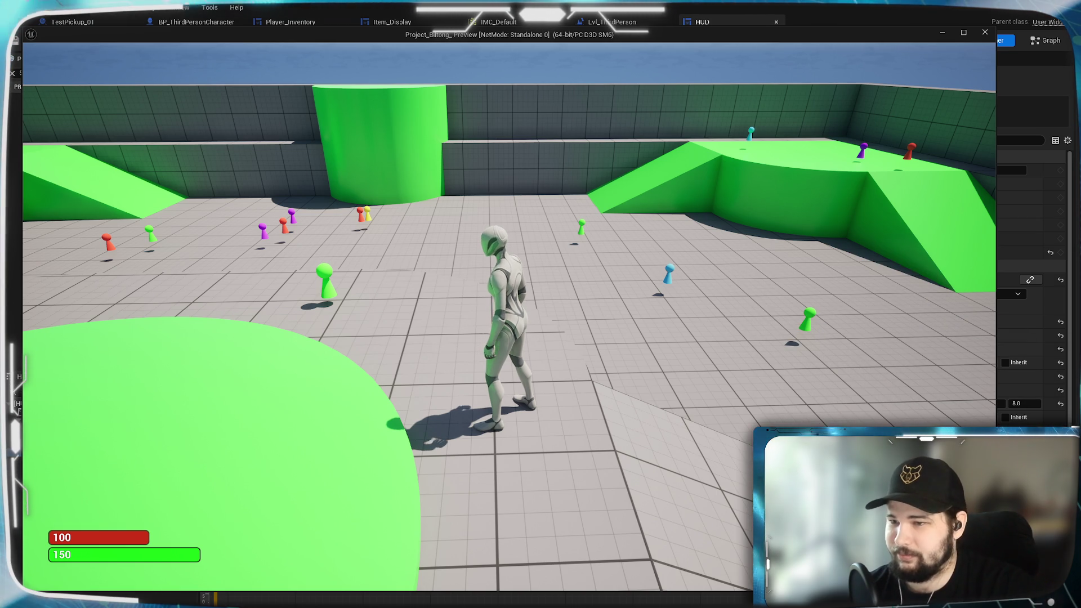
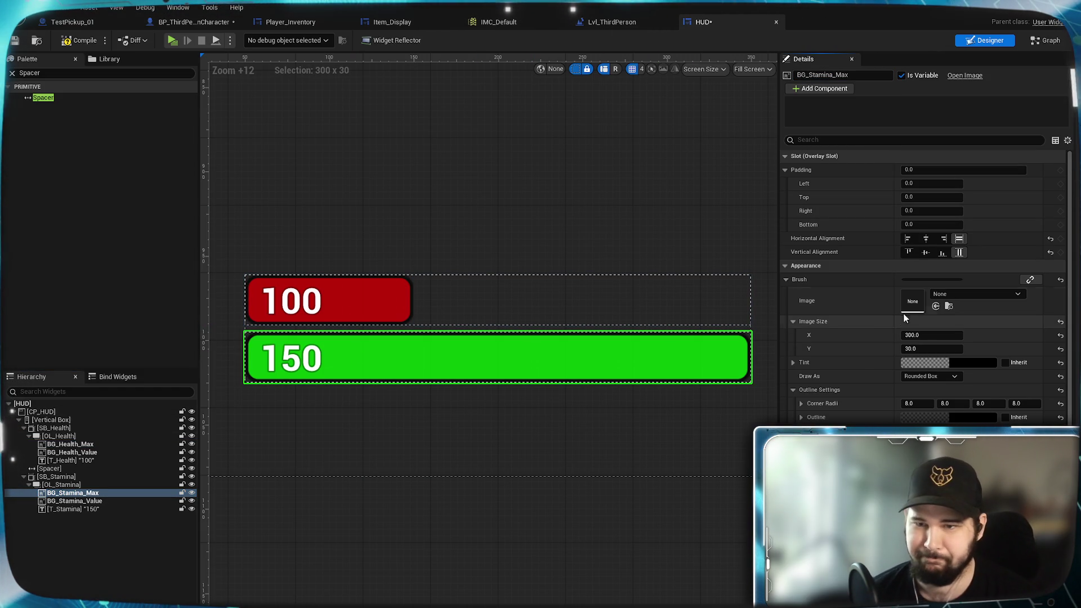
Set the BG_Stamina_Value image width (Size X) to 100
text(00)
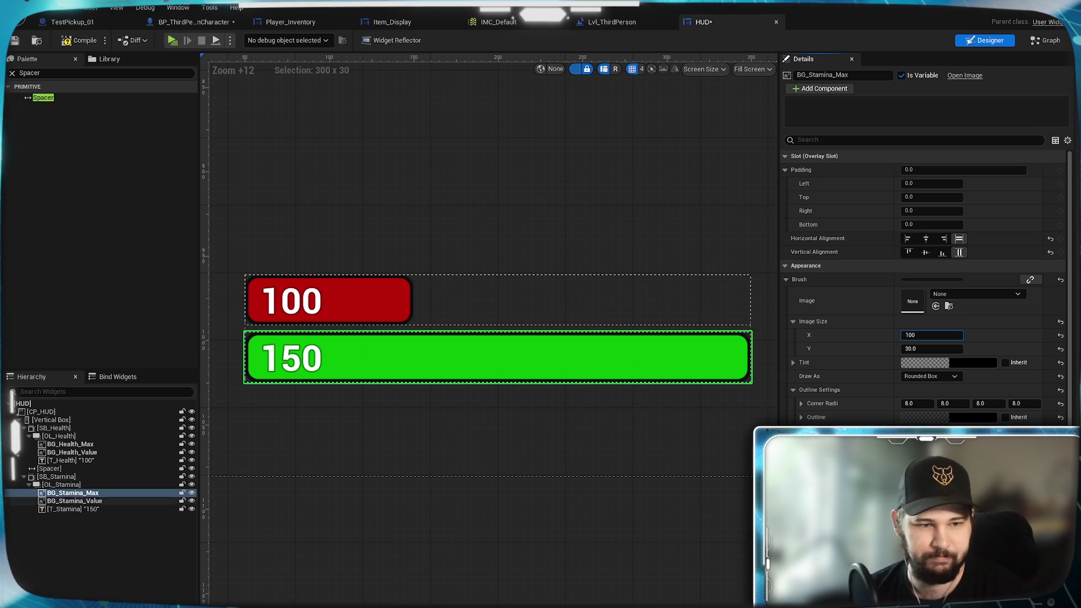
click(114, 501)
click(932, 335)
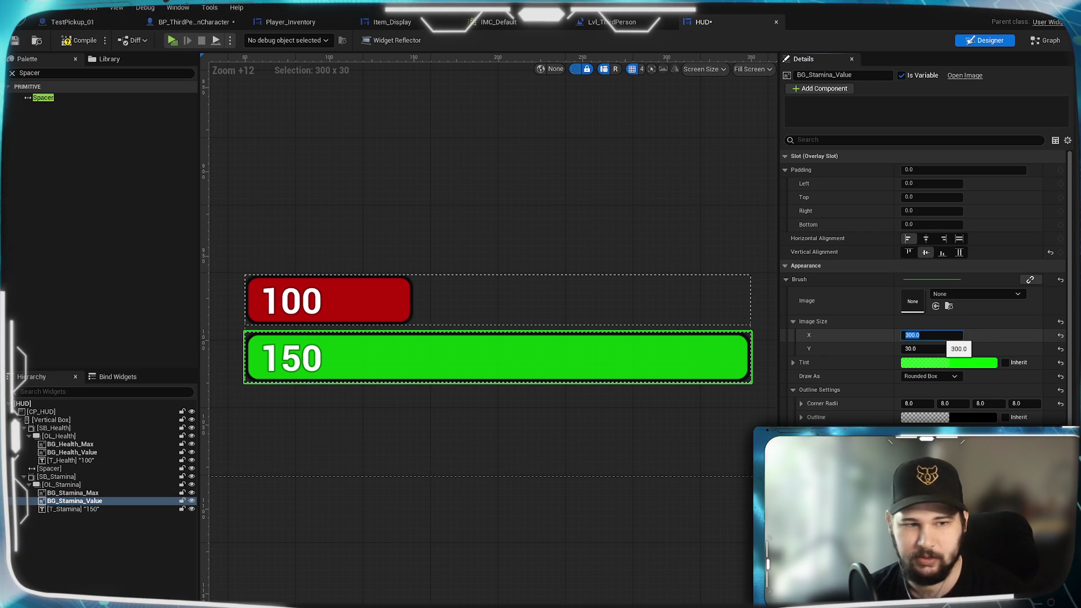
text(0)
key(Return)
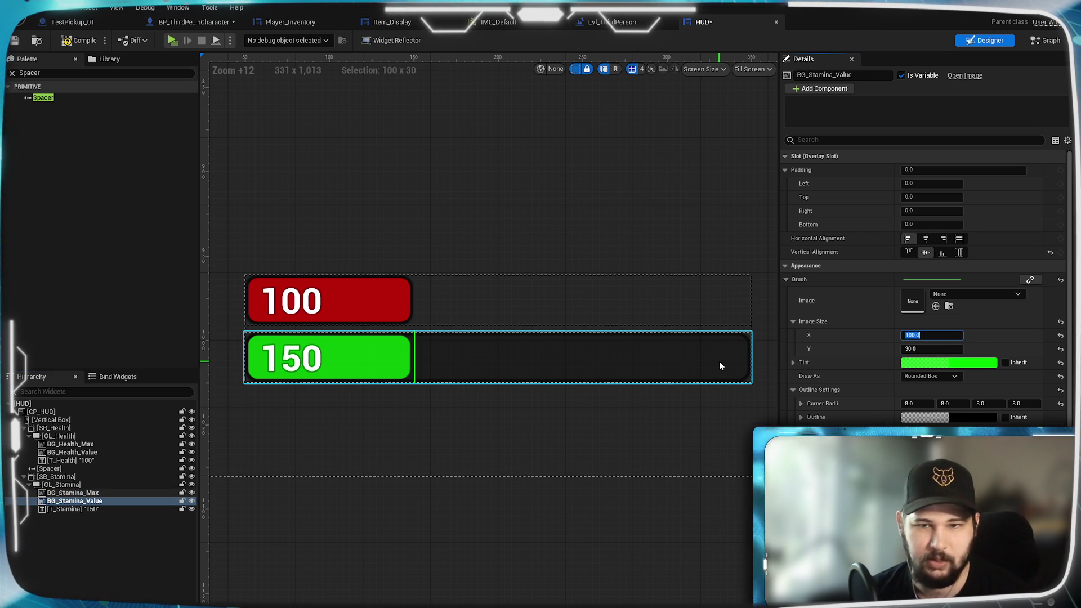
Align BG_Stamina_Max left and vertically centered, then compile the HUD widget
click(718, 360)
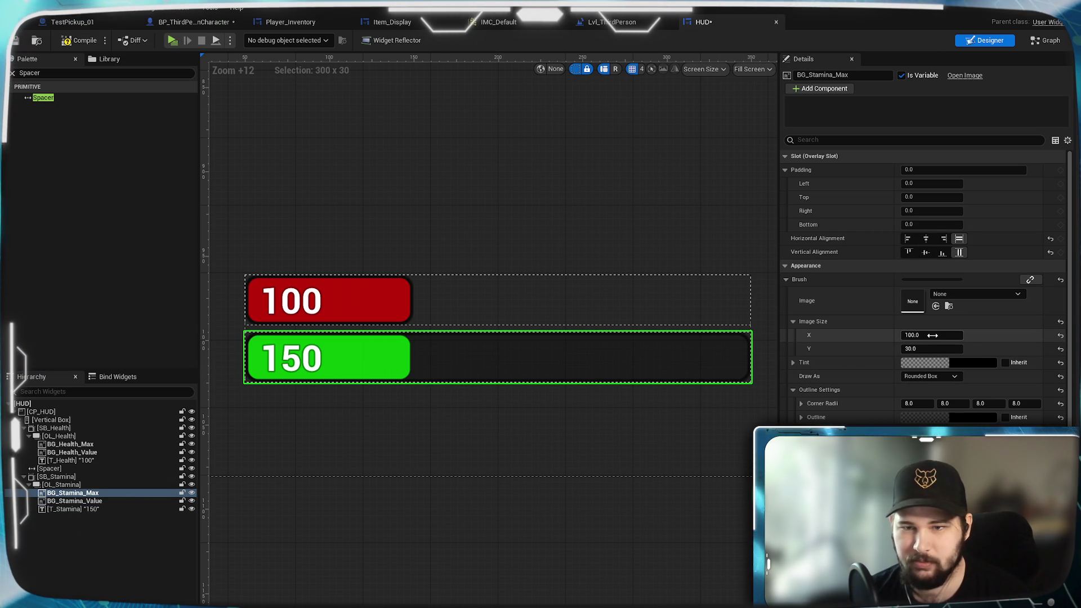
click(908, 238)
click(926, 252)
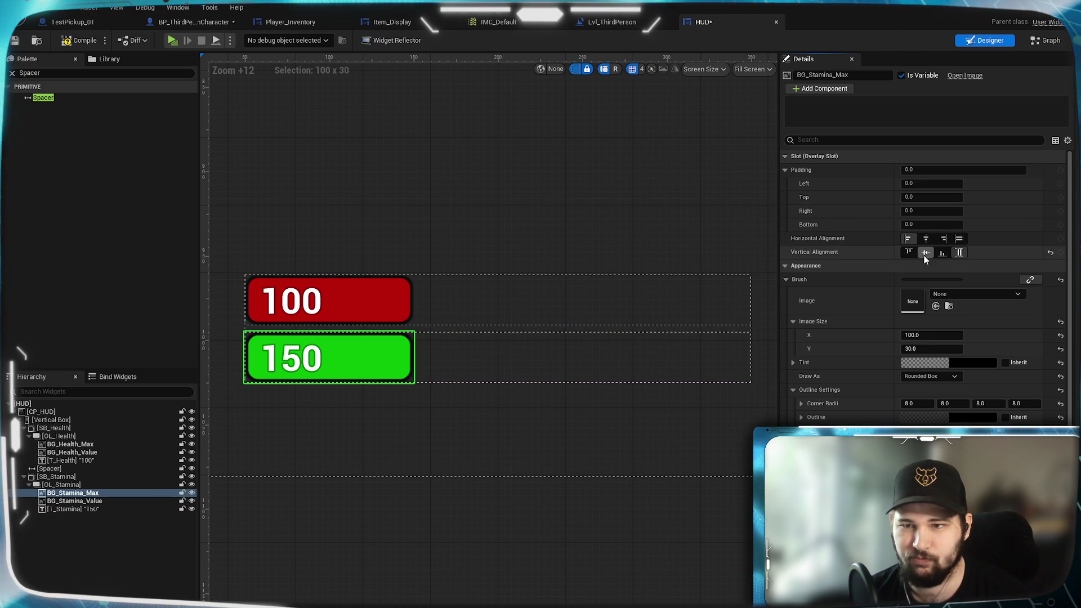
click(84, 501)
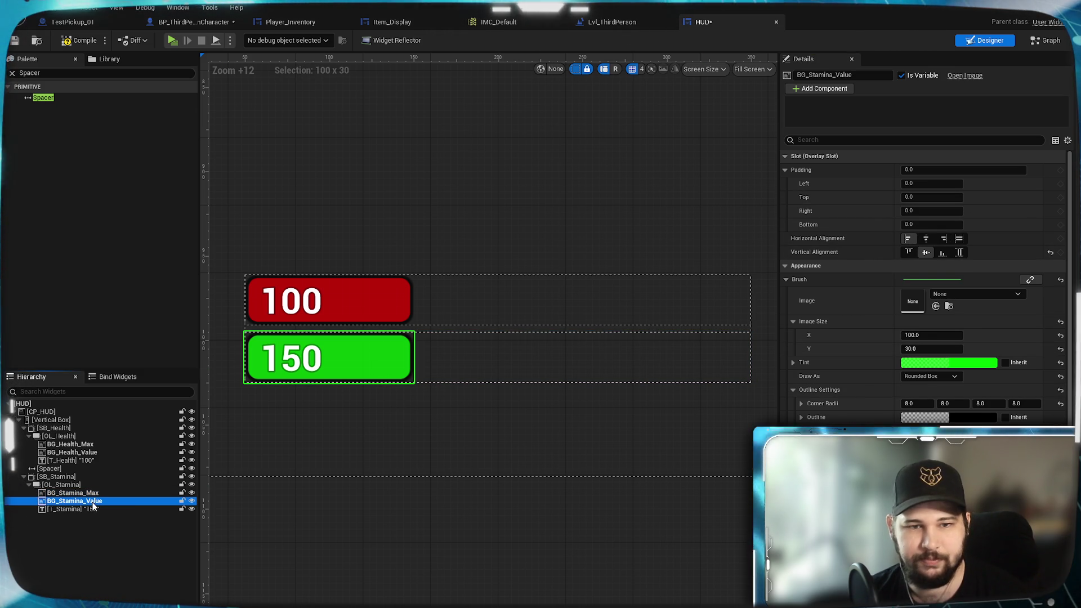
click(79, 44)
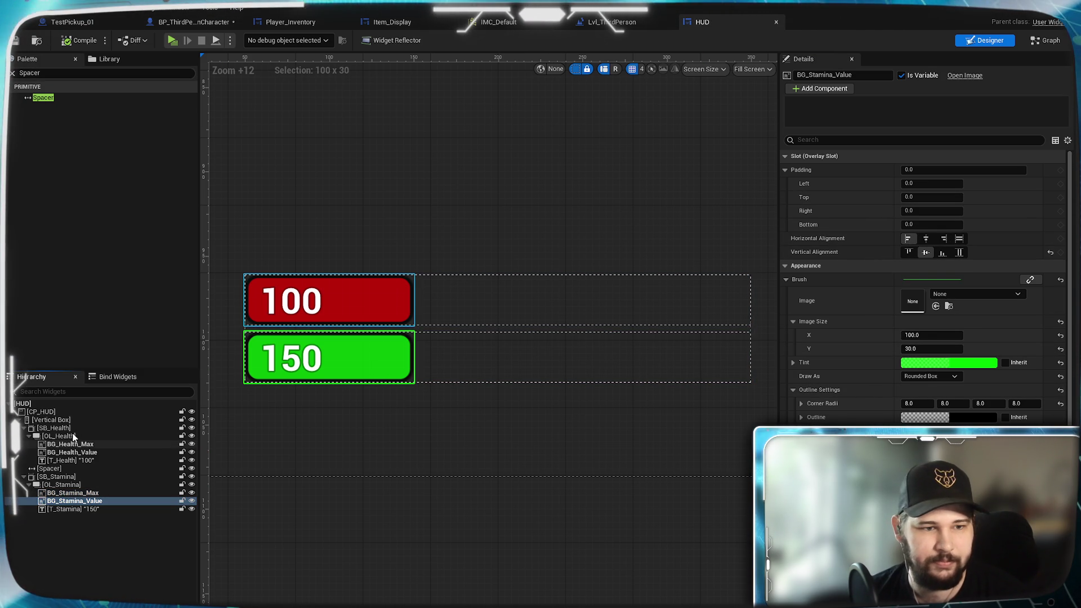
Uncheck Width Override on SB_Stamina and SB_Health and save the HUD widget
click(62, 477)
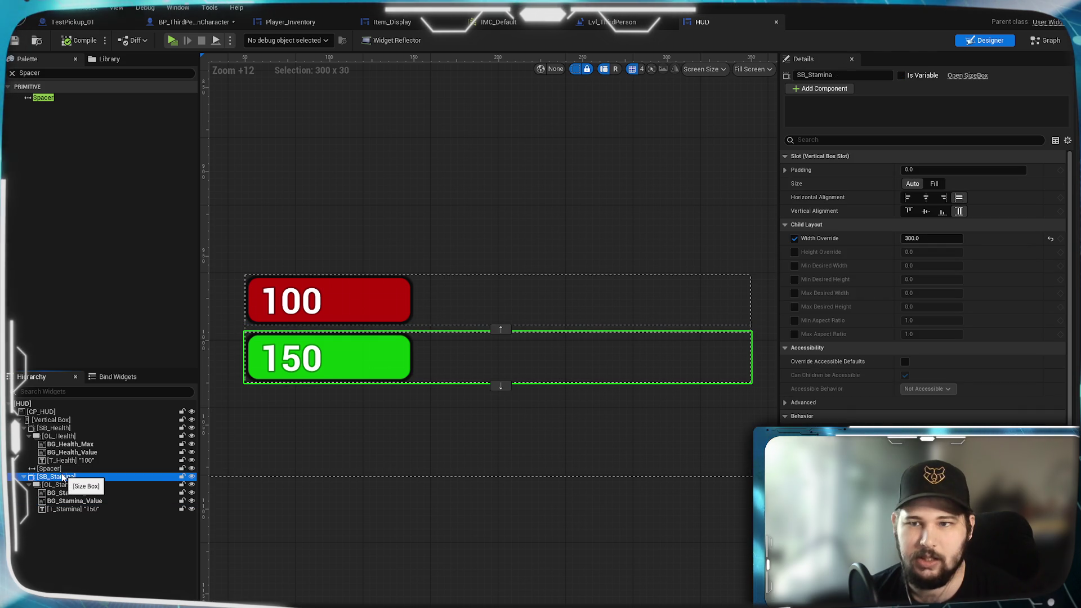
click(795, 237)
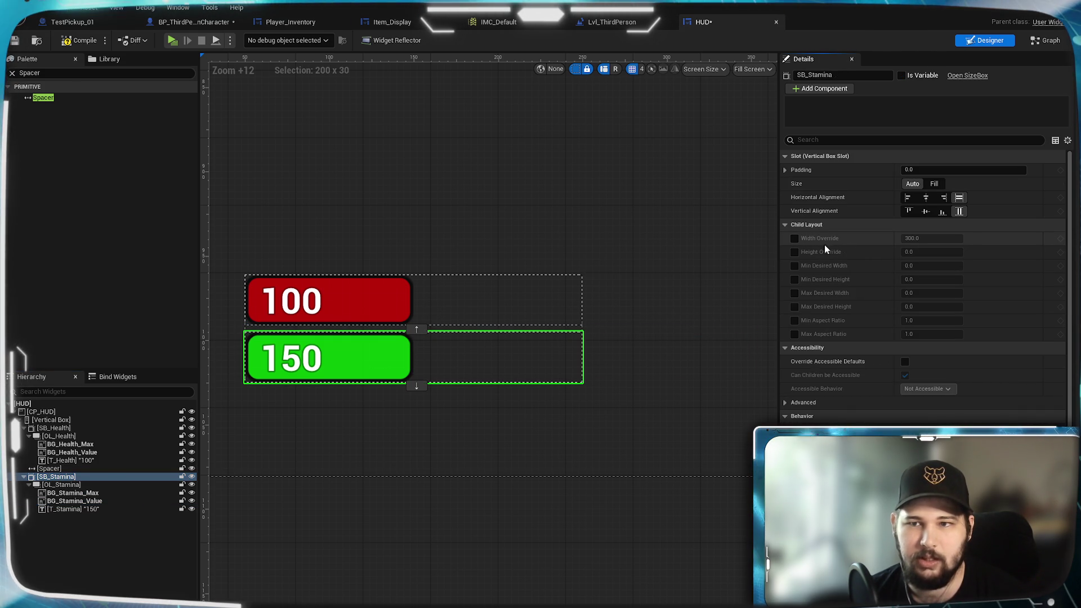
click(62, 428)
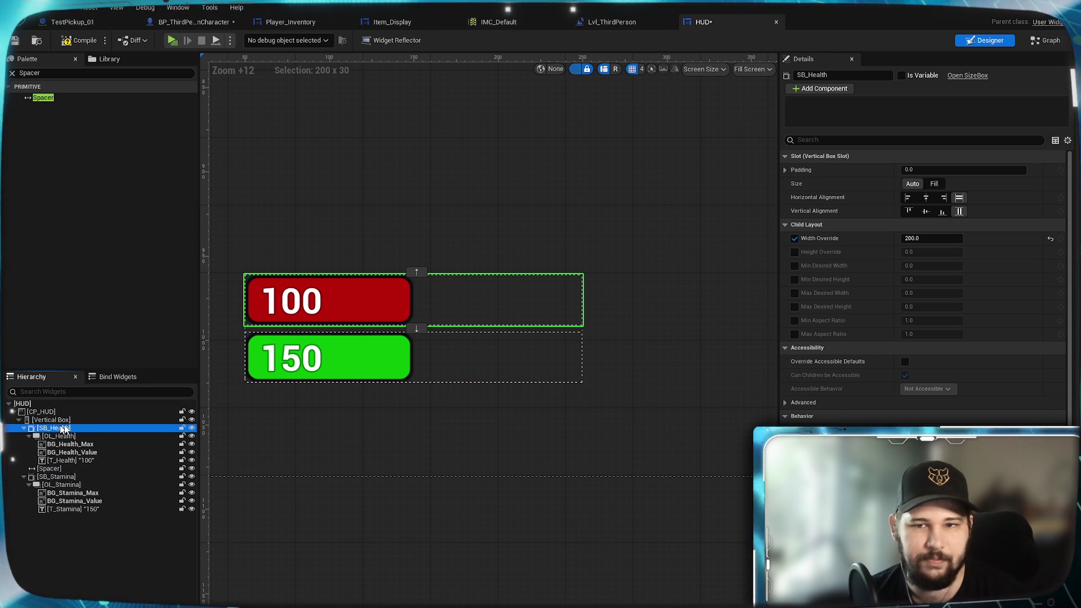
click(794, 239)
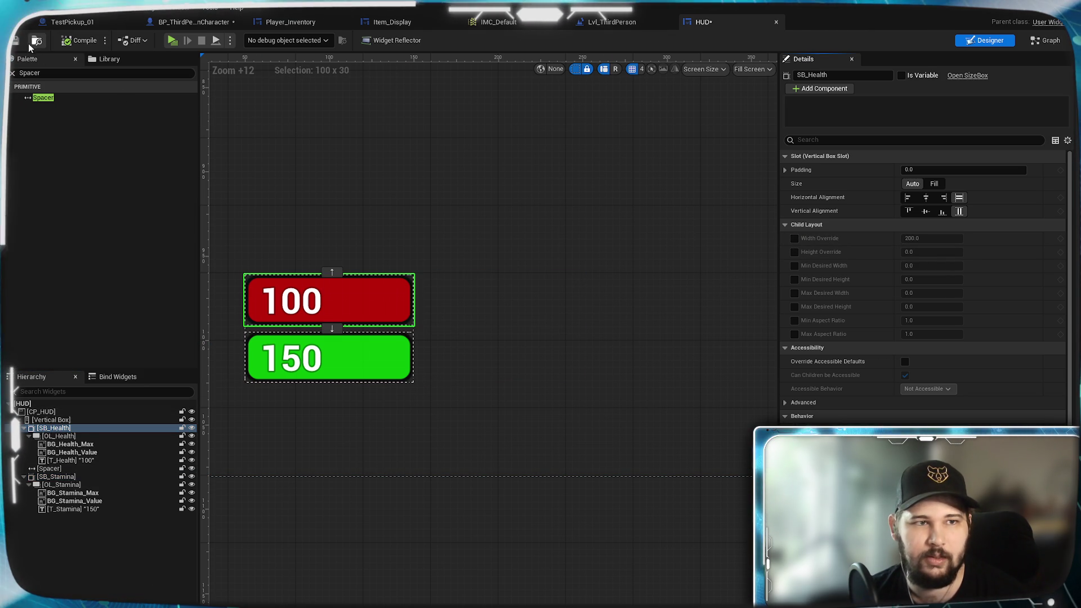
key(ctrl+s)
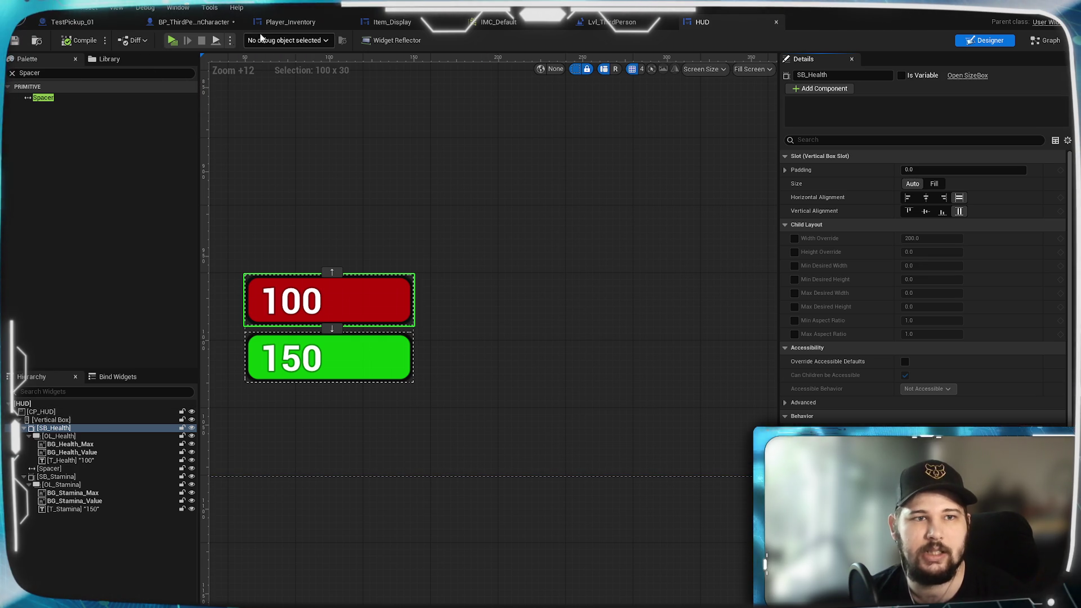
click(191, 22)
Compile and save BP_ThirdPersonCharacter from its EventGraph
drag(525, 338, 548, 235)
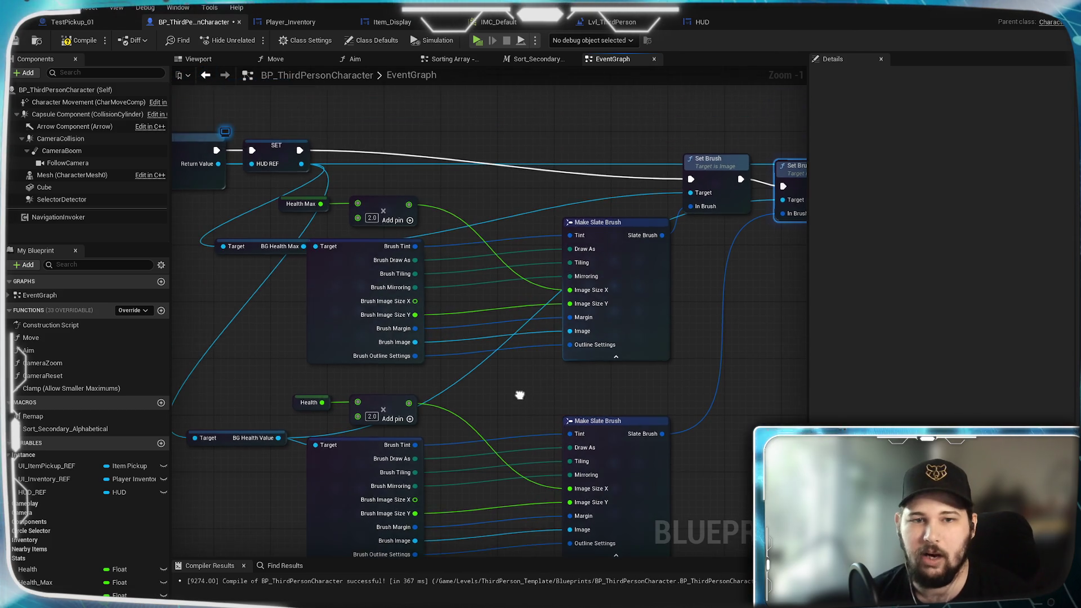
drag(485, 386, 623, 416)
drag(315, 379, 227, 265)
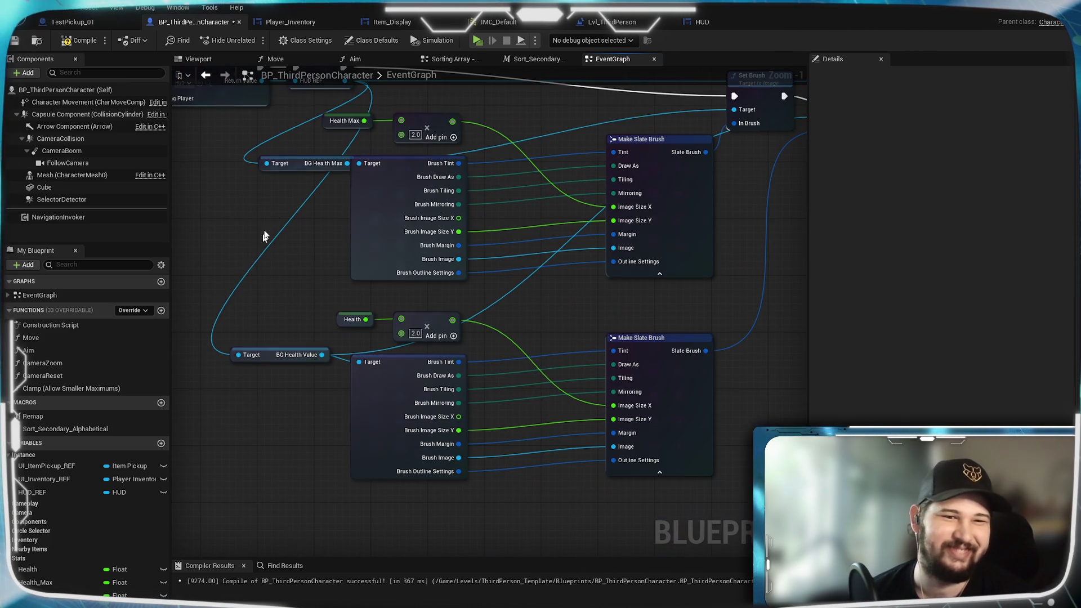
click(287, 164)
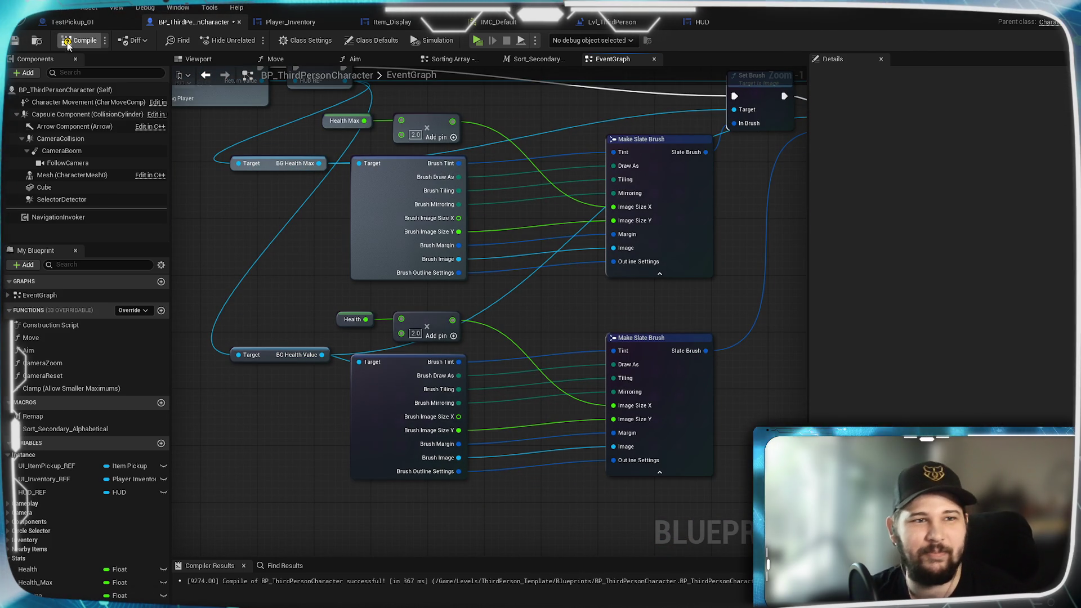
click(79, 40)
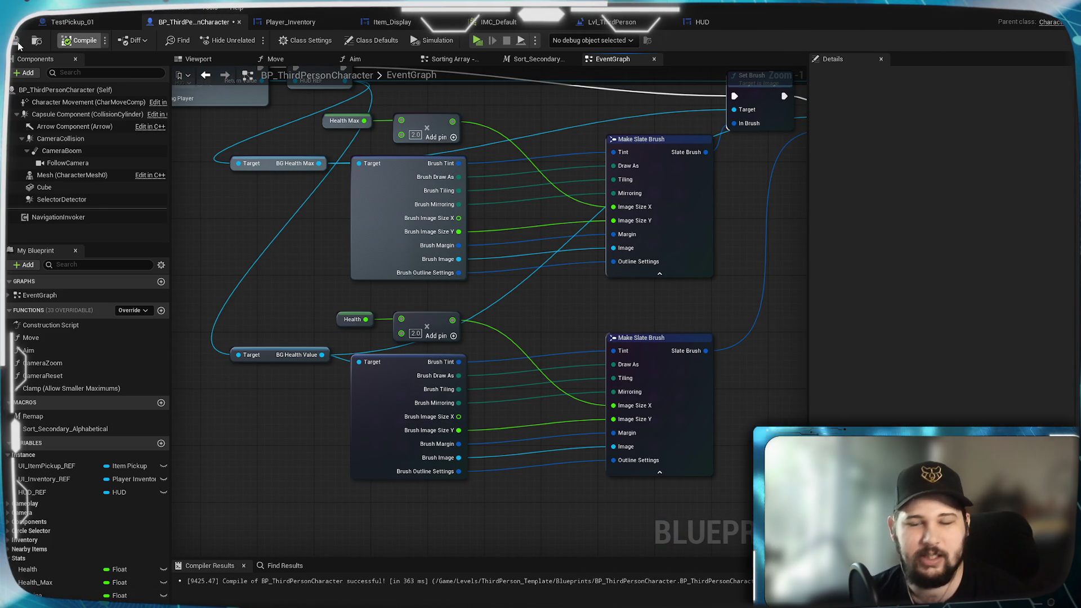
click(552, 305)
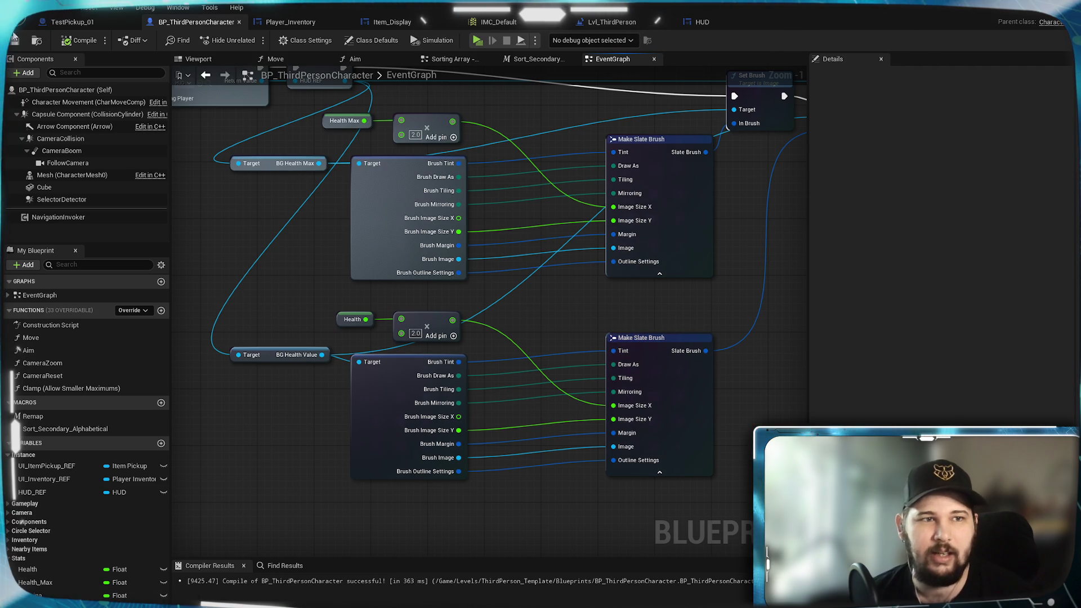
Move the Add to Viewport node further right and inspect the two Set Brush nodes
mouse_move(679, 310)
mouse_down()
mouse_move(581, 509)
mouse_move(681, 374)
mouse_move(628, 282)
mouse_move(455, 395)
mouse_up()
scroll(680, 374, down, 2)
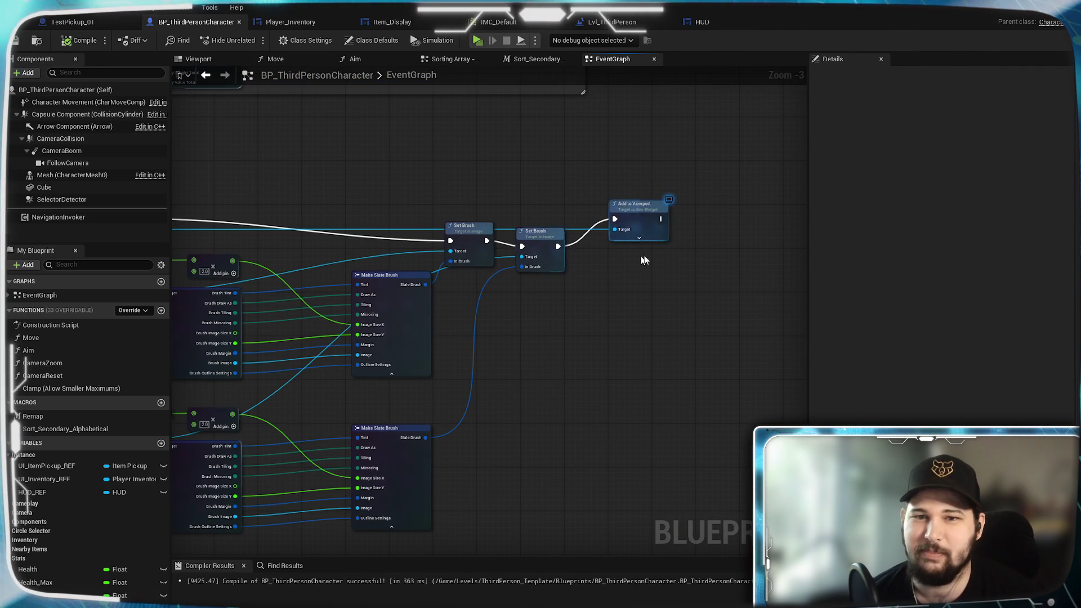
drag(643, 220, 778, 220)
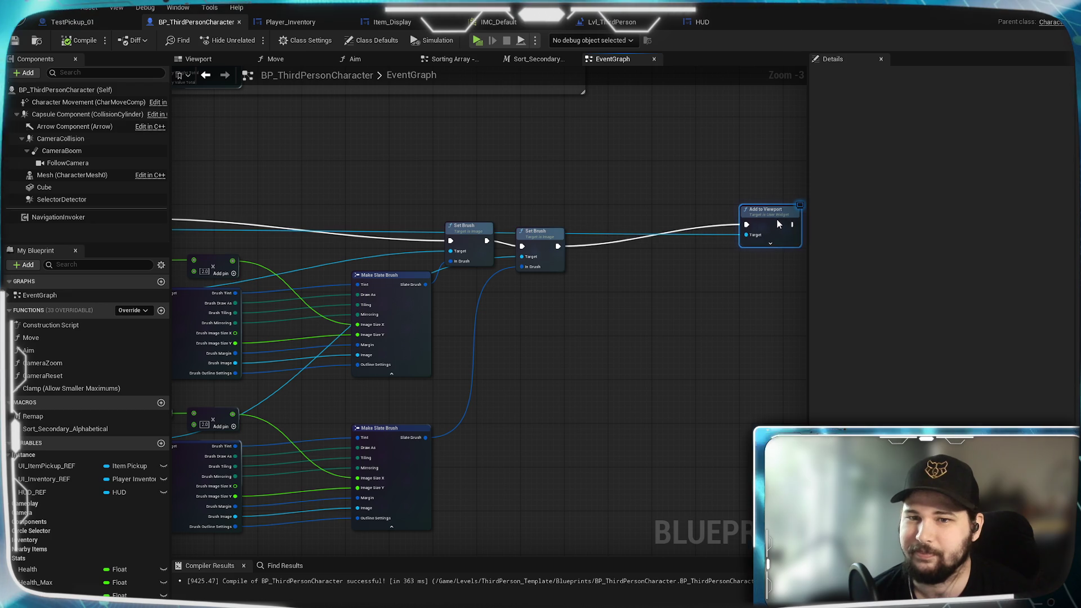
drag(631, 327, 644, 367)
ctrl+click(612, 320)
scroll(640, 384, up, 3)
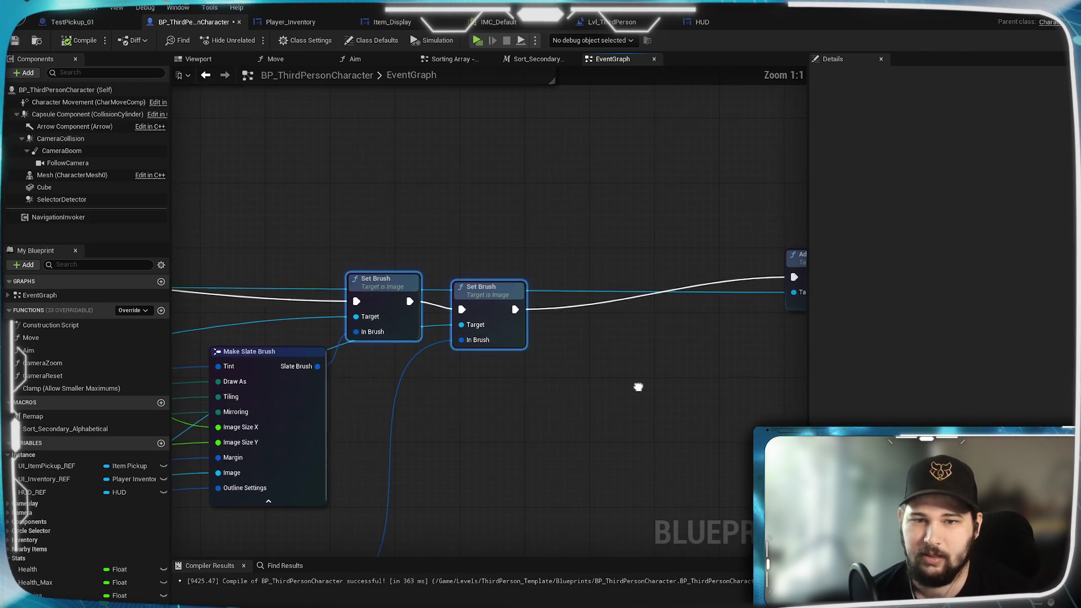
scroll(525, 392, down, 3)
drag(525, 392, 689, 336)
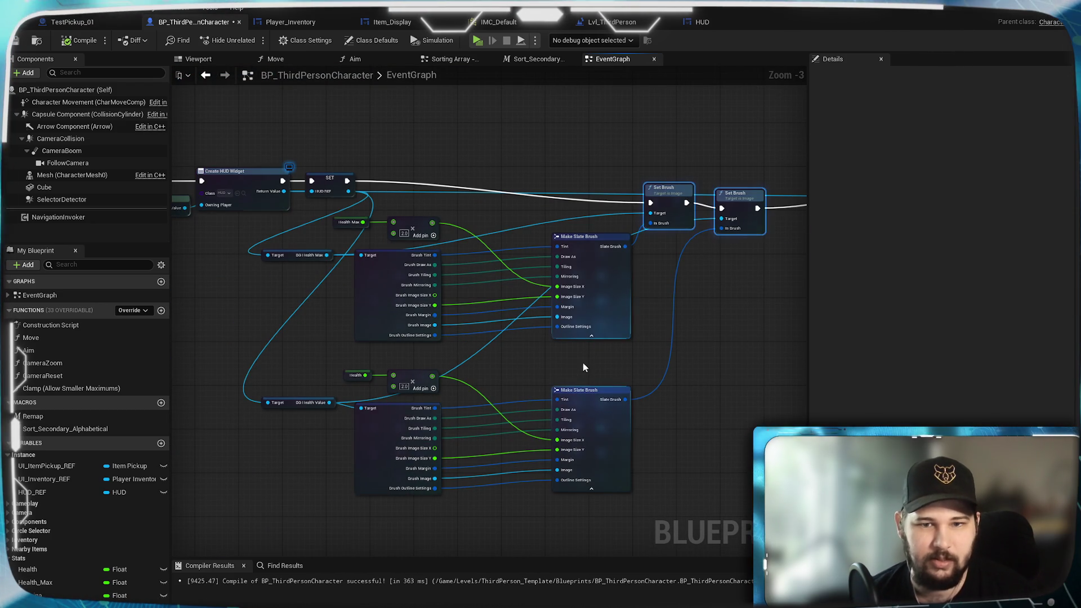
click(672, 249)
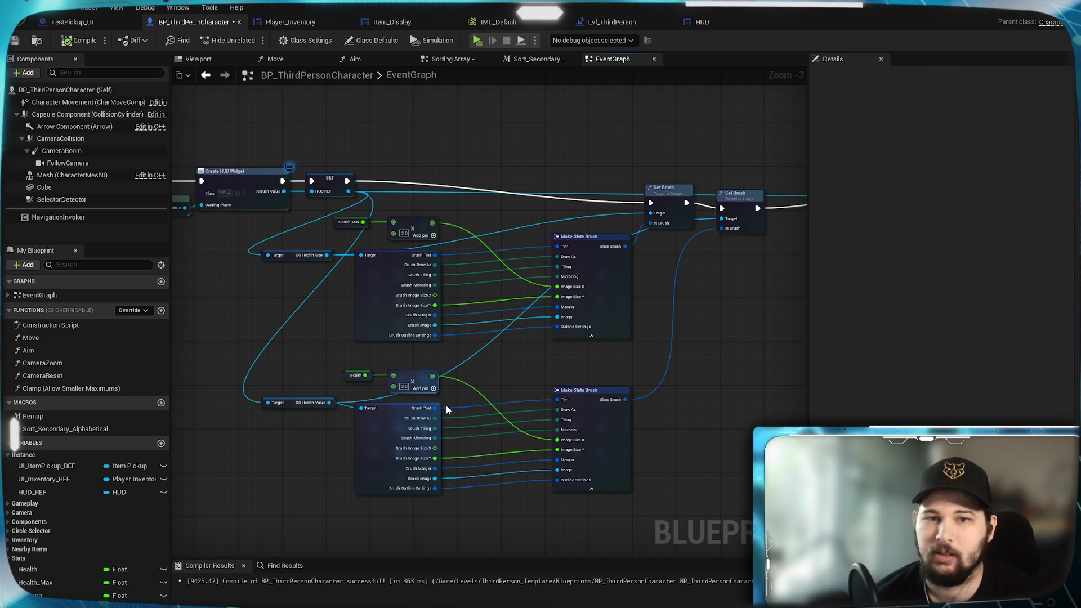
Box-select the Health Max brush-building nodes
mouse_move(671, 355)
mouse_down()
mouse_move(552, 382)
mouse_move(665, 358)
mouse_up()
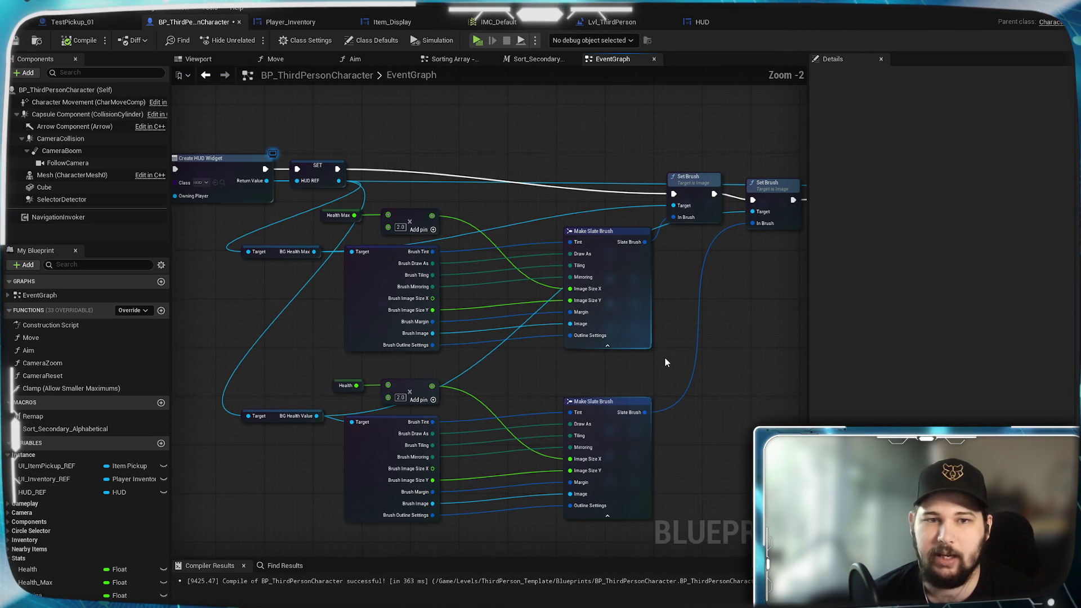
scroll(664, 357, up, 1)
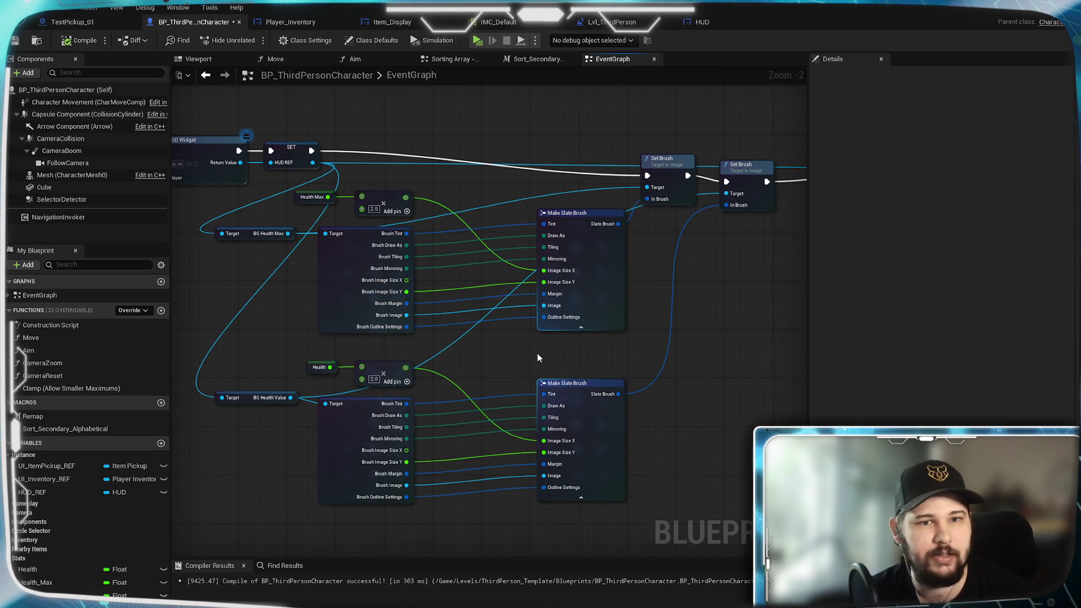
drag(537, 359, 529, 379)
mouse_move(599, 354)
mouse_down()
mouse_move(564, 316)
mouse_move(366, 249)
mouse_up()
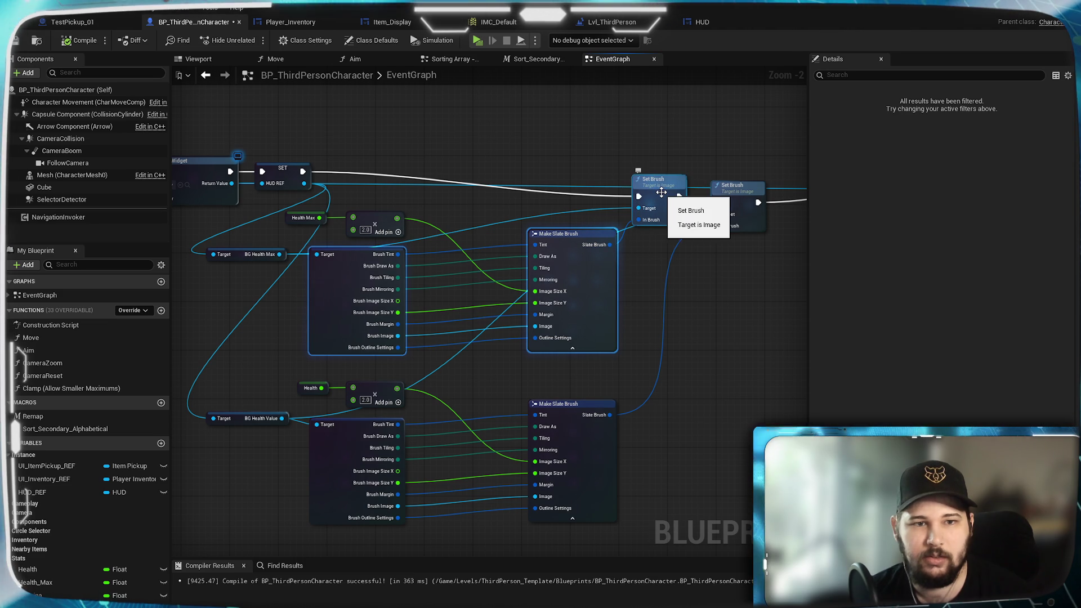
Collapse the selected Set Brush nodes into a macro named Set_BrushWidth
shift+click(663, 194)
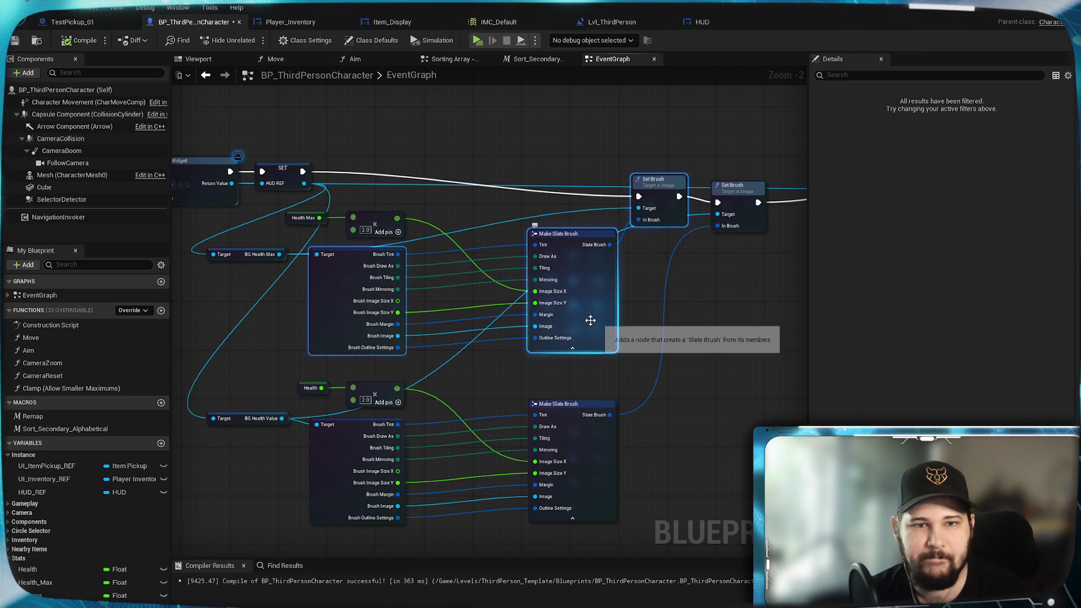
right_click(600, 278)
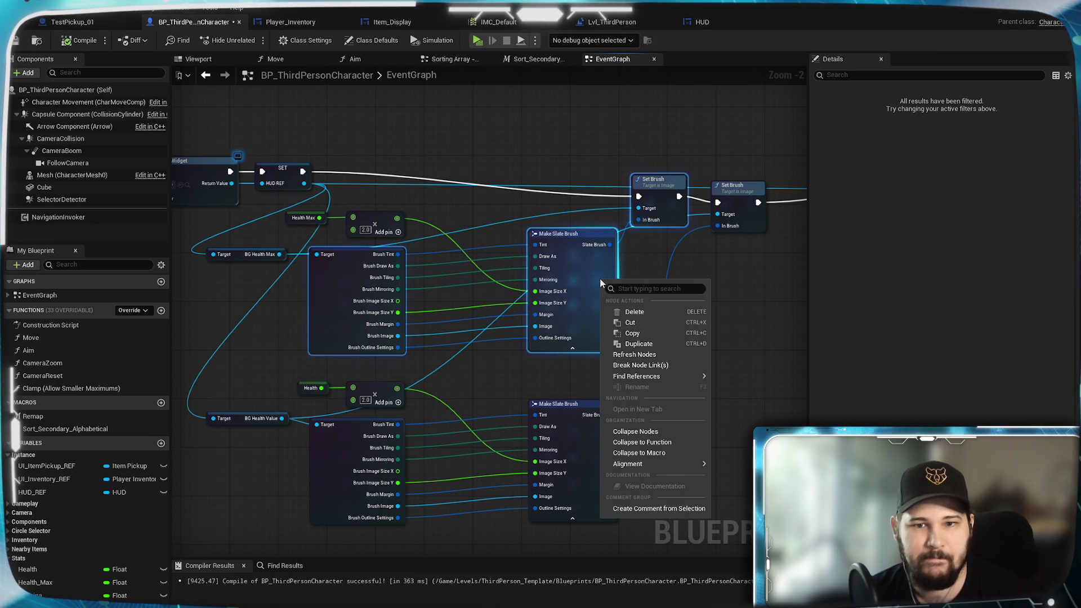
click(640, 453)
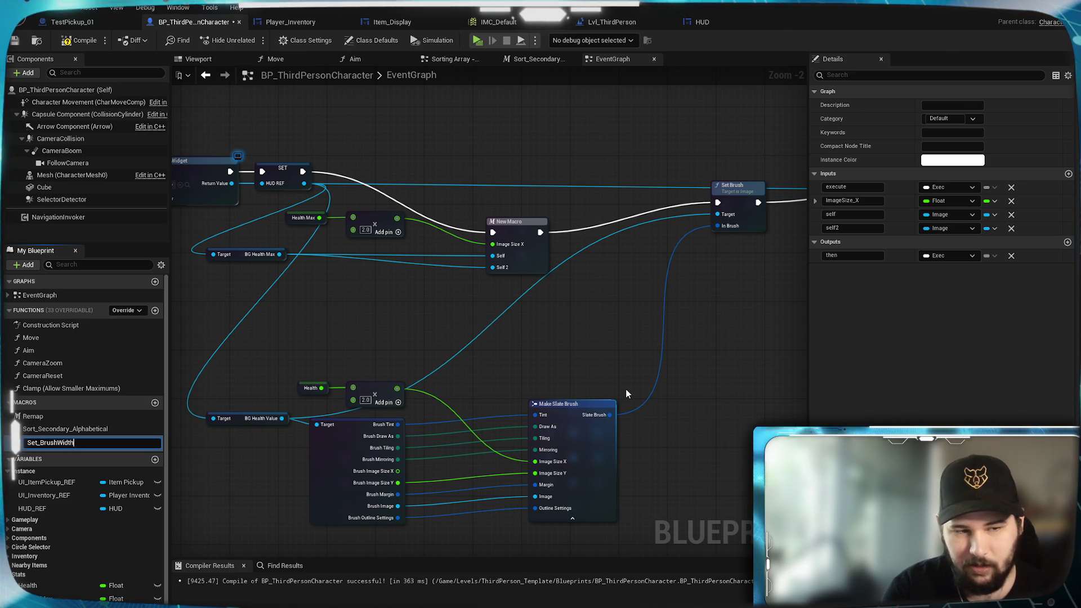
key(Return)
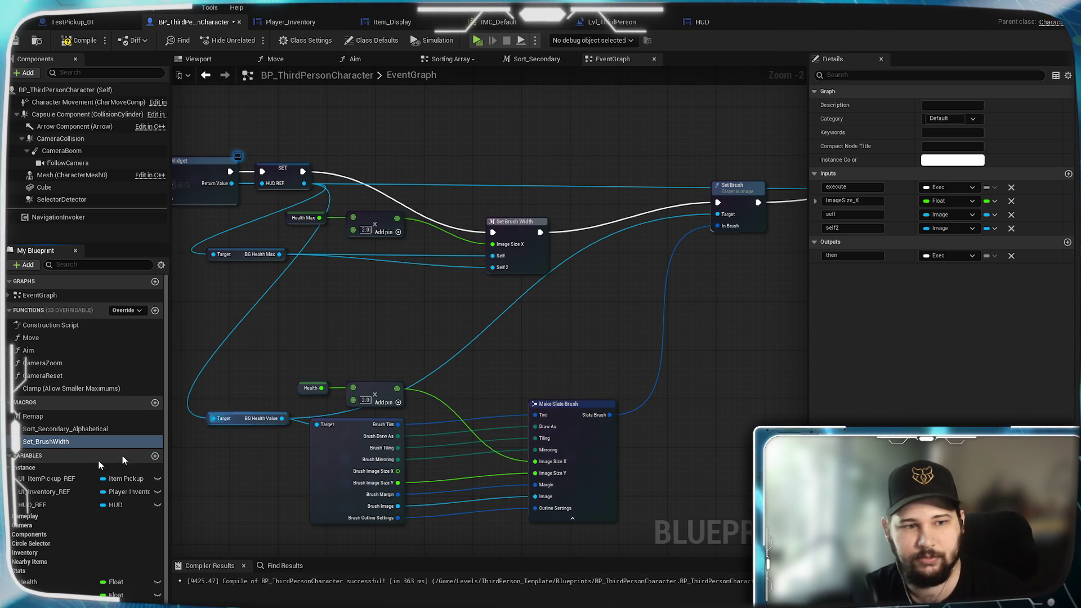
Reposition the new Set Brush Width node among the HUD widget nodes
scroll(503, 253, up, 2)
mouse_move(362, 334)
mouse_down()
mouse_move(506, 371)
mouse_move(483, 415)
mouse_up()
drag(562, 332, 535, 312)
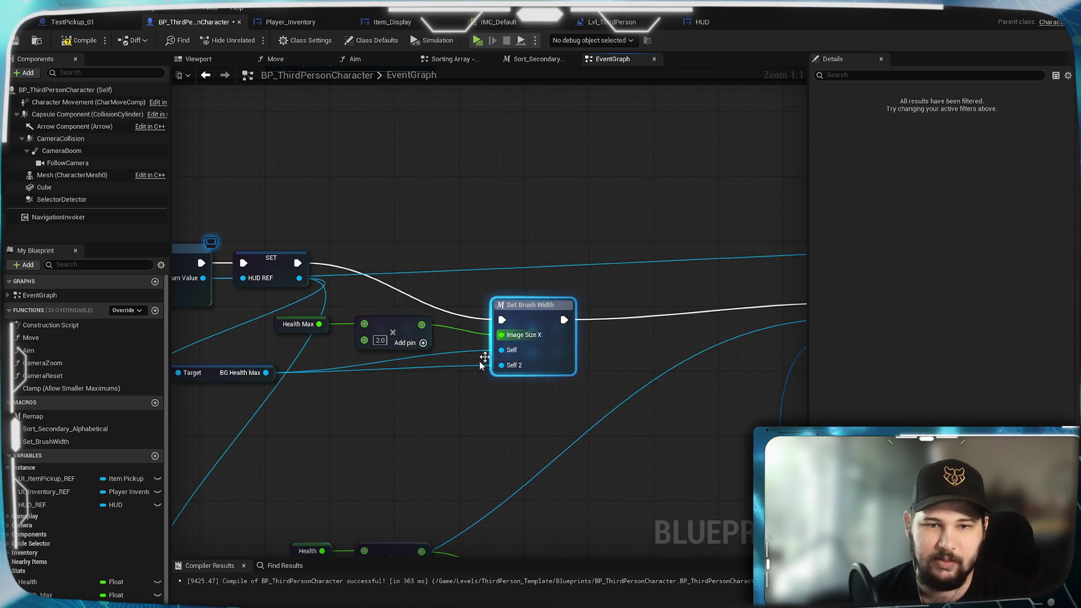
click(345, 425)
mouse_move(345, 425)
mouse_down()
mouse_move(562, 451)
mouse_move(620, 435)
mouse_move(511, 436)
mouse_up()
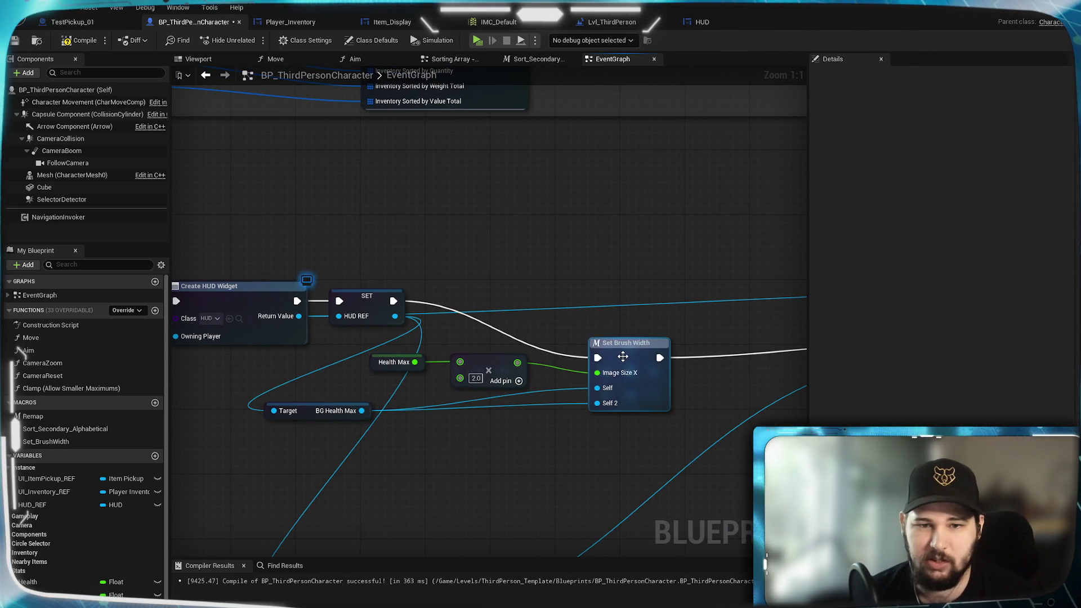
Inside the macro, rename the image input to Image REF and remove Self 2
double_click(640, 370)
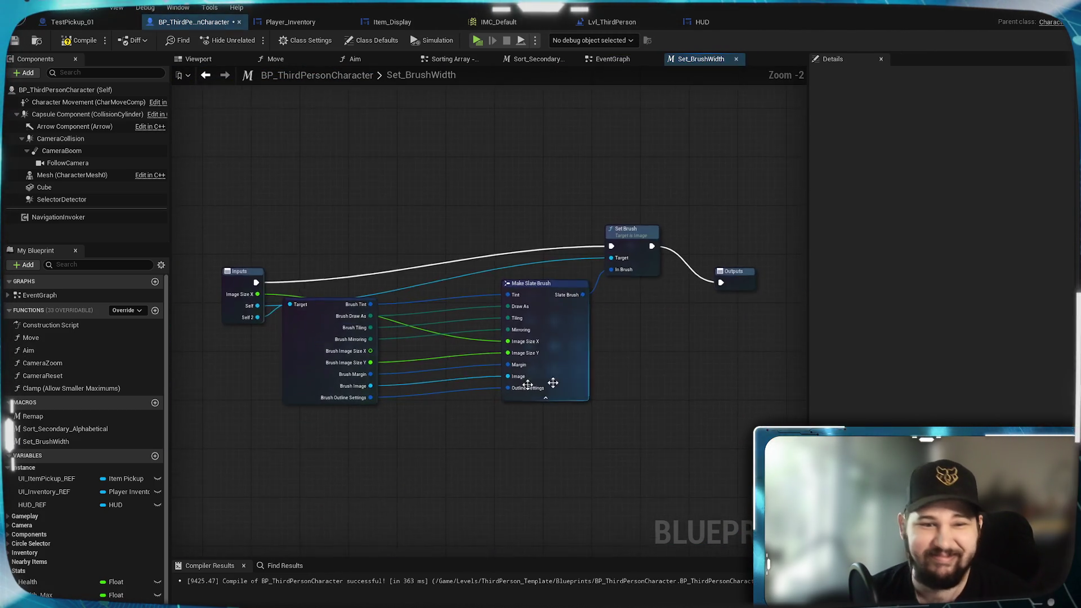
mouse_move(255, 346)
mouse_down()
mouse_move(298, 354)
mouse_move(296, 345)
mouse_move(250, 351)
mouse_move(698, 296)
mouse_move(724, 281)
mouse_up()
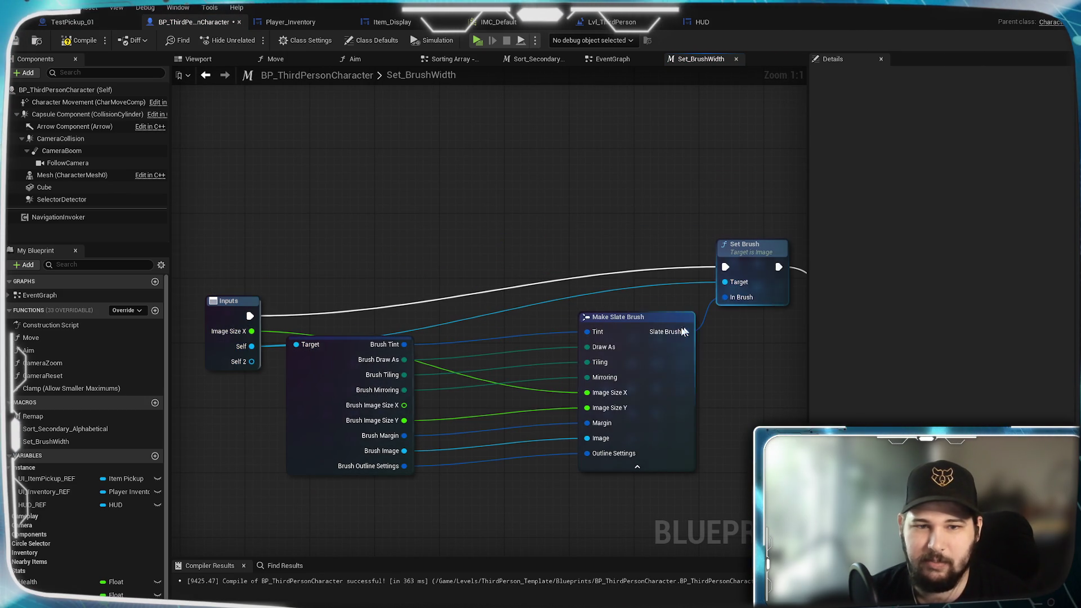
drag(237, 417, 276, 454)
click(259, 352)
text(Imag)
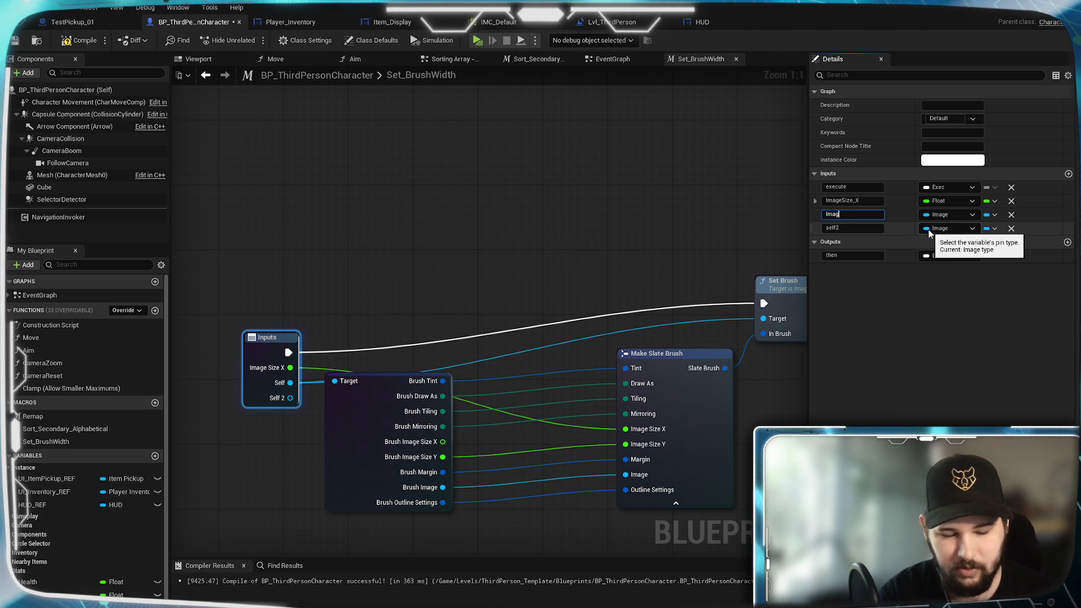
text(e REF)
key(Return)
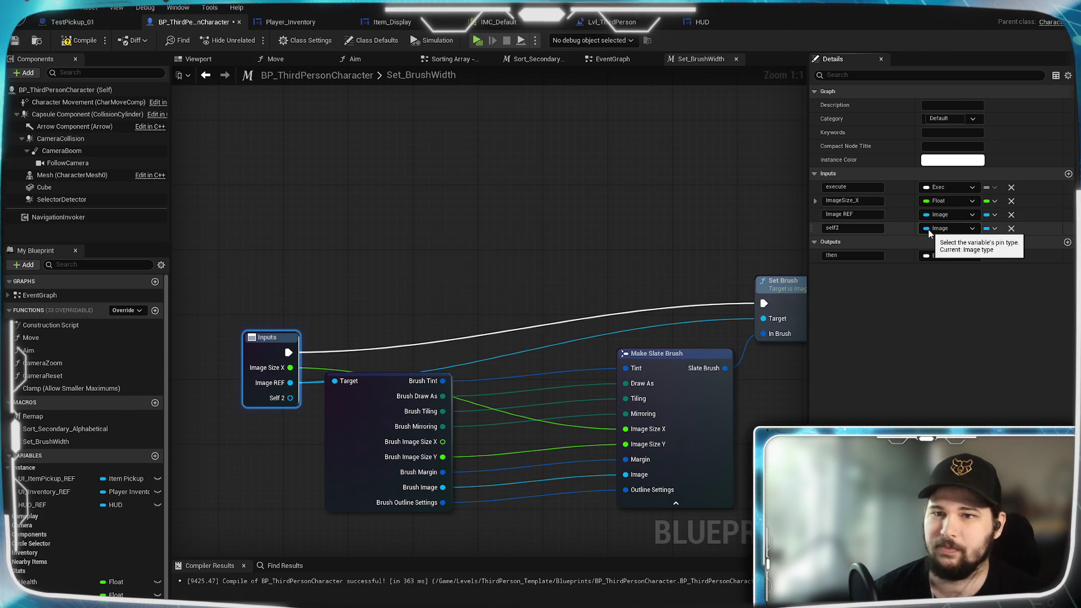
click(1012, 228)
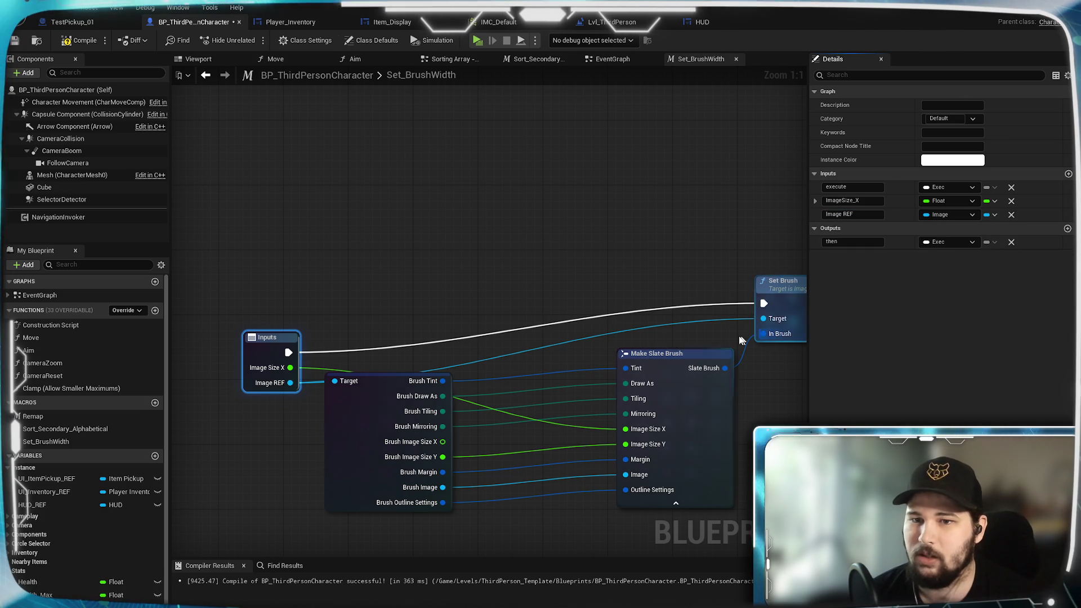
Rename the ImageSize_X input to Width, then compile and save the blueprint
mouse_move(682, 236)
mouse_down()
mouse_move(482, 236)
mouse_move(664, 217)
mouse_up()
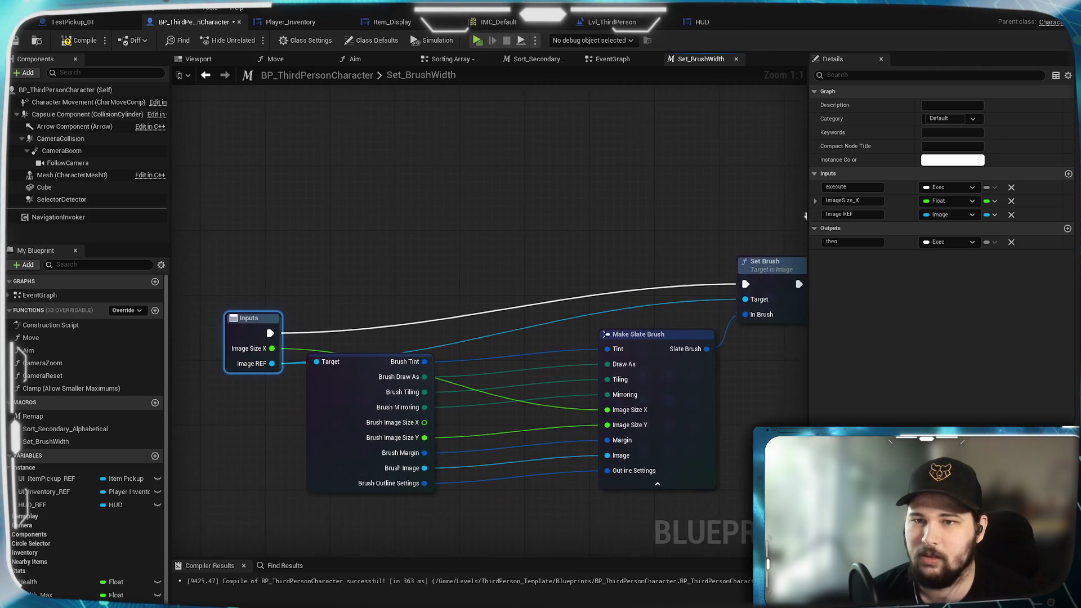
drag(805, 216, 802, 194)
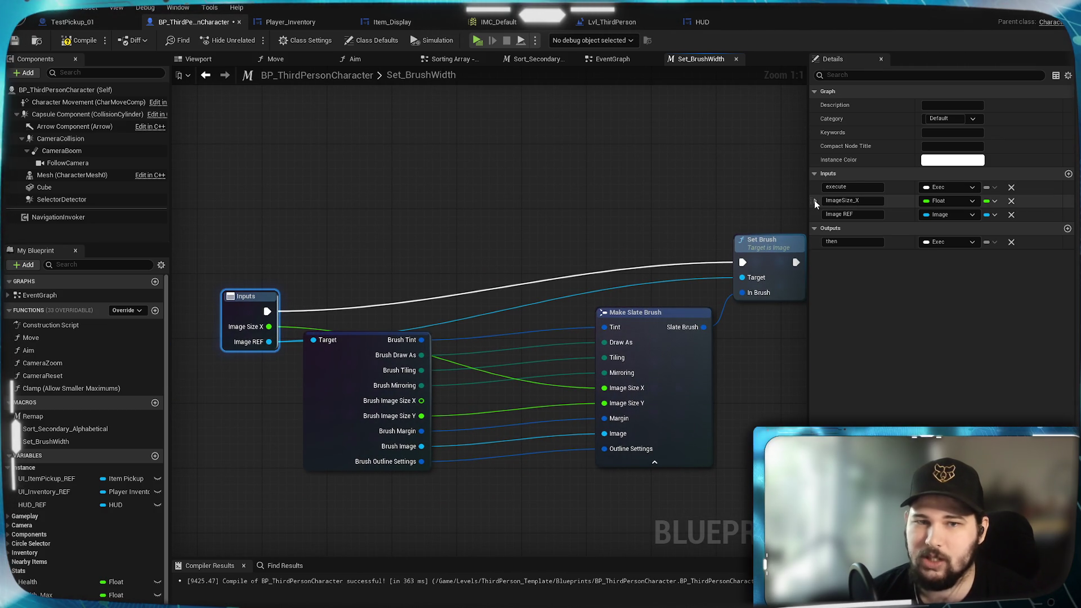
click(853, 201)
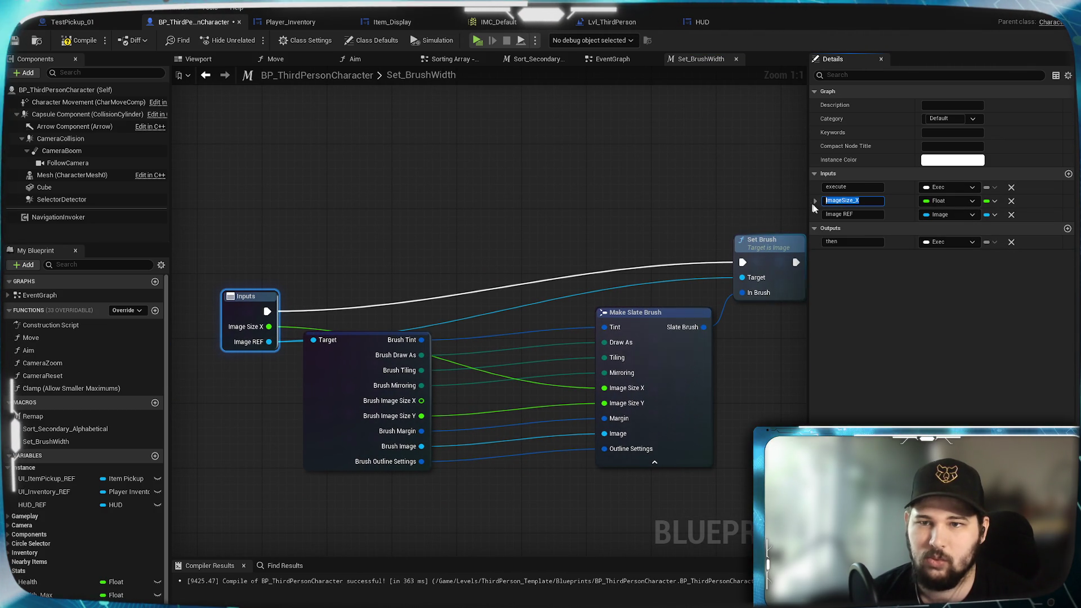
text(Width)
key(Return)
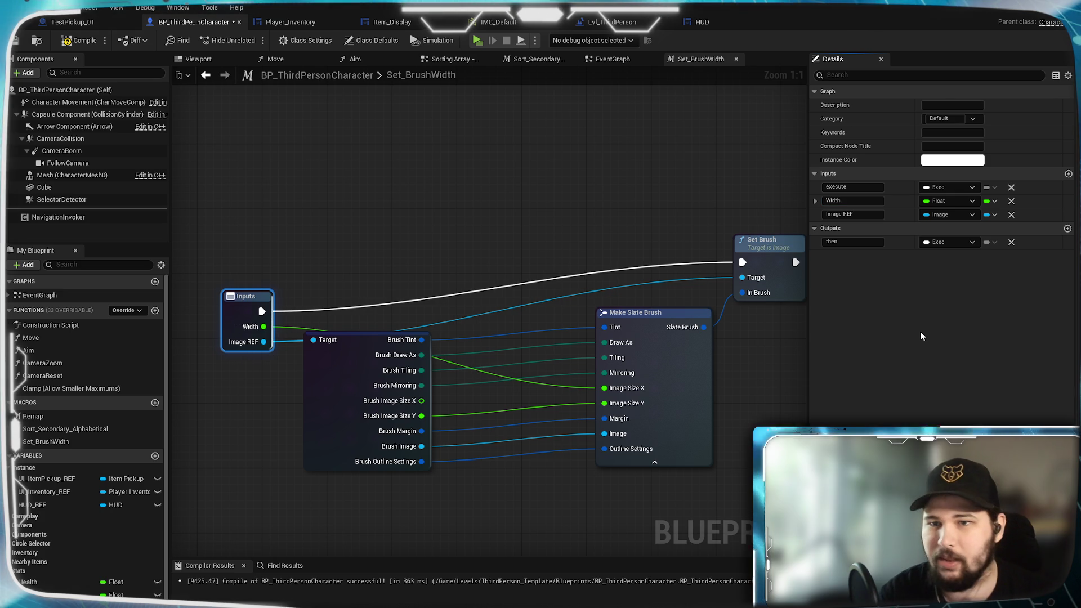
click(75, 42)
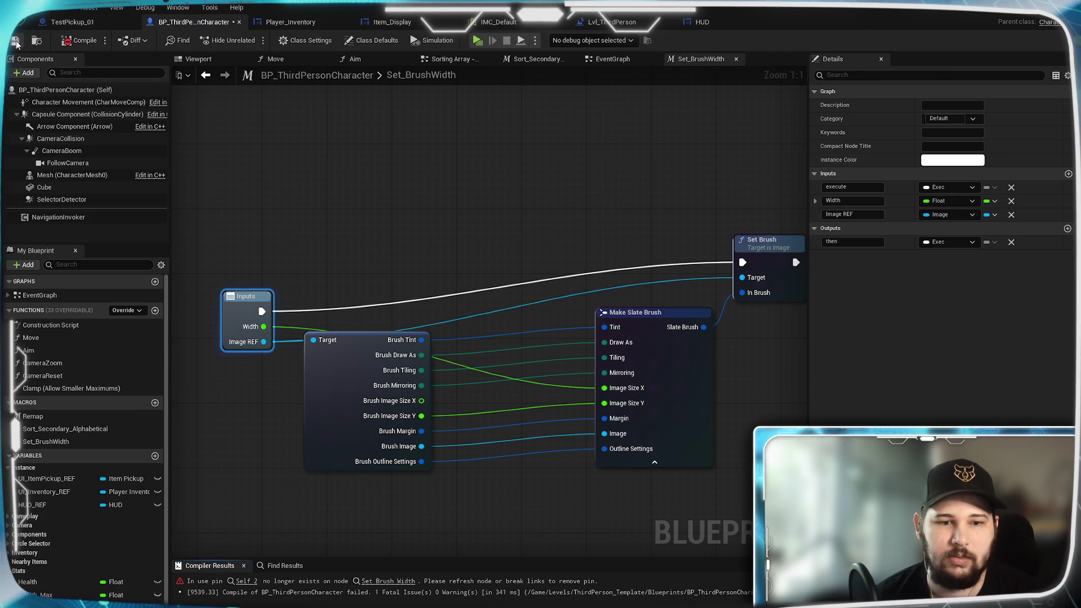
click(16, 42)
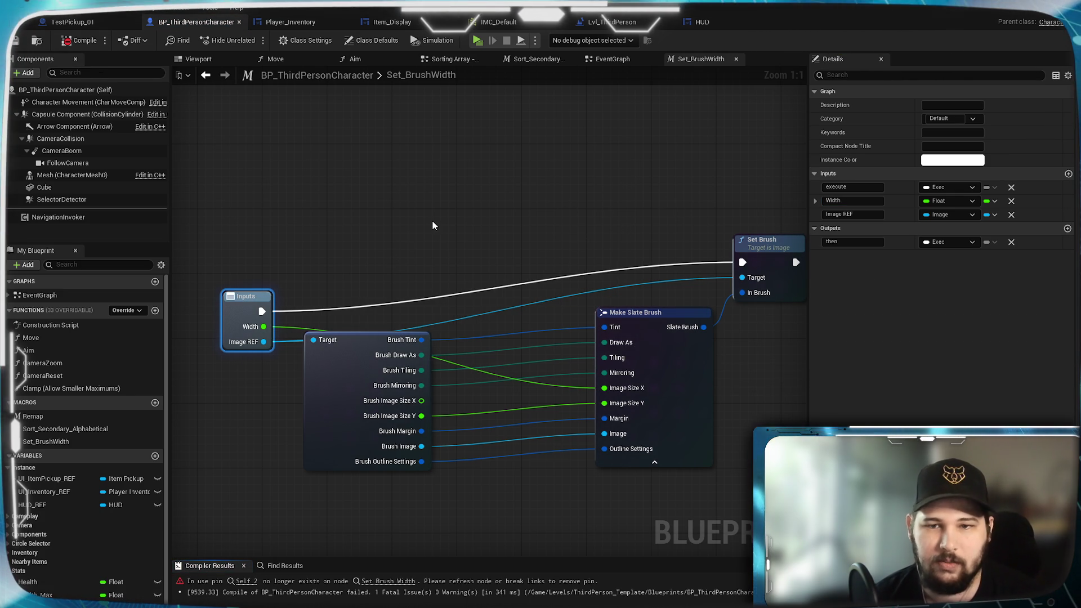
Rearrange the Inputs, break and Make Slate Brush nodes and add a reroute knot on Width
mouse_move(247, 297)
mouse_down()
mouse_move(263, 236)
mouse_move(288, 215)
mouse_up()
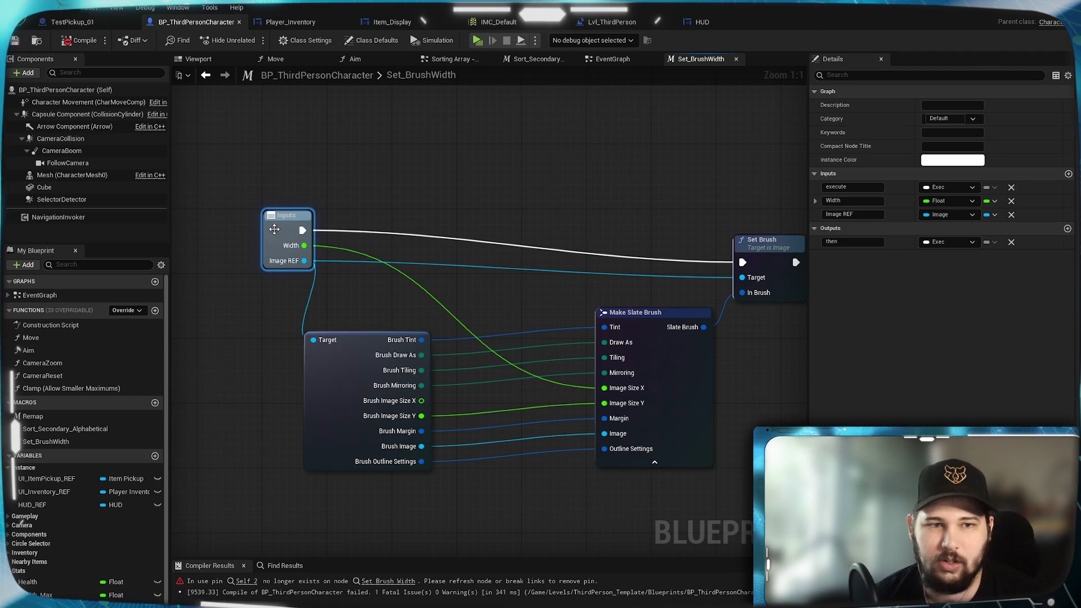
mouse_move(396, 340)
mouse_down()
mouse_move(433, 305)
mouse_move(420, 284)
mouse_up()
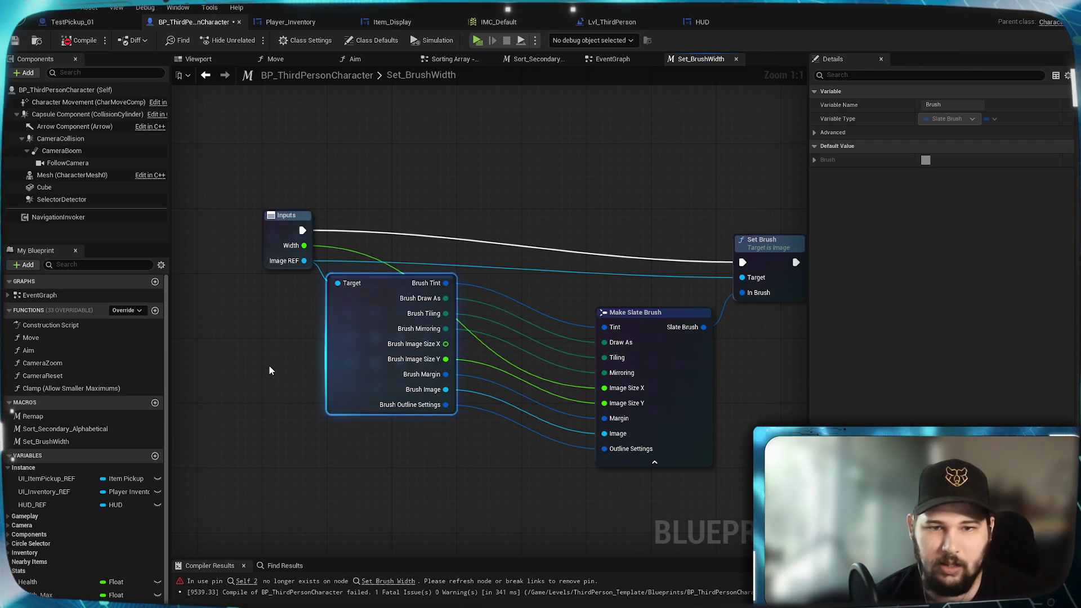
drag(637, 311, 629, 279)
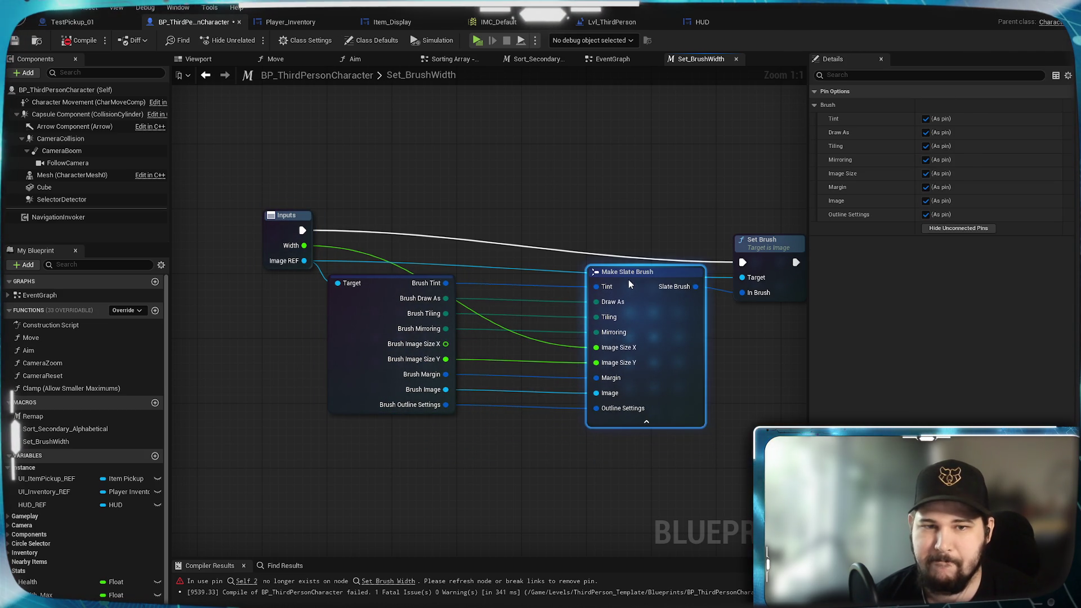
click(641, 192)
double_click(363, 248)
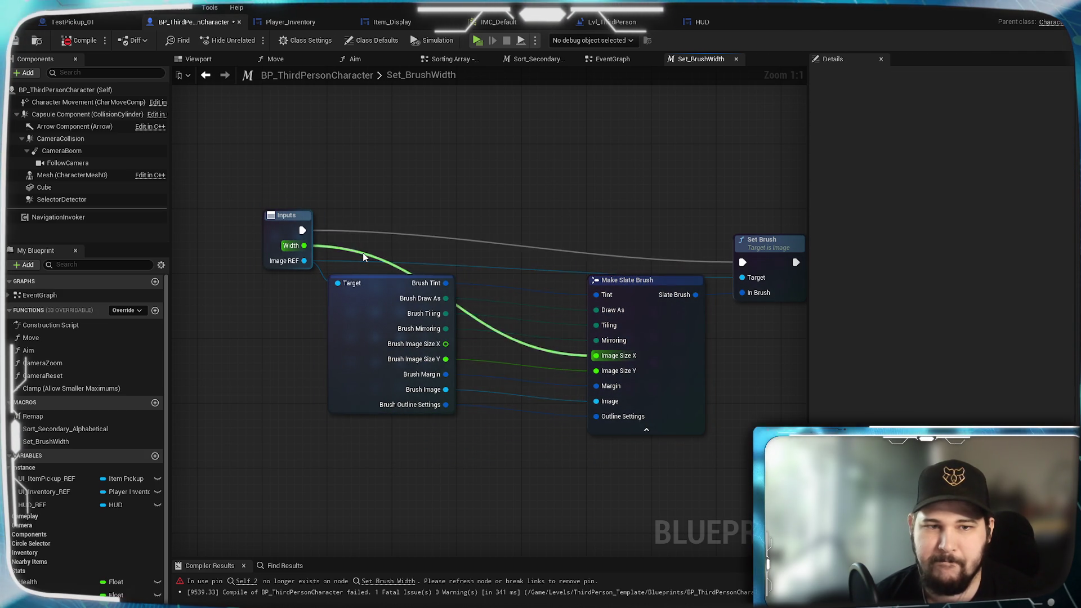
drag(369, 253, 450, 252)
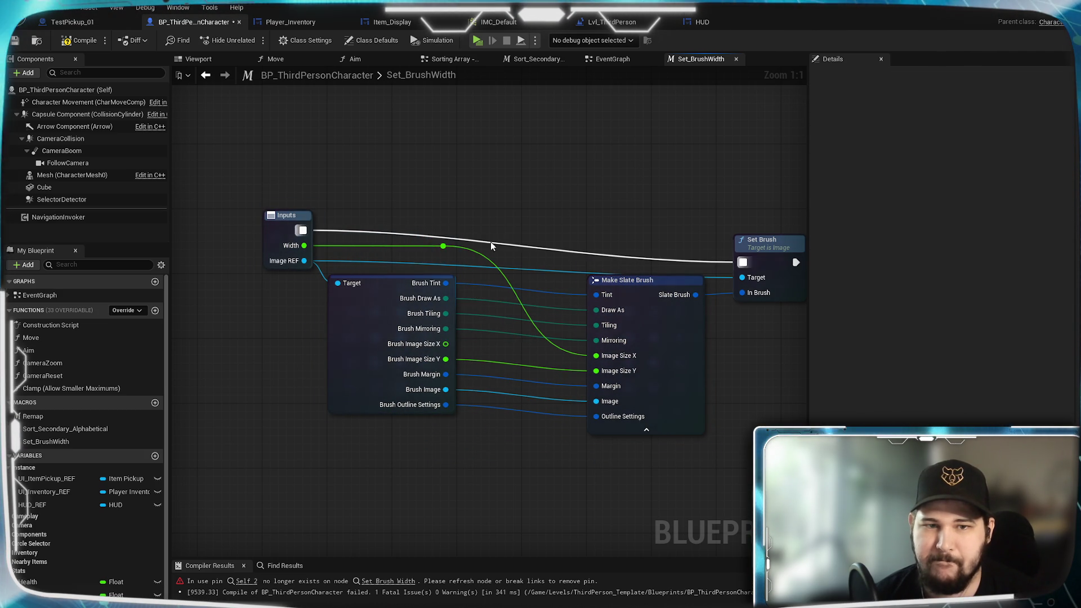
Line up the Set Brush and Outputs nodes, adjusting the execution-wire reroute knot
double_click(477, 241)
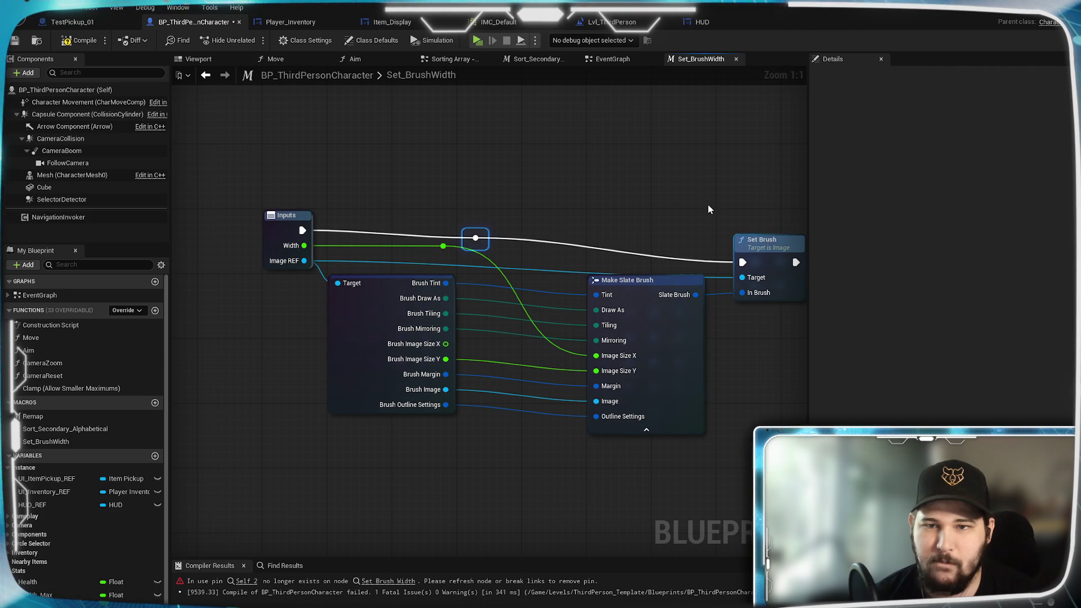
mouse_move(755, 246)
mouse_down()
mouse_move(746, 219)
mouse_move(777, 219)
mouse_move(740, 227)
mouse_move(740, 202)
mouse_move(504, 292)
mouse_move(631, 291)
mouse_up()
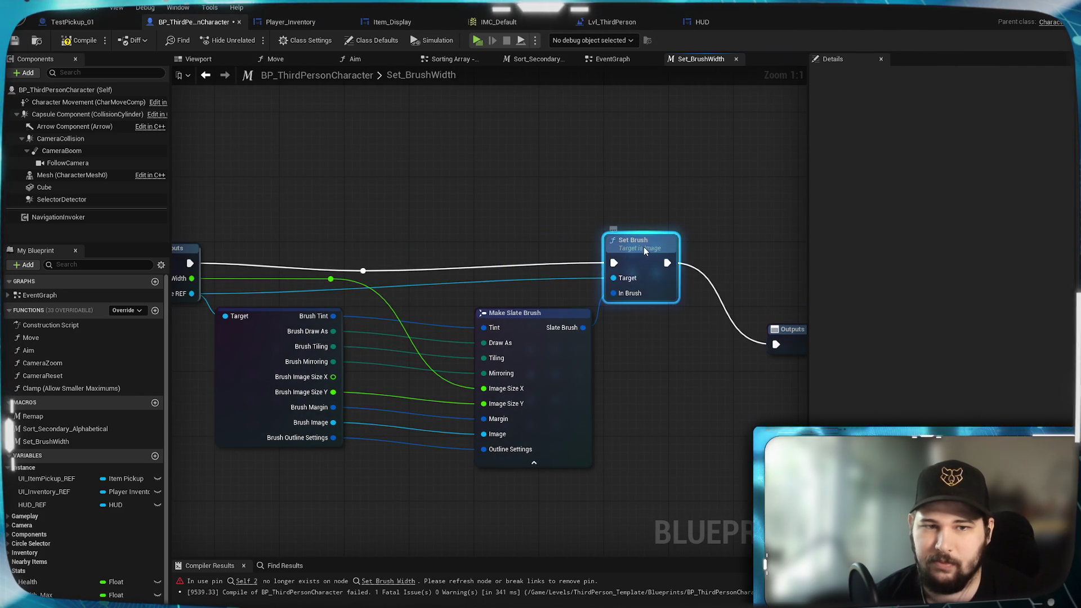
drag(642, 248, 642, 256)
drag(371, 278, 355, 269)
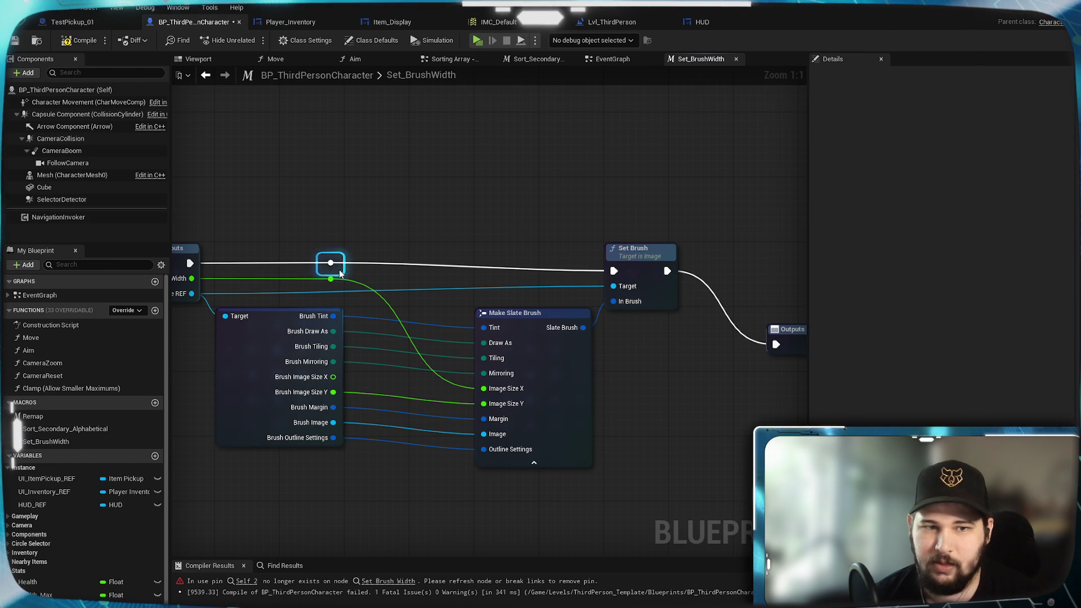
click(670, 243)
drag(644, 253, 644, 245)
mouse_move(672, 353)
mouse_down()
mouse_move(538, 353)
mouse_move(700, 255)
mouse_up()
click(575, 305)
drag(506, 243, 572, 243)
click(332, 232)
drag(331, 234, 482, 291)
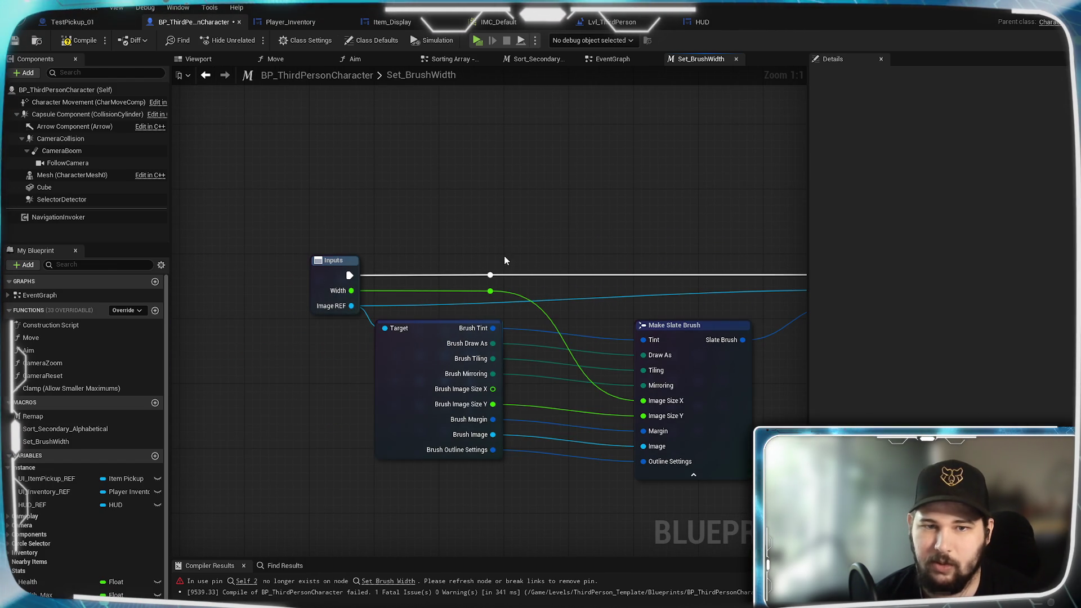
Replace the execution reroute knot with a direct wire from Inputs to Set Brush
key(Delete)
mouse_move(507, 234)
mouse_down()
mouse_move(334, 234)
mouse_move(358, 245)
mouse_up()
mouse_move(193, 286)
mouse_down()
mouse_move(748, 276)
mouse_move(682, 286)
mouse_up()
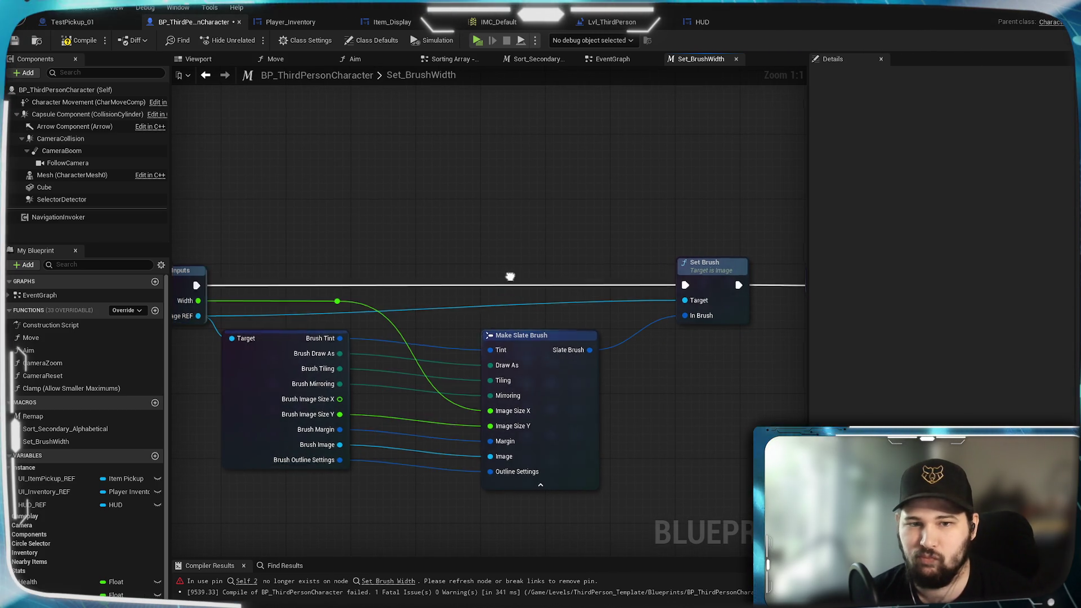
drag(621, 345, 677, 238)
Add a reroute knot on the Image REF wire and recompile
double_click(499, 204)
drag(500, 204, 398, 219)
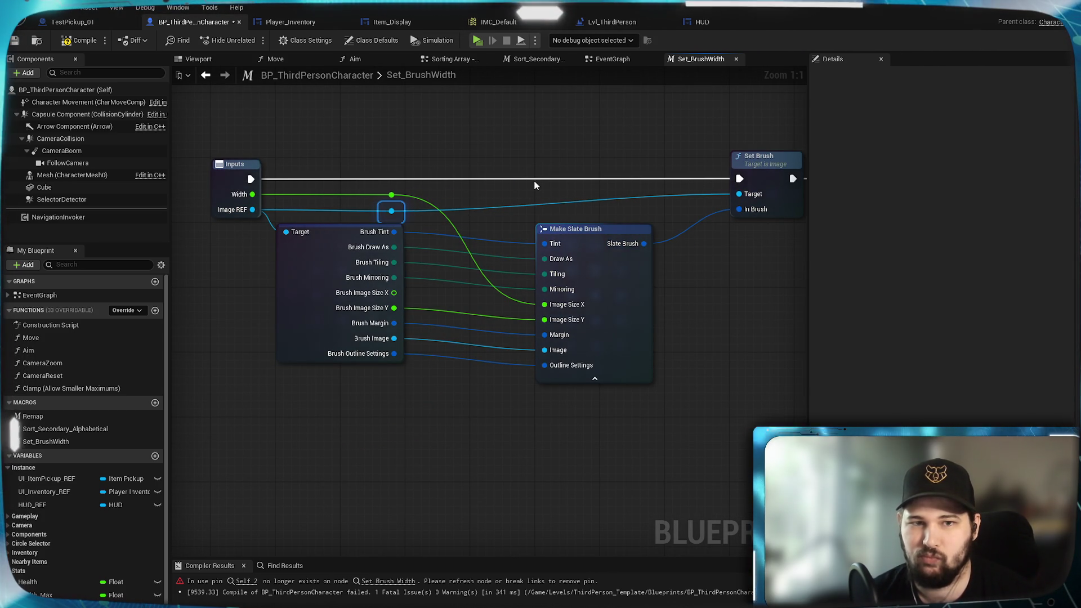
mouse_move(497, 295)
mouse_down()
mouse_move(661, 212)
mouse_move(362, 317)
mouse_move(751, 292)
mouse_move(594, 275)
mouse_up()
click(72, 42)
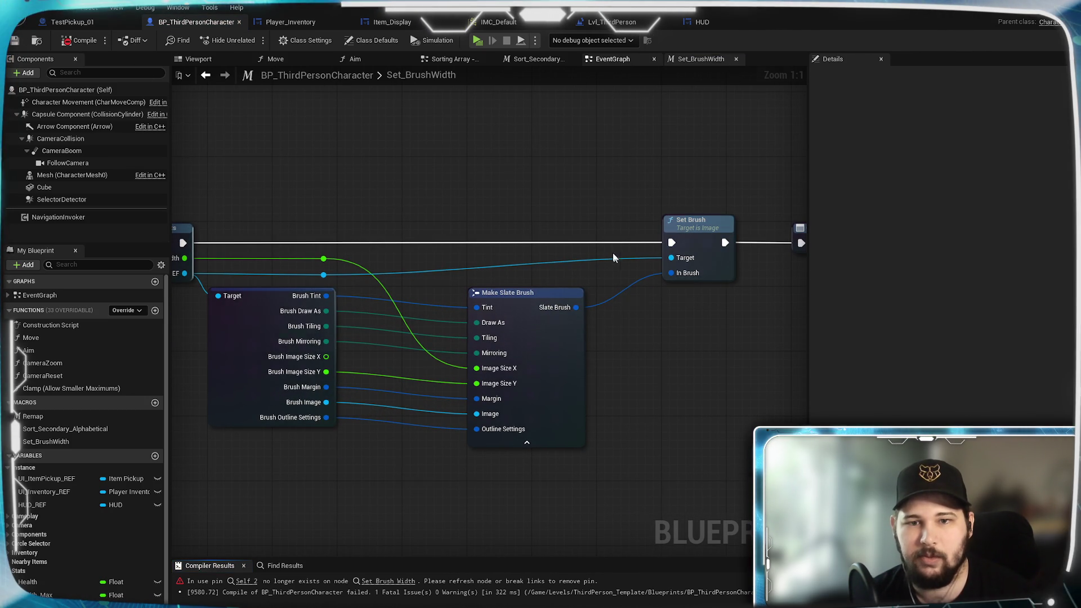
Refresh the Set Brush Width node in the EventGraph to clear its Self 2 error
click(613, 58)
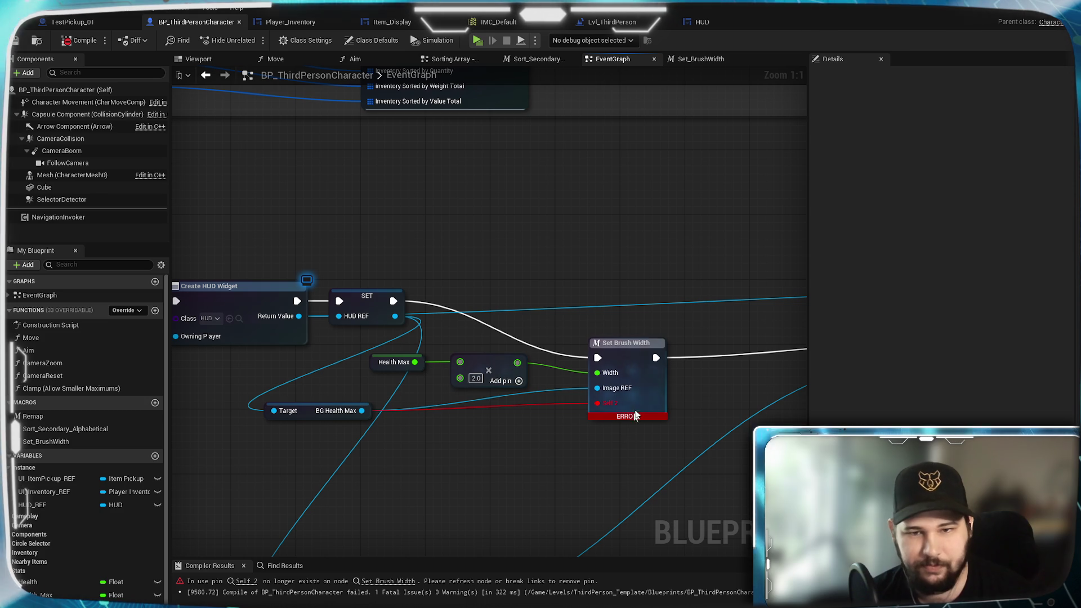
right_click(653, 371)
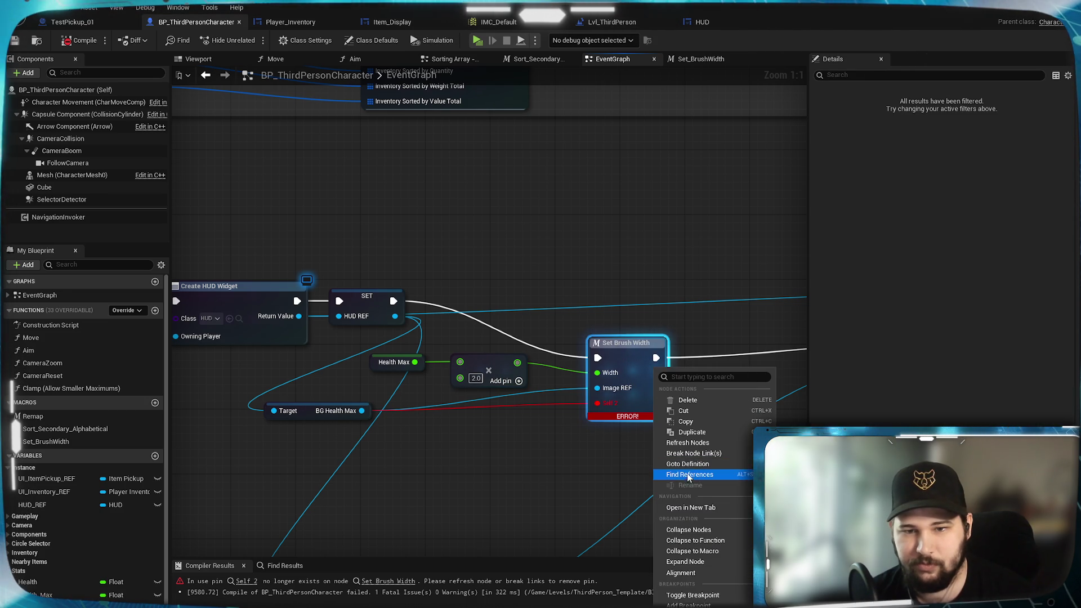
click(688, 443)
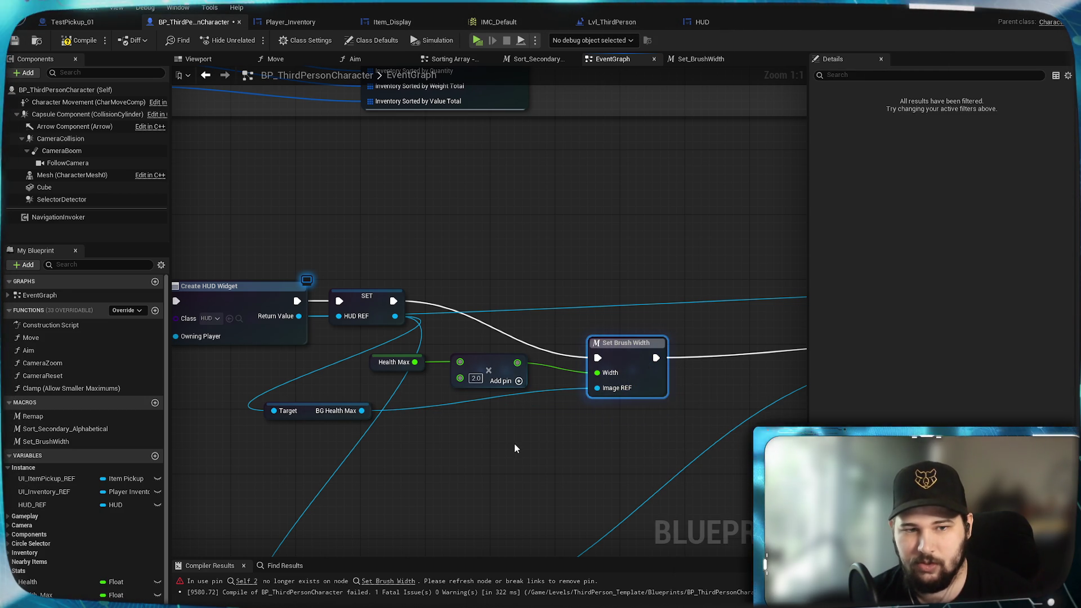
Arrange the Health Max, multiply and BG Health Max nodes neatly beside Set Brush Width
mouse_move(341, 418)
mouse_down()
mouse_move(502, 415)
mouse_move(514, 433)
mouse_move(491, 411)
mouse_up()
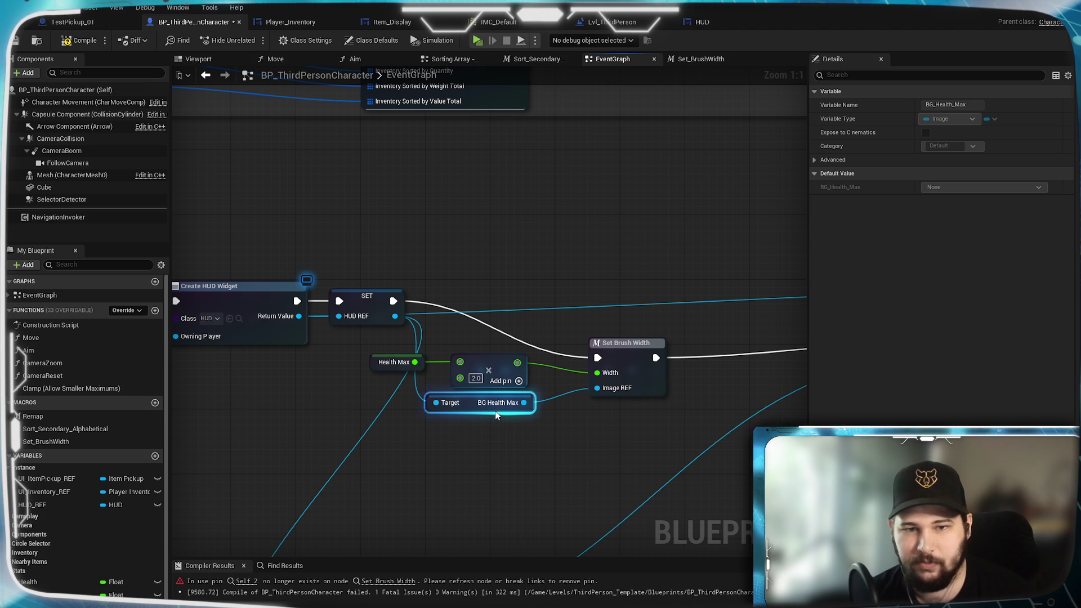
drag(621, 362, 654, 355)
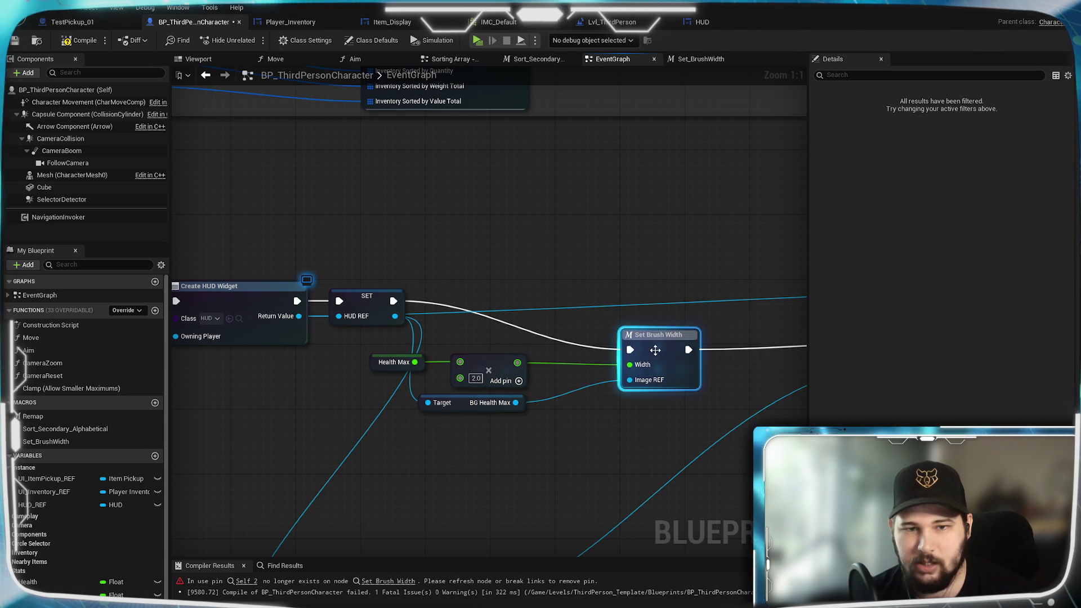
drag(419, 368, 474, 378)
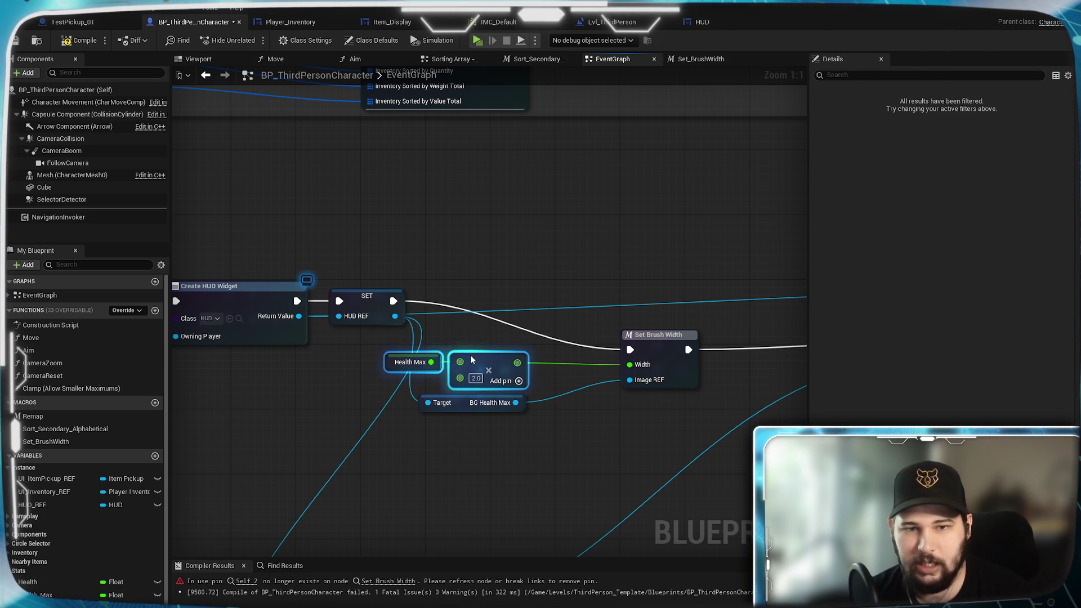
click(550, 402)
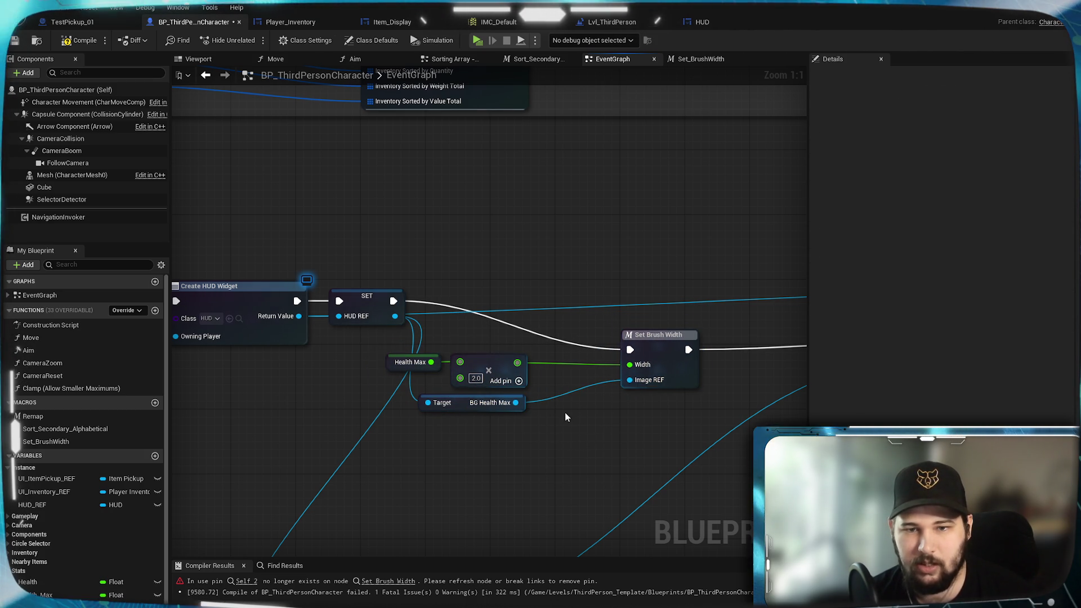
mouse_move(530, 454)
mouse_down()
mouse_move(409, 400)
mouse_move(377, 353)
mouse_up()
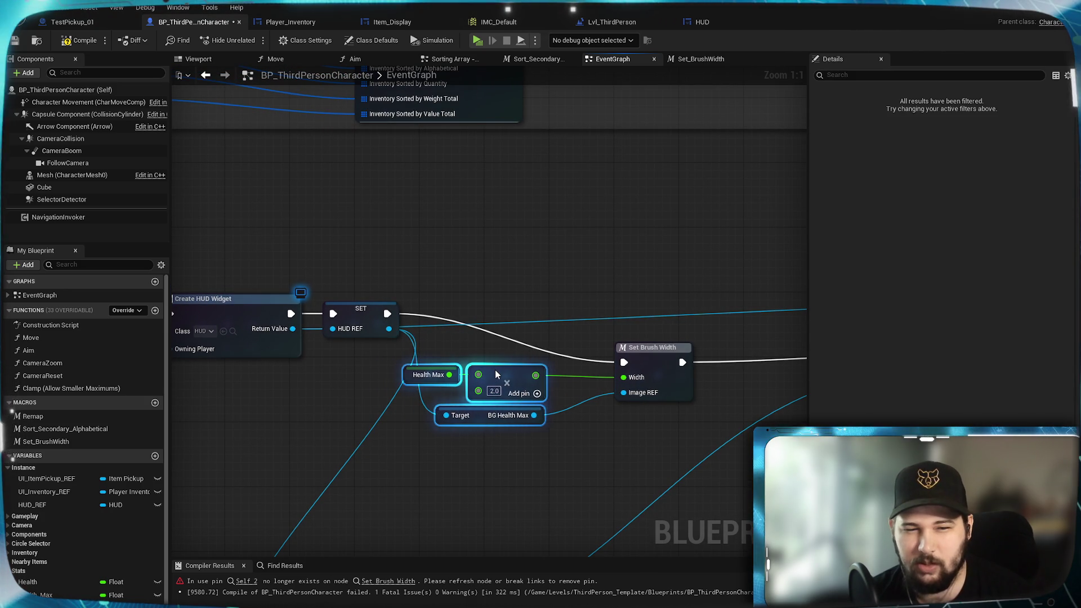
mouse_move(509, 371)
mouse_down()
mouse_move(526, 362)
mouse_move(566, 379)
mouse_move(587, 370)
mouse_move(584, 345)
mouse_move(579, 394)
mouse_move(585, 373)
mouse_up()
click(522, 452)
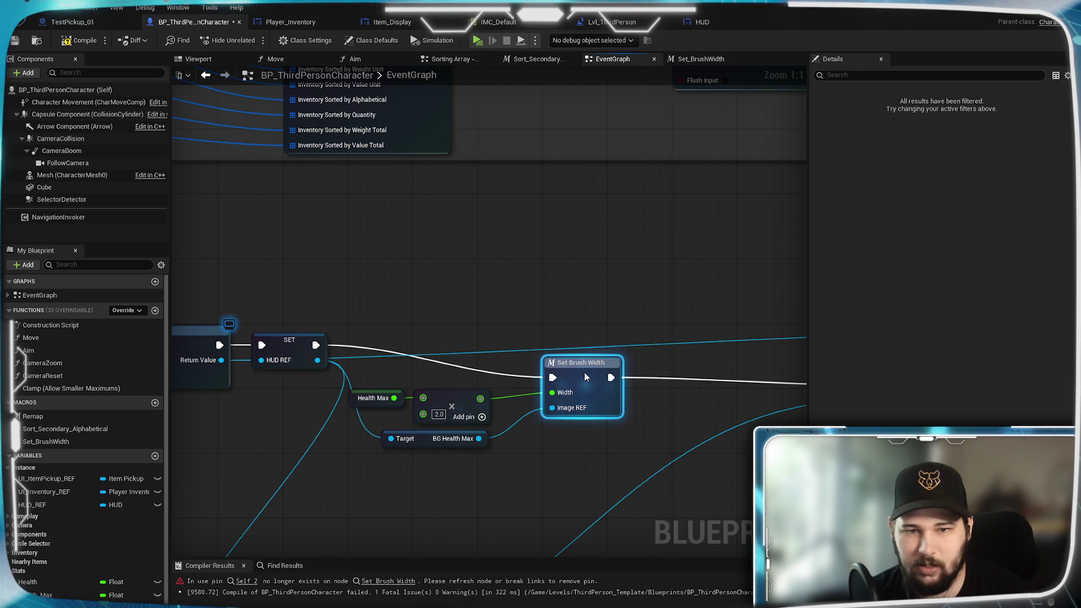
Bring the Make Slate Brush section into view and select the Set Brush Width node
click(562, 282)
mouse_move(609, 330)
mouse_down()
mouse_move(224, 210)
mouse_move(187, 256)
mouse_move(586, 242)
mouse_move(636, 206)
mouse_up()
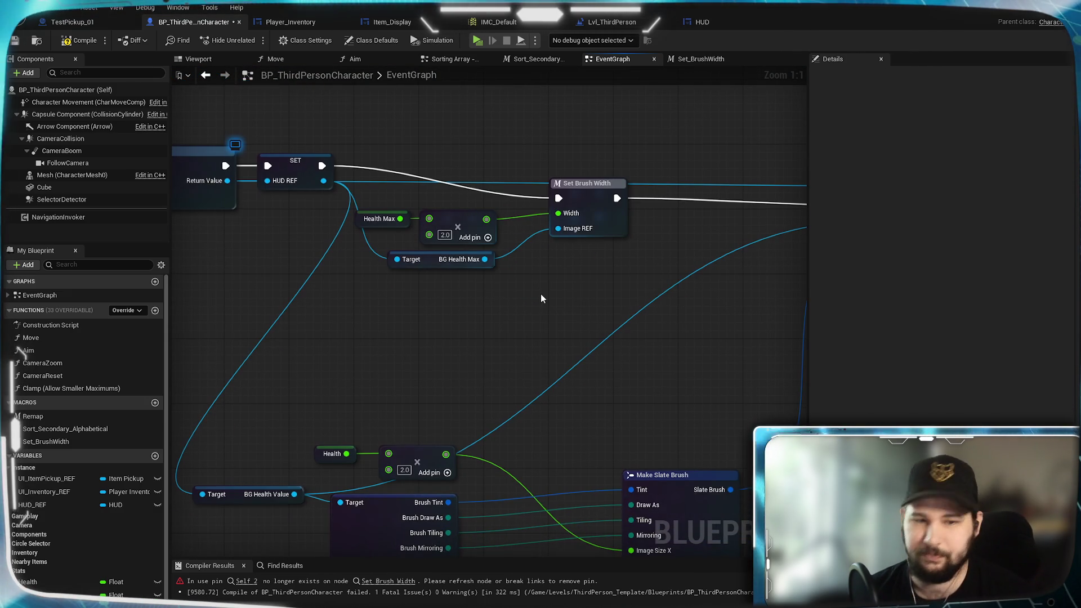
mouse_move(534, 310)
mouse_down()
mouse_move(533, 164)
mouse_move(512, 276)
mouse_move(513, 258)
mouse_up()
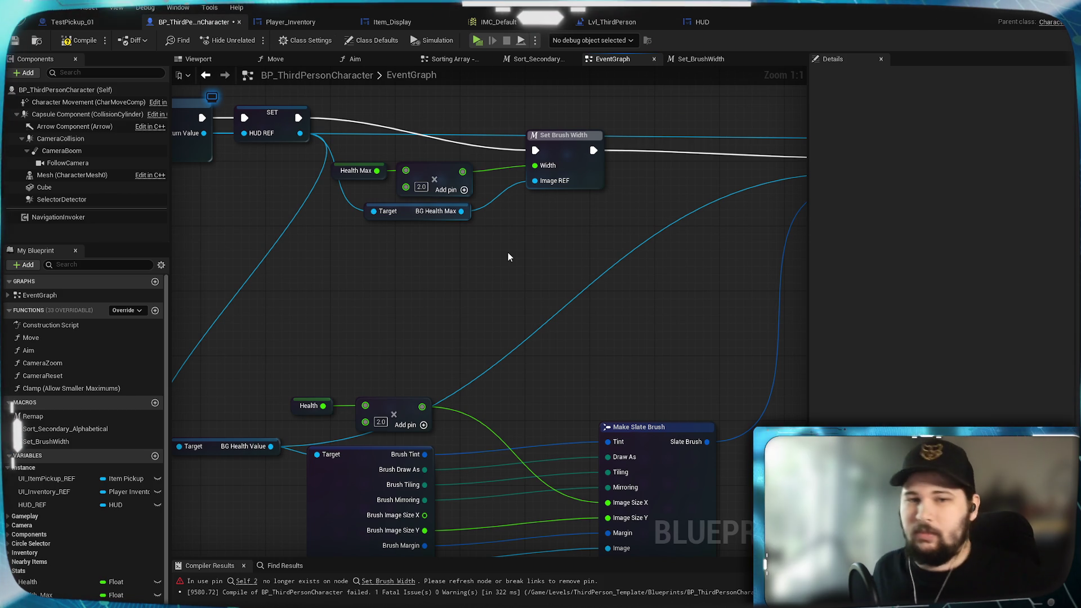
click(563, 169)
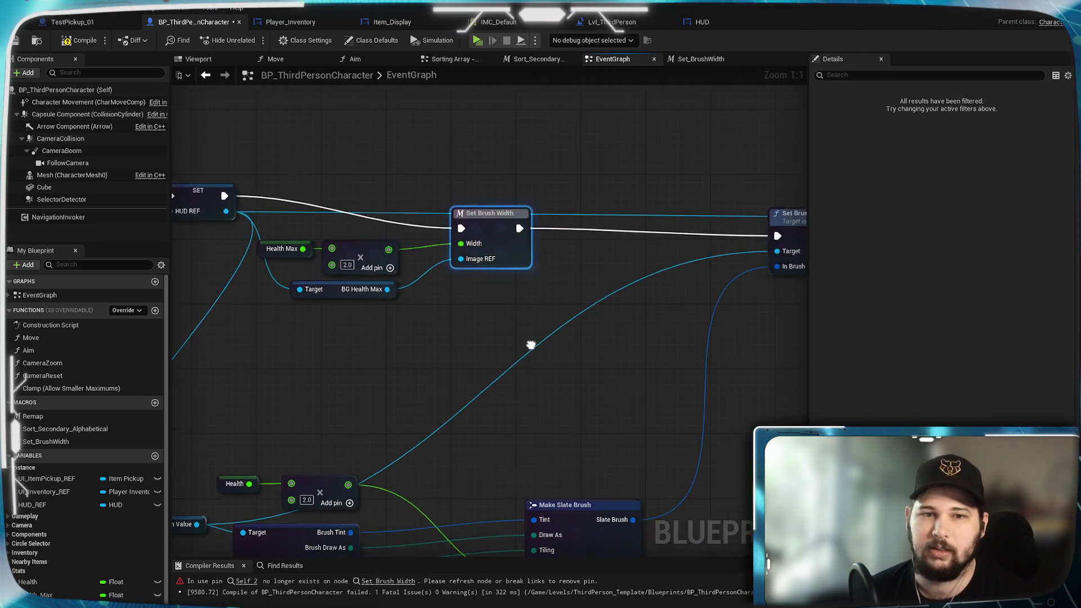
Chain a pasted Set Brush Width after the first, fed by Health × 2 and BG Health Value
key(ctrl+v)
drag(473, 327, 478, 282)
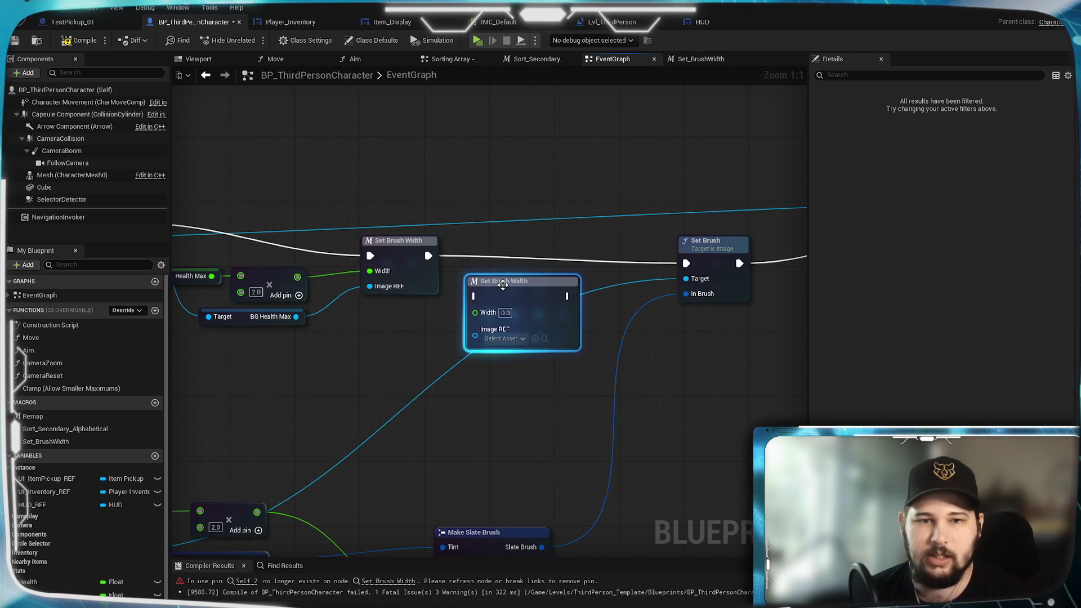
drag(427, 257, 475, 299)
drag(370, 374, 627, 280)
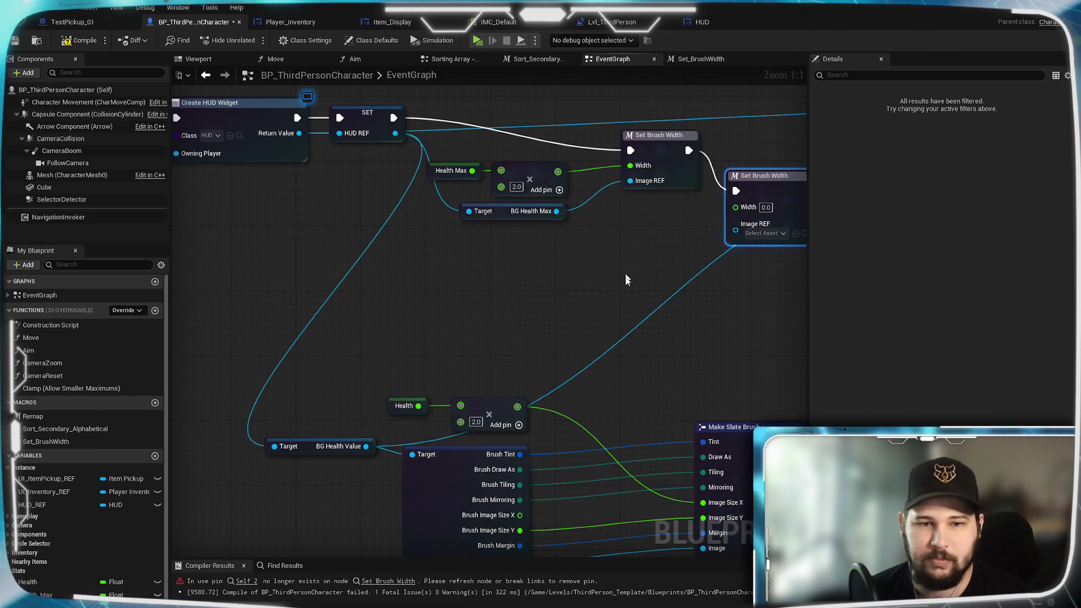
mouse_move(517, 407)
mouse_down()
mouse_move(756, 219)
mouse_move(738, 209)
mouse_up()
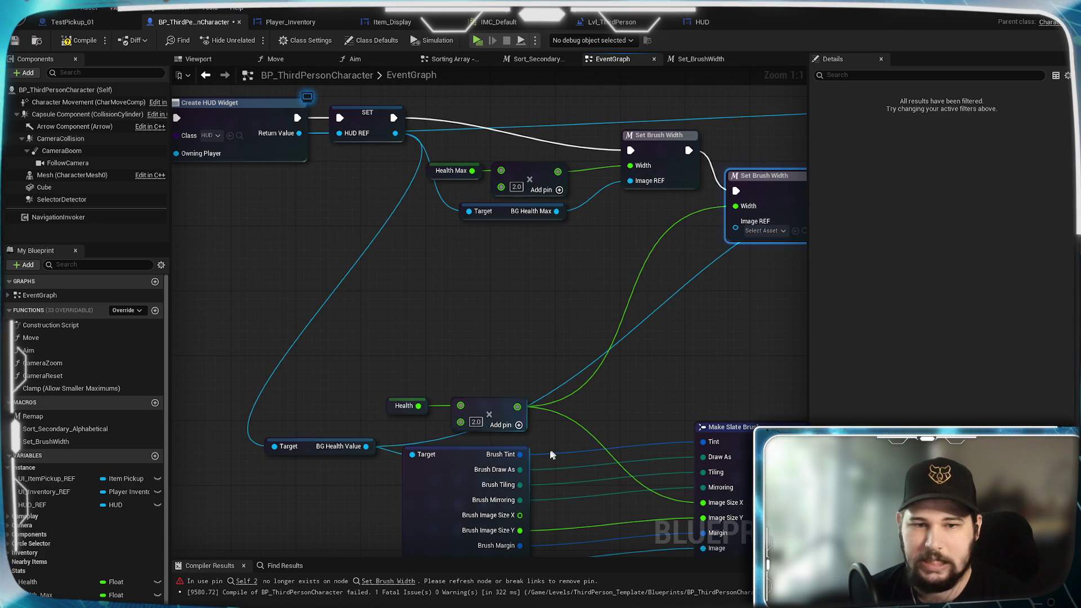
mouse_move(367, 446)
mouse_down()
mouse_move(394, 451)
mouse_move(739, 234)
mouse_up()
mouse_move(444, 491)
mouse_down()
mouse_move(414, 407)
mouse_move(364, 332)
mouse_move(490, 309)
mouse_move(639, 308)
mouse_up()
Delete the old break-brush, Make Slate Brush and Set Brush nodes
key(Delete)
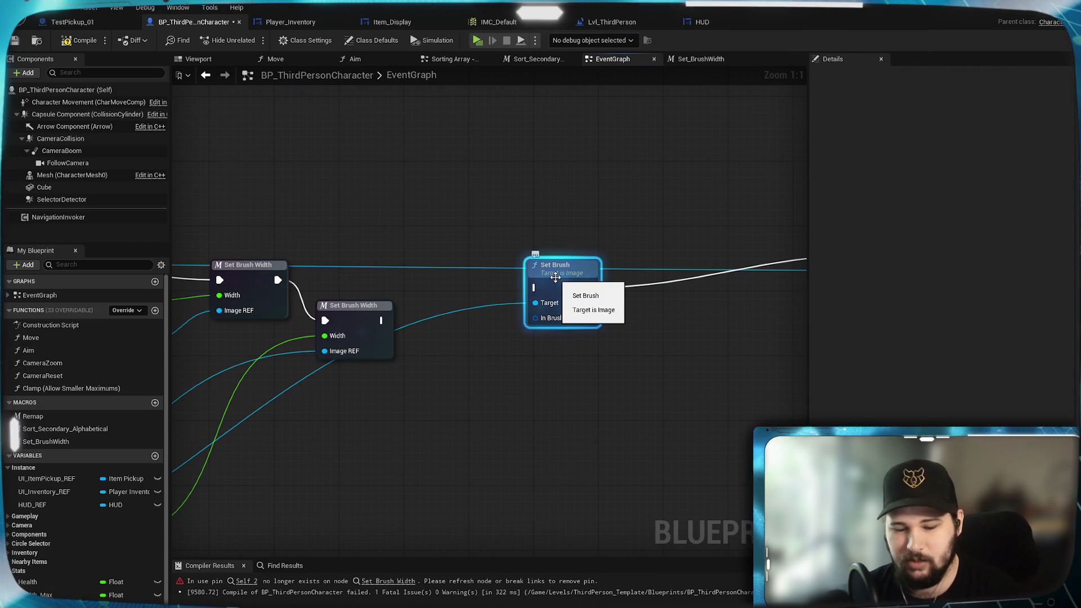
key(Delete)
mouse_move(613, 331)
mouse_down()
mouse_move(366, 352)
mouse_move(657, 326)
mouse_move(809, 248)
mouse_up()
mouse_move(707, 305)
mouse_down()
mouse_move(388, 409)
mouse_move(265, 409)
mouse_up()
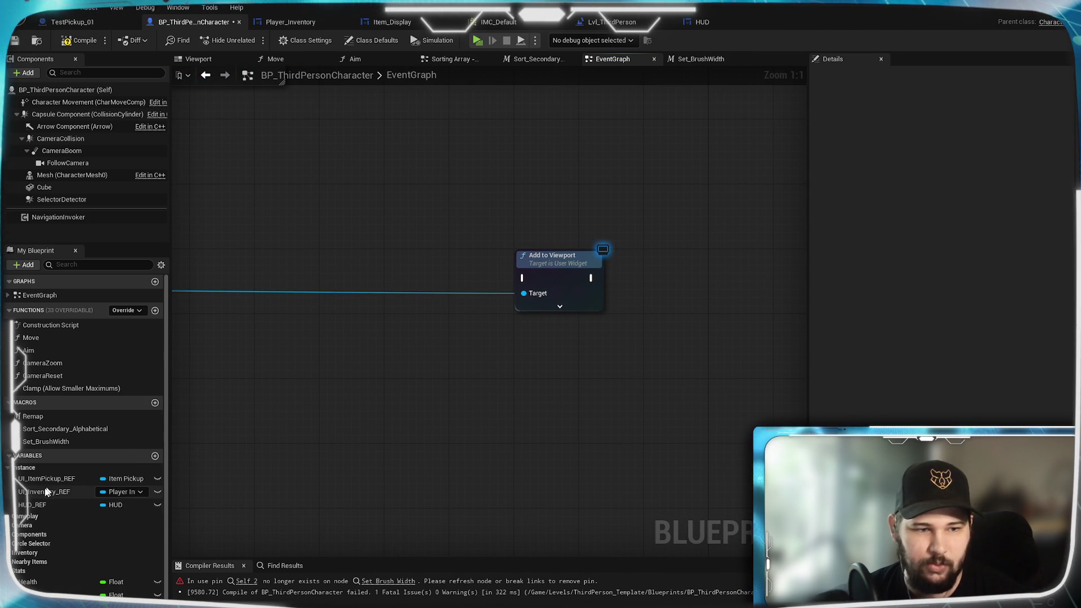
Add a HUD_REF getter wired into Add to Viewport's Target
drag(39, 505, 530, 384)
drag(521, 333, 524, 293)
click(391, 381)
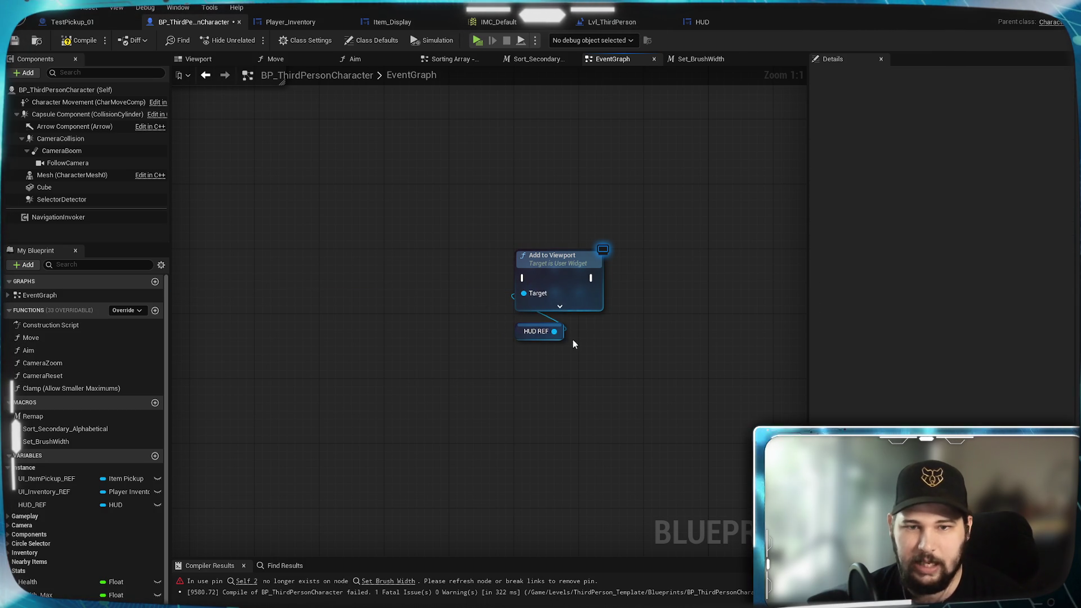
mouse_move(449, 393)
mouse_down()
mouse_move(243, 441)
mouse_move(570, 351)
mouse_up()
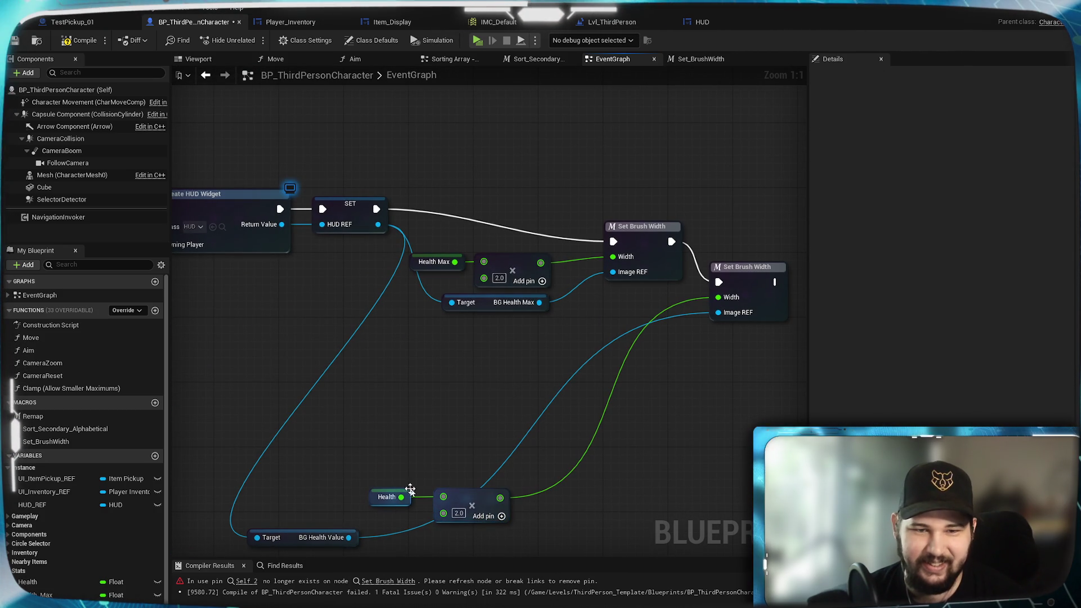
drag(404, 496, 401, 479)
Move the Health getters and multiply node up beside the second Set Brush Width node
mouse_move(399, 442)
mouse_down()
mouse_move(454, 509)
mouse_move(608, 329)
mouse_move(626, 336)
mouse_up()
click(560, 463)
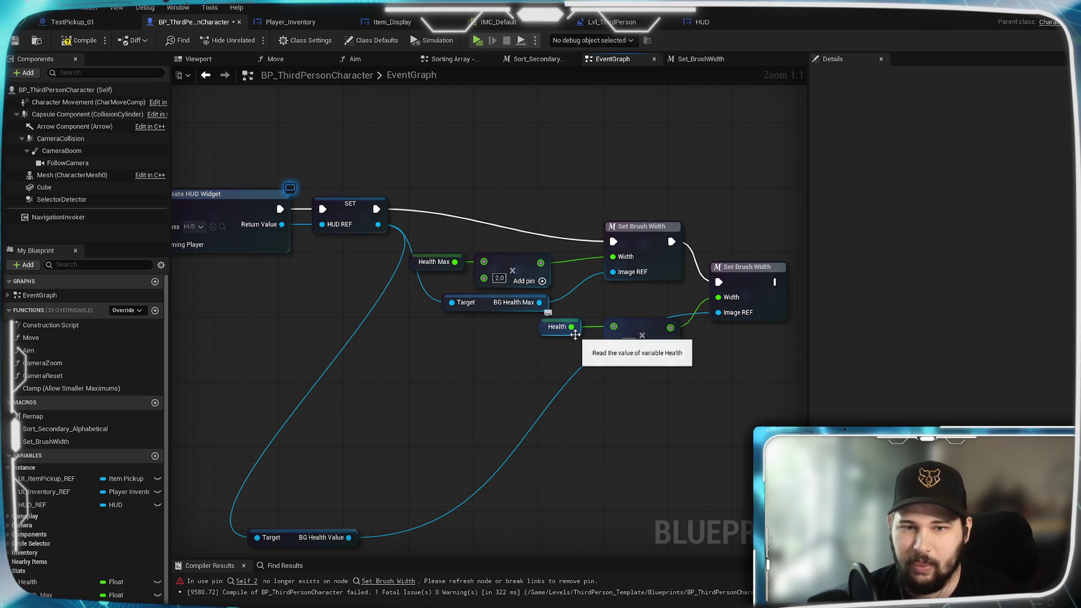
mouse_move(321, 546)
mouse_down()
mouse_move(495, 472)
mouse_move(600, 380)
mouse_move(647, 370)
mouse_up()
Duplicate the second Set Brush Width node and position the copy in the chain
drag(573, 445, 350, 451)
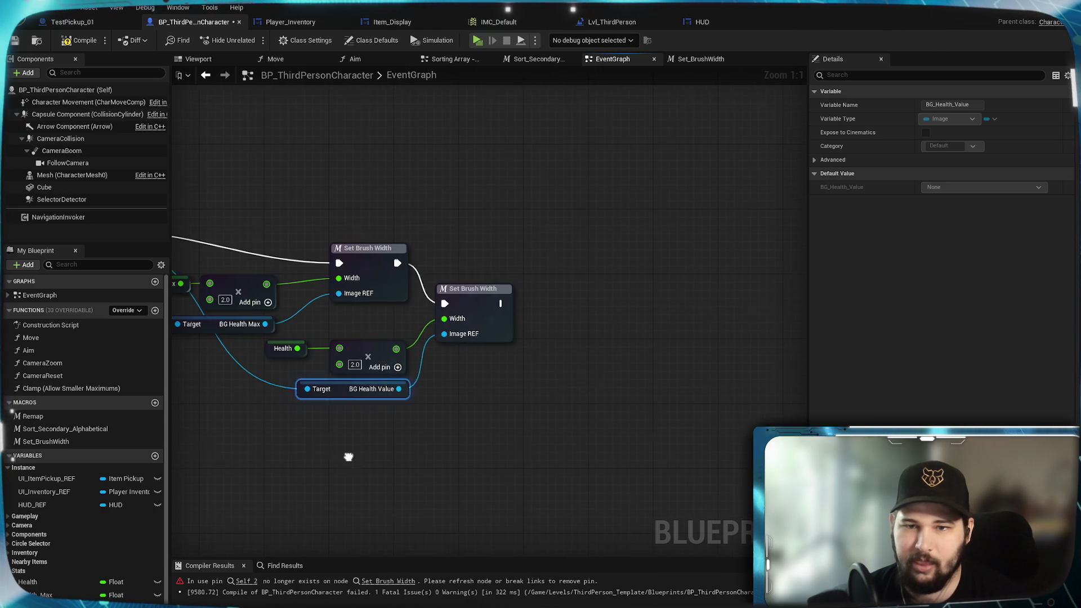
click(470, 289)
key(ctrl+c)
key(ctrl+v)
click(467, 431)
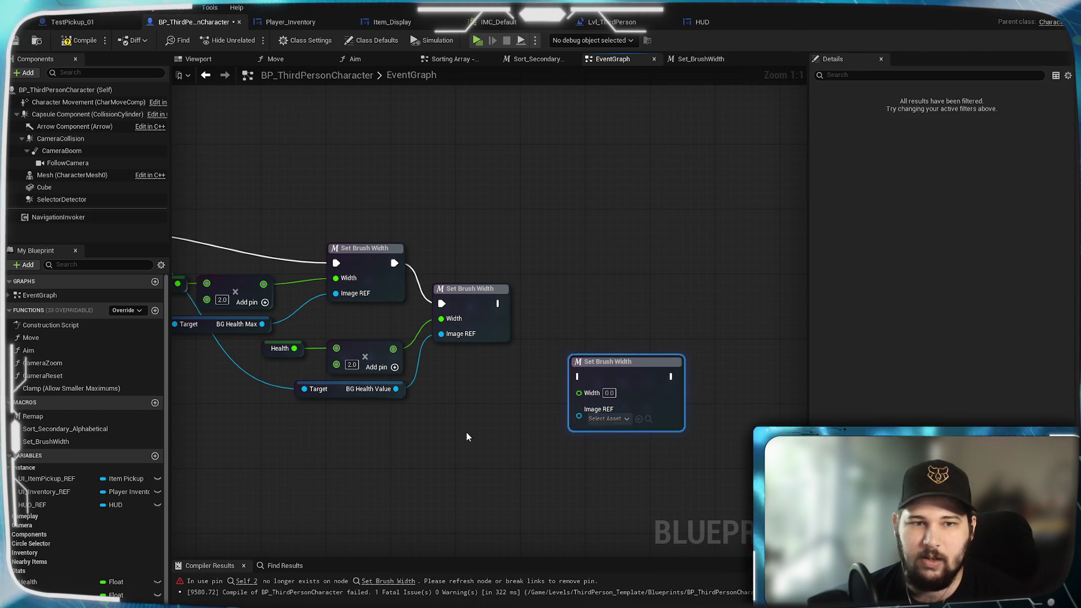
drag(466, 431, 590, 441)
drag(603, 312, 619, 312)
click(638, 291)
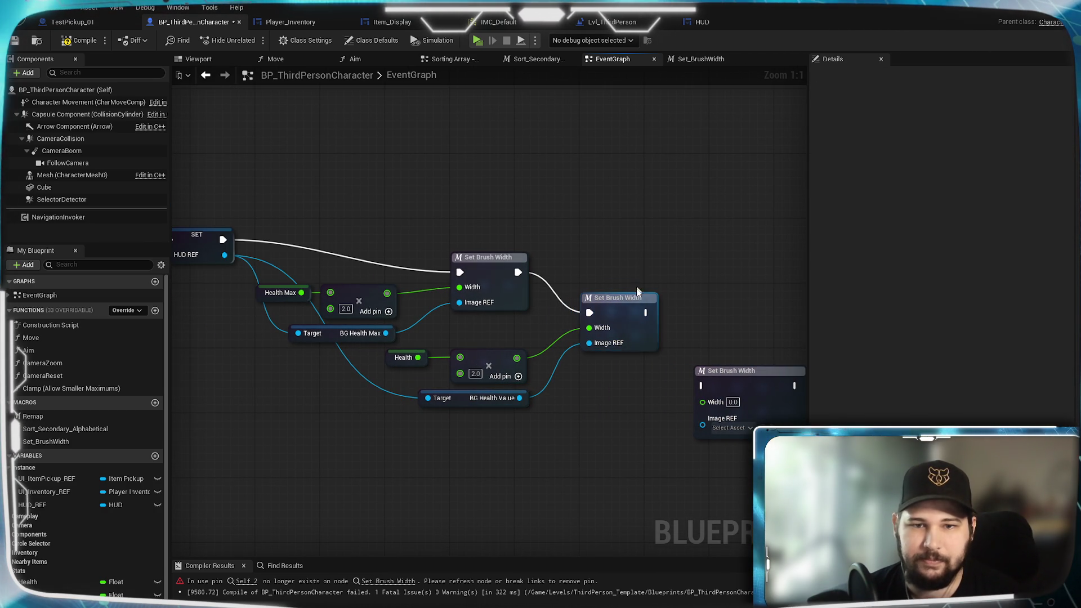
drag(626, 329, 628, 353)
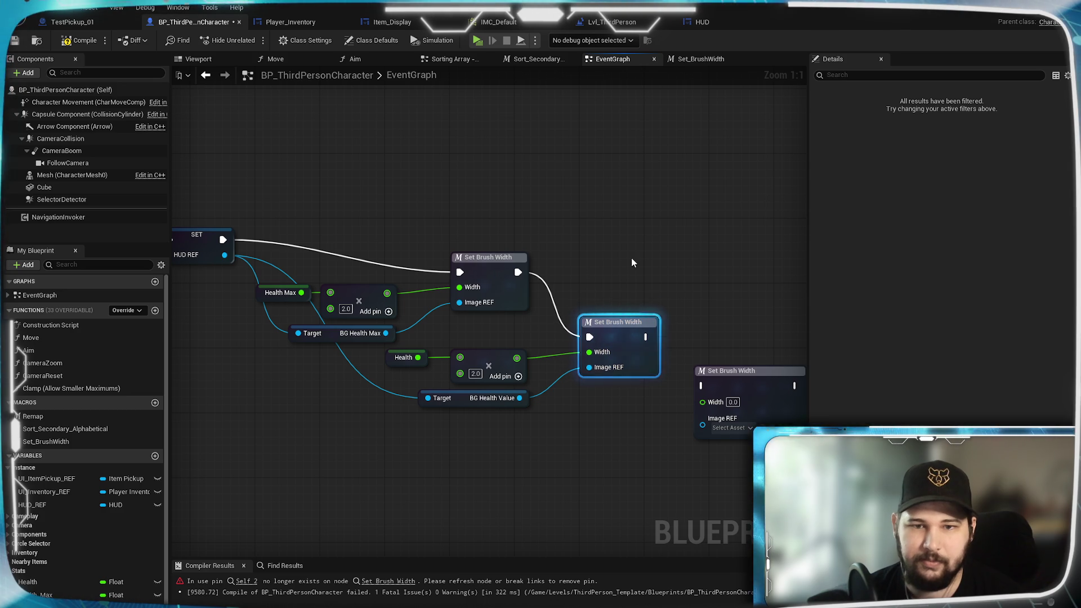
click(631, 258)
Move the rightmost Set Brush Width node aside and paste another copy
mouse_move(580, 260)
mouse_down()
mouse_move(734, 248)
mouse_move(603, 265)
mouse_move(419, 265)
mouse_up()
click(623, 395)
mouse_move(623, 395)
mouse_down()
mouse_move(646, 402)
mouse_move(540, 295)
mouse_move(507, 305)
mouse_up()
key(ctrl+v)
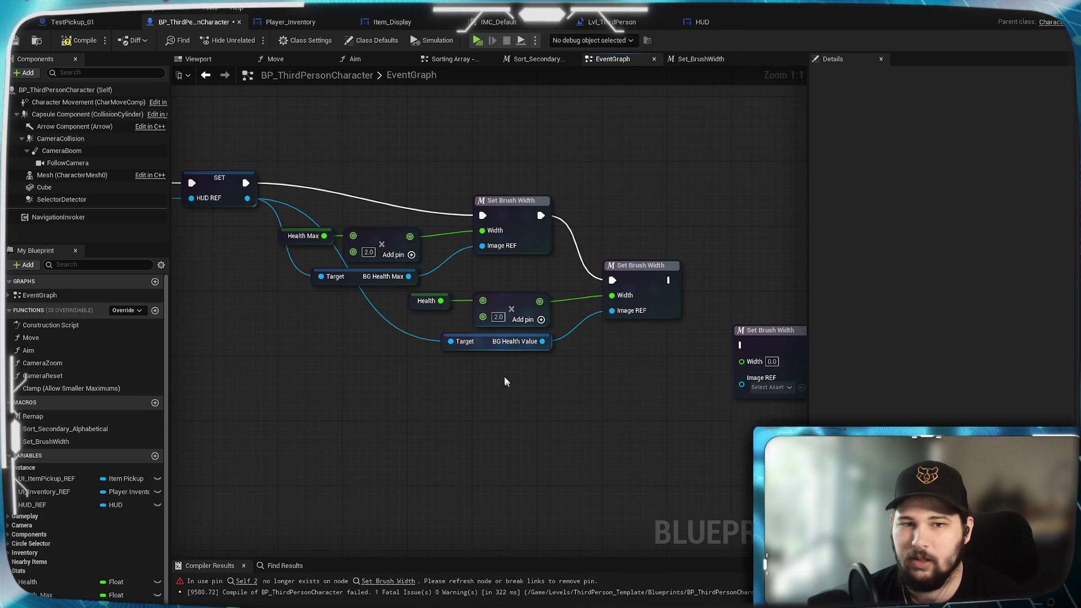
Duplicate the multiply node, feed its result into the new Width, and chain the execution
drag(505, 376, 444, 396)
click(451, 281)
drag(520, 431, 466, 401)
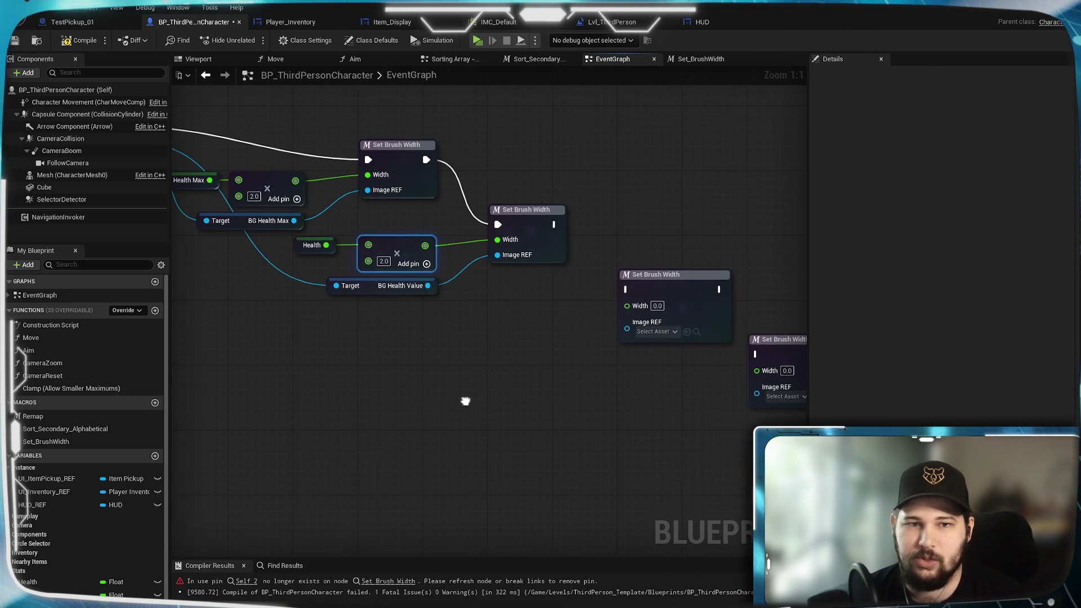
key(ctrl+c)
key(ctrl+v)
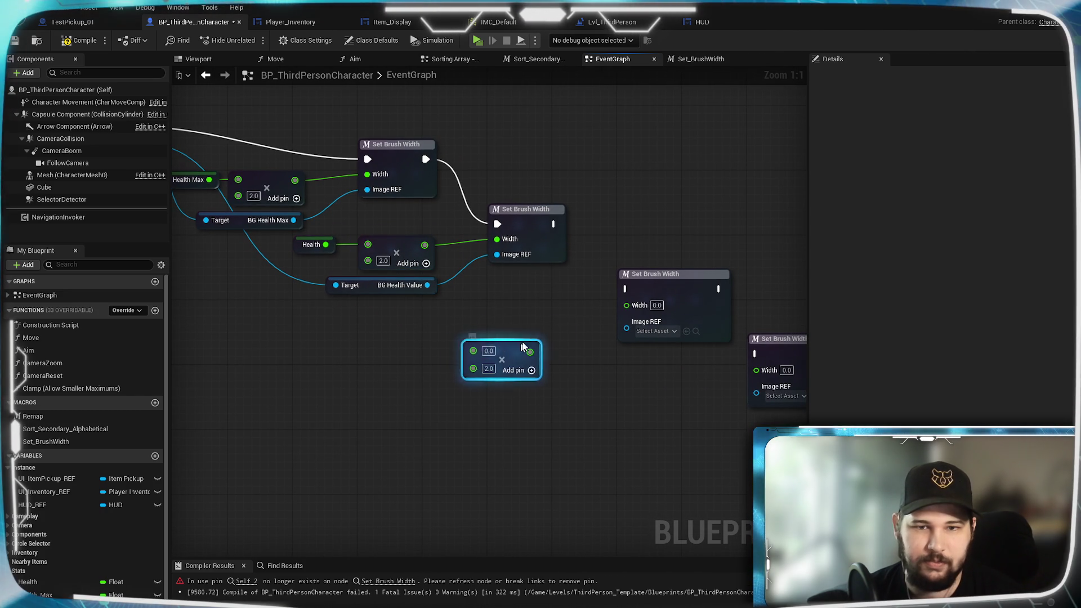
drag(604, 322, 627, 305)
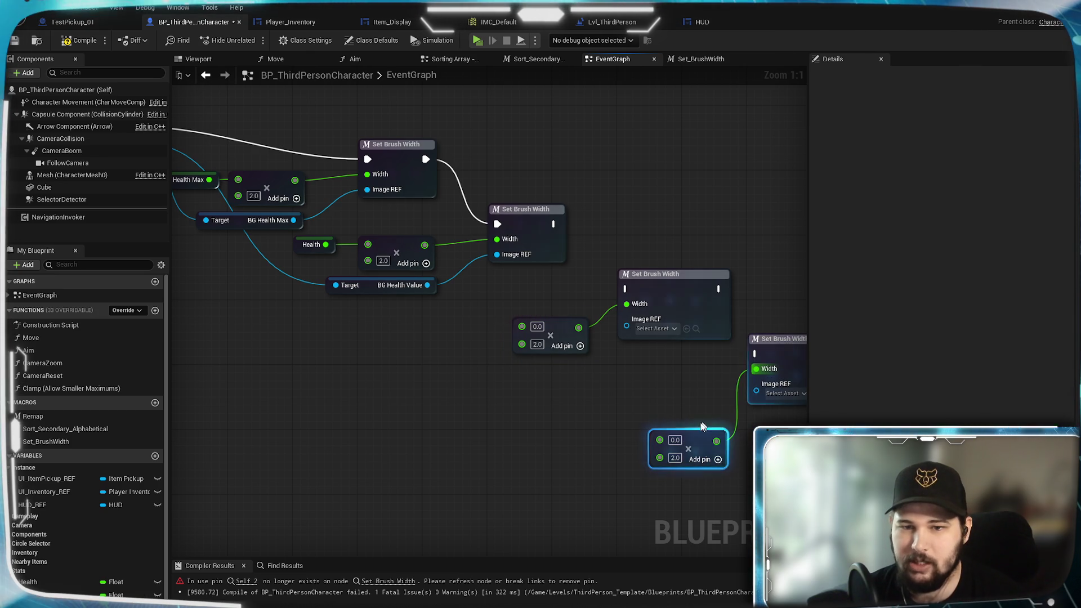
drag(702, 426, 670, 402)
drag(628, 294, 627, 289)
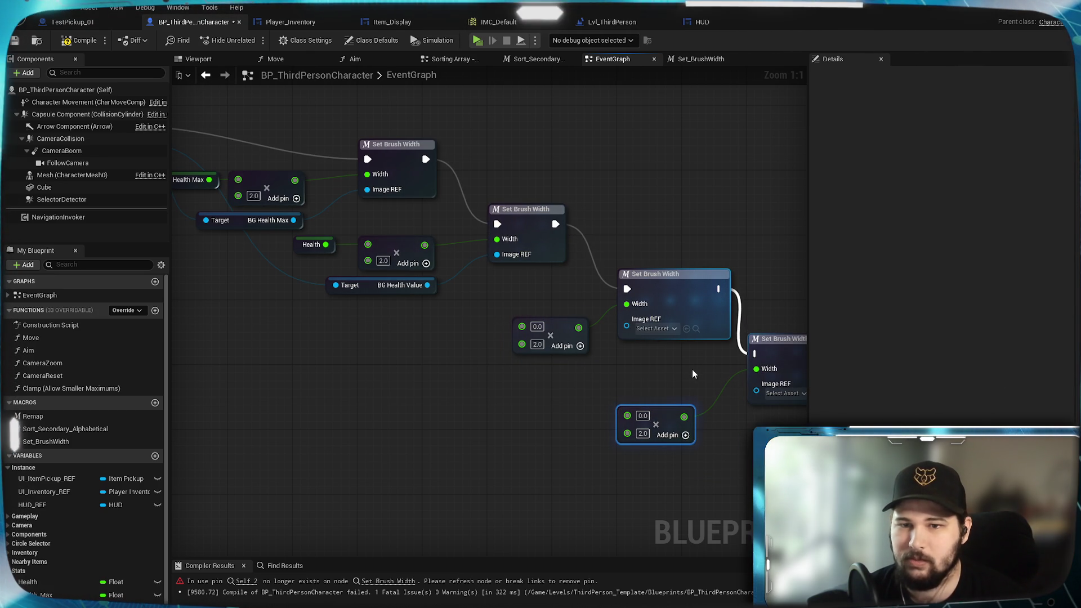
Add a Stamina getter and wire it into the new multiply node's top pin
right_click(676, 373)
drag(674, 371, 505, 383)
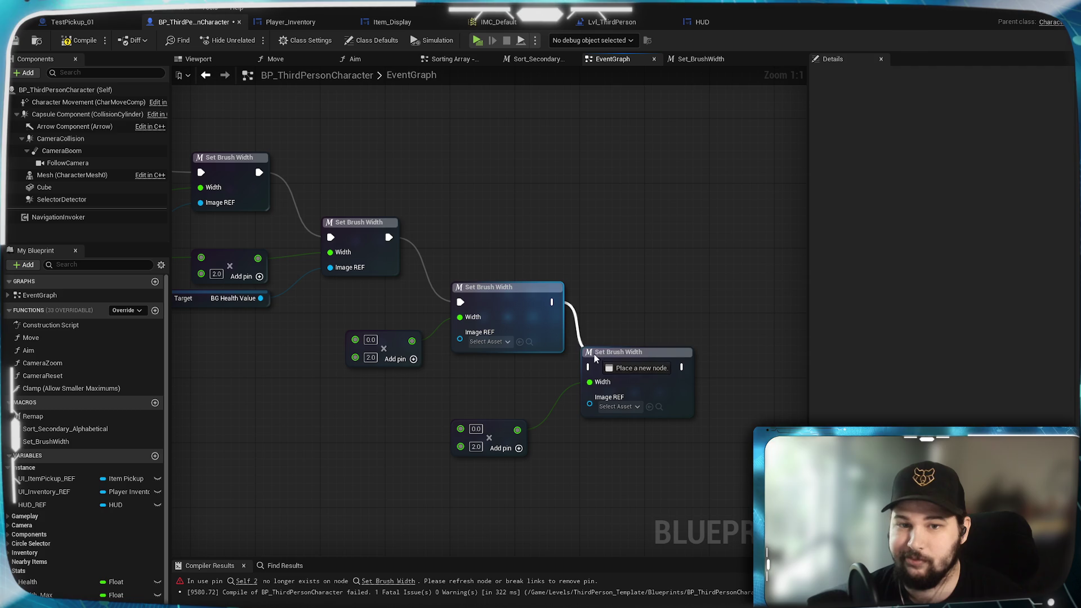
mouse_move(246, 417)
mouse_down()
mouse_move(448, 410)
mouse_move(441, 429)
mouse_up()
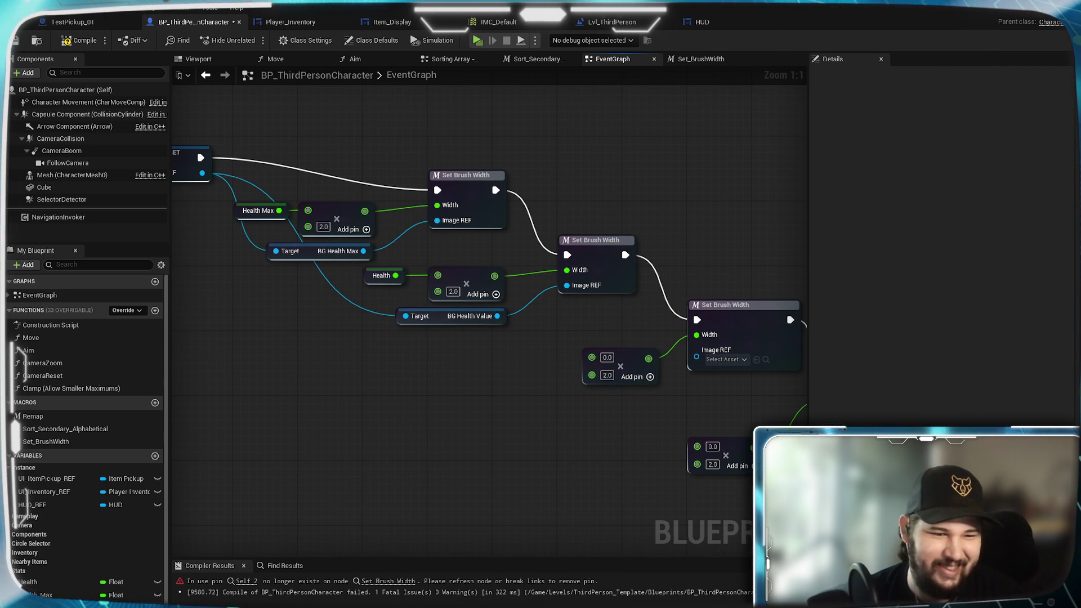
drag(403, 462, 510, 411)
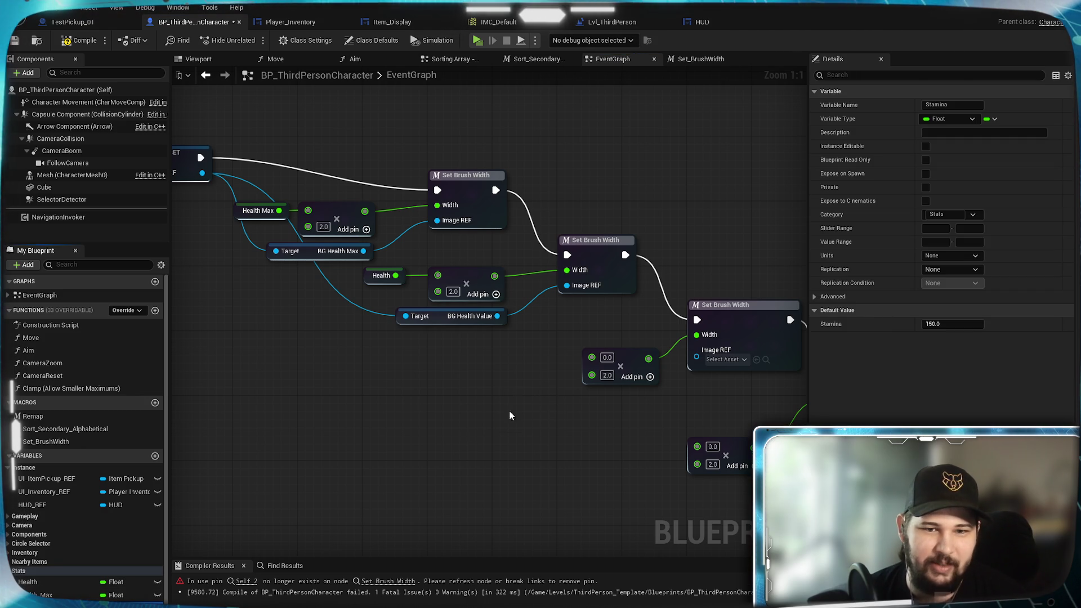
click(539, 415)
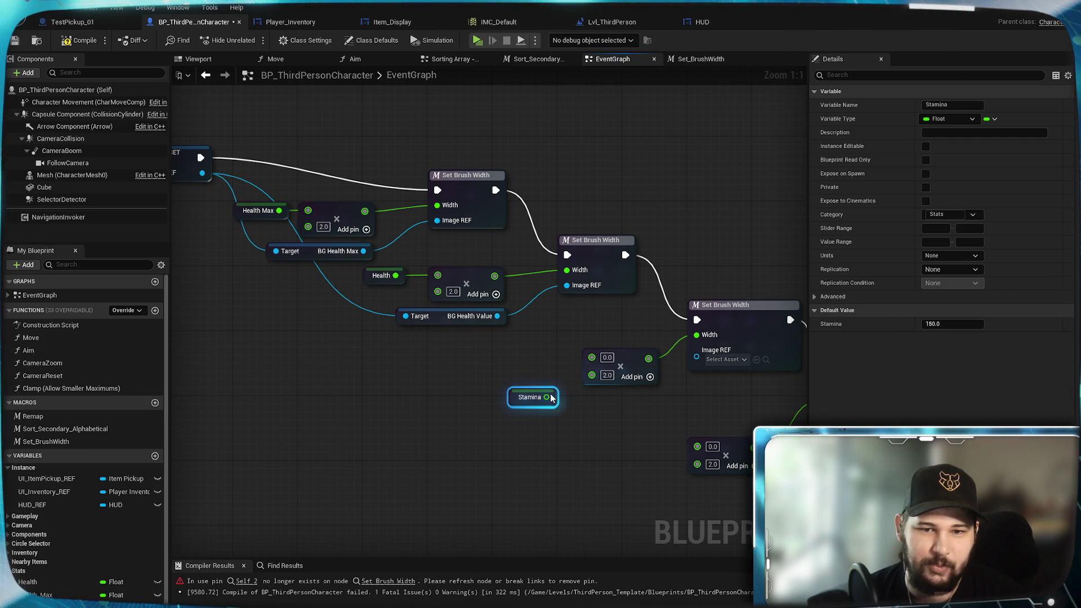
drag(599, 361, 594, 358)
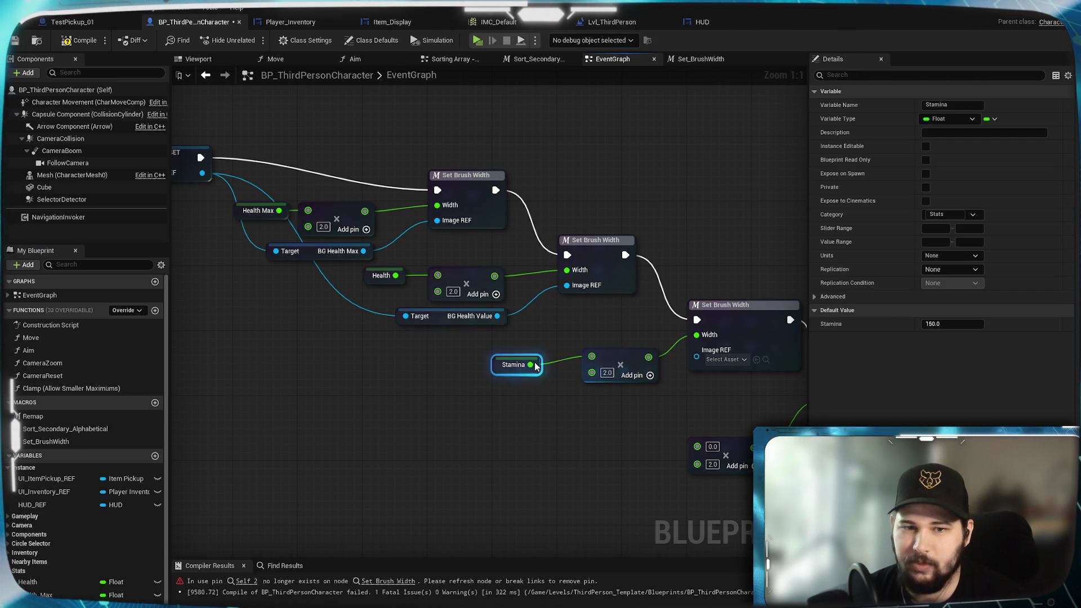
click(535, 446)
drag(625, 350, 600, 353)
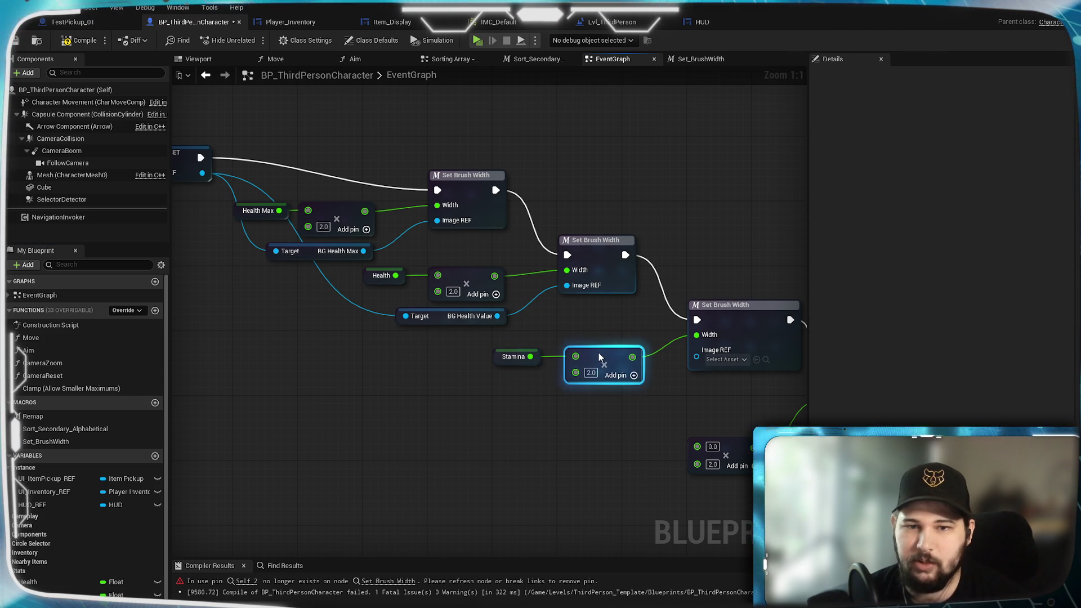
click(495, 445)
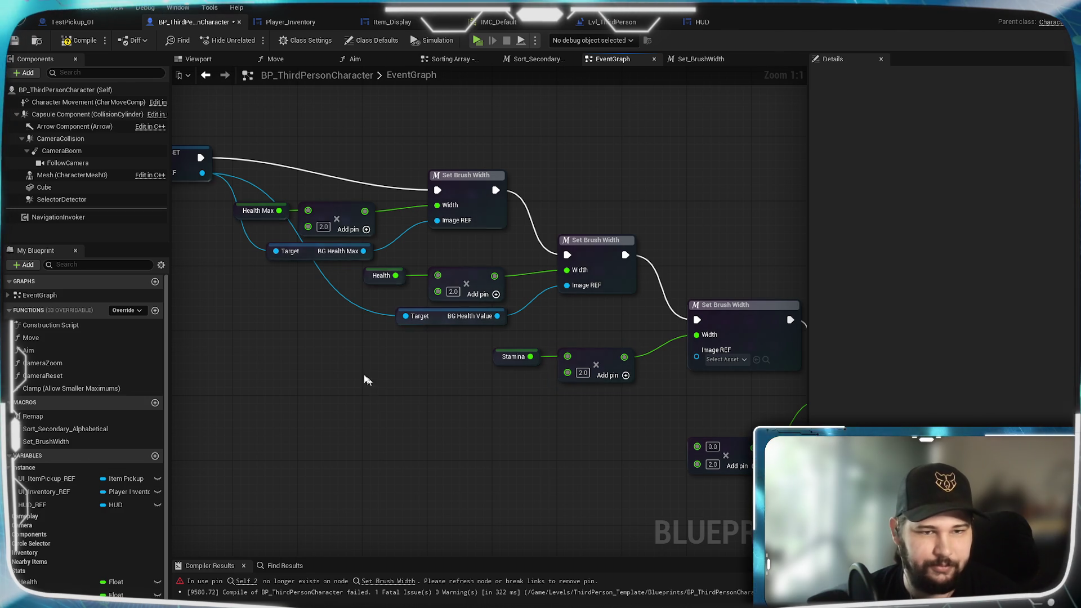
From SET HUD REF, search 'get bg st' for a BG Stamina getter
drag(208, 195, 243, 202)
drag(541, 394, 540, 394)
text(get)
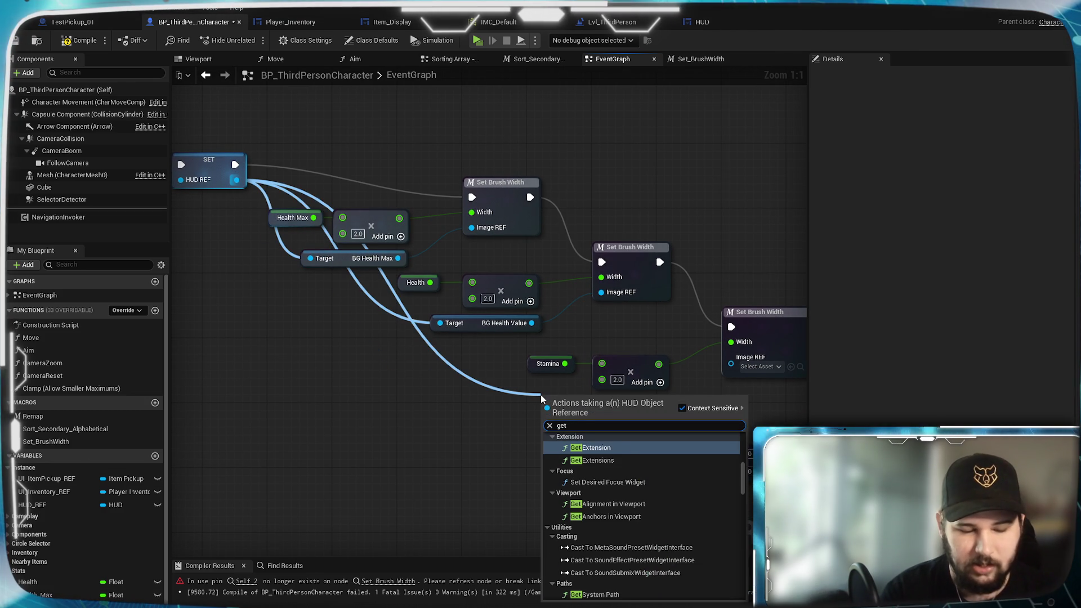
text( bg st)
Add a Get BG Stamina Max node from HUD REF and move the Stamina getter aside
click(609, 456)
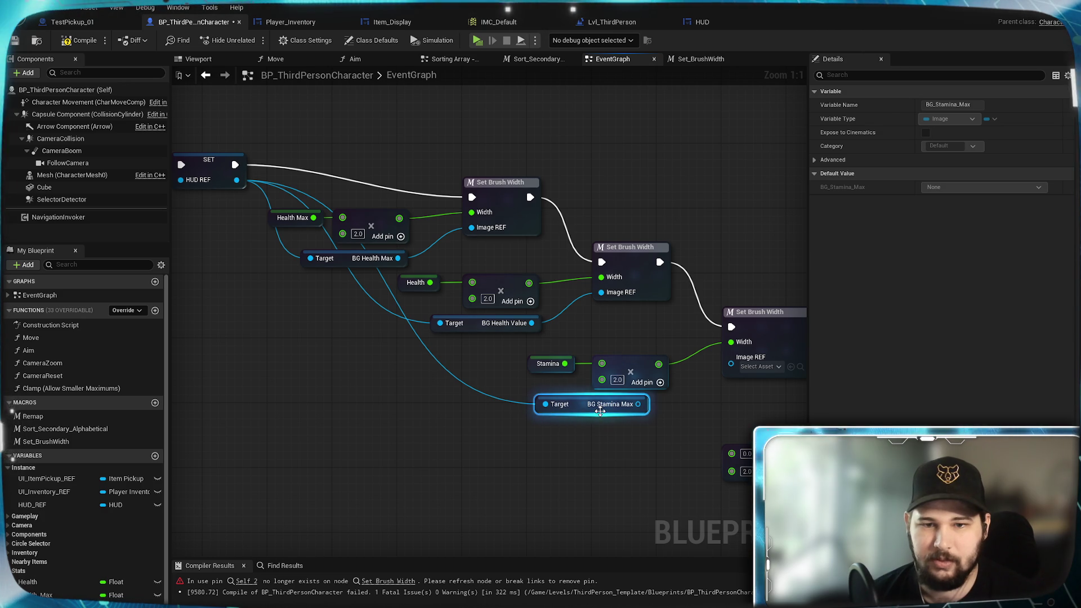
drag(585, 409, 537, 426)
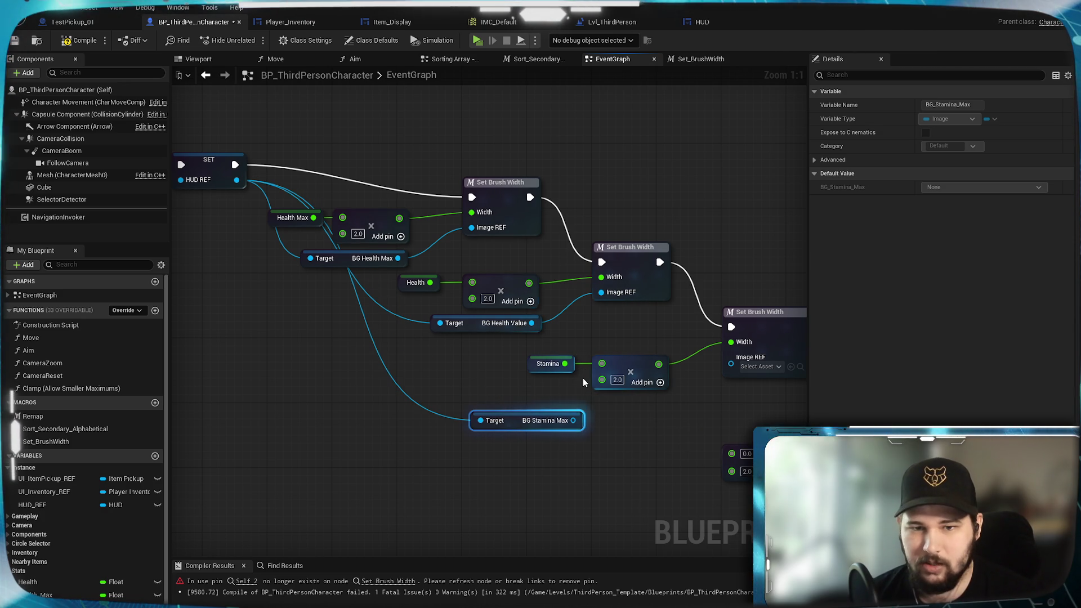
mouse_move(568, 370)
mouse_down()
mouse_move(685, 458)
mouse_move(731, 454)
mouse_up()
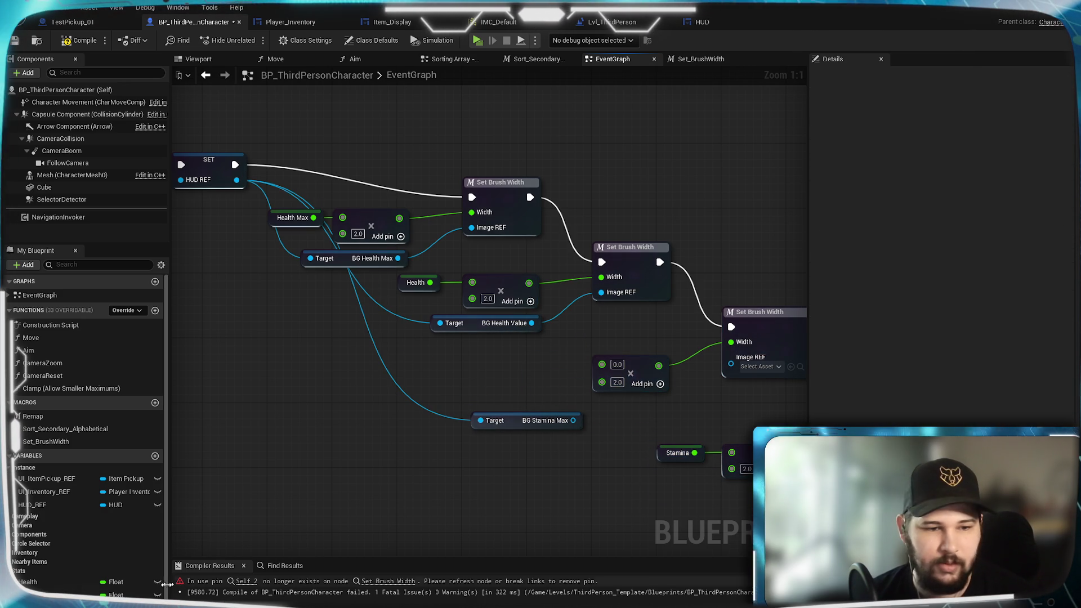
Add a Stamina_Max getter and wire BG Stamina Max into the Image REF input
drag(34, 594, 446, 307)
drag(502, 374, 602, 364)
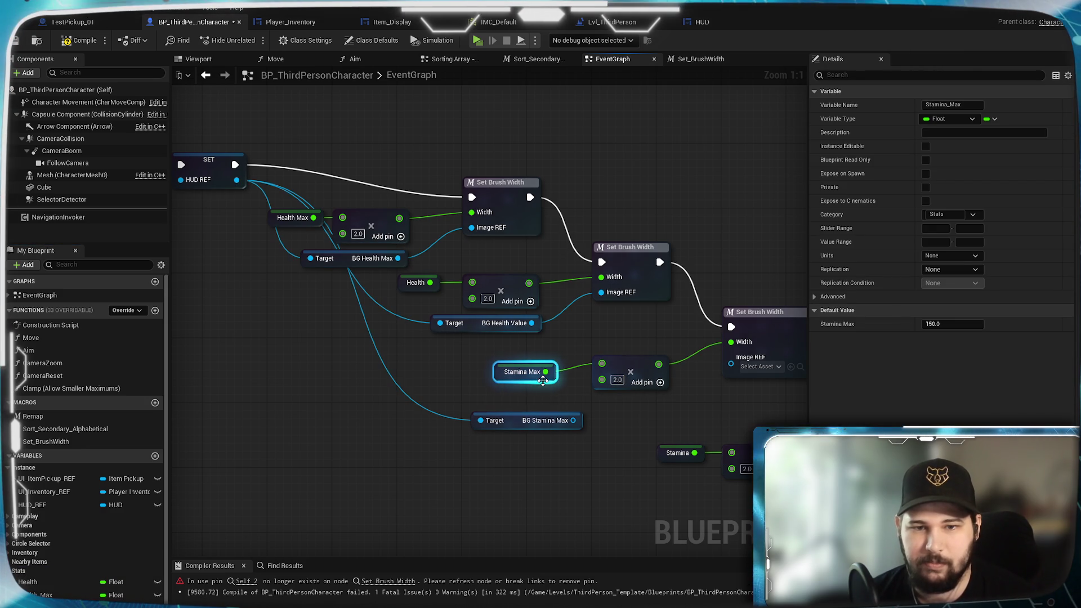
click(561, 408)
mouse_move(573, 421)
mouse_down()
mouse_move(704, 391)
mouse_move(731, 357)
mouse_up()
mouse_move(580, 429)
mouse_down()
mouse_move(621, 413)
mouse_move(671, 413)
mouse_up()
click(535, 462)
mouse_move(237, 179)
mouse_down()
mouse_move(760, 535)
mouse_move(440, 339)
mouse_up()
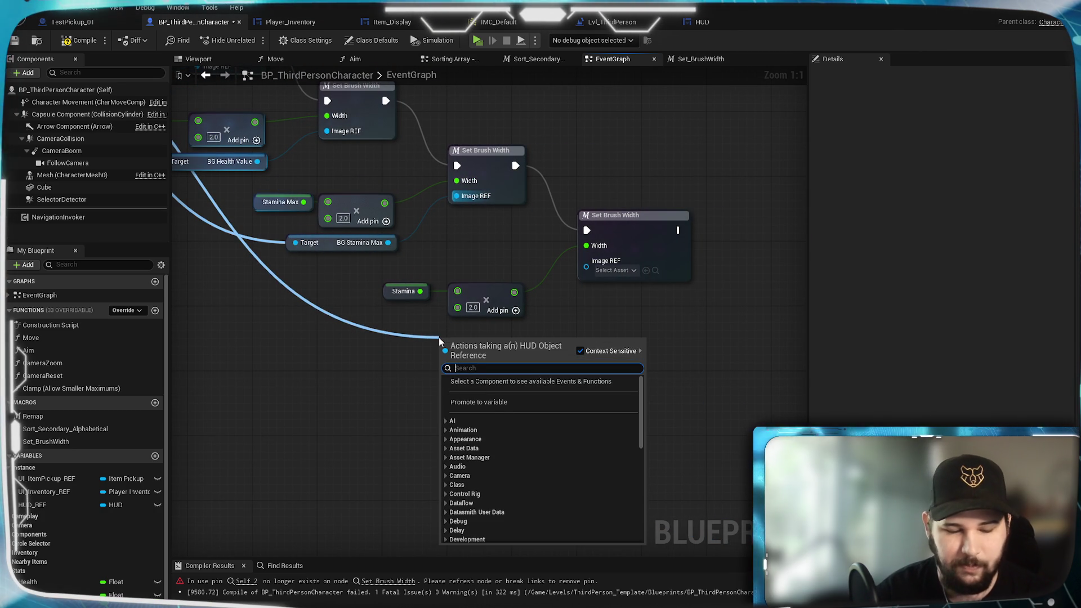
Add Get BG_Stamina_Value from HUD REF and wire it into the last Image REF
text(get bg)
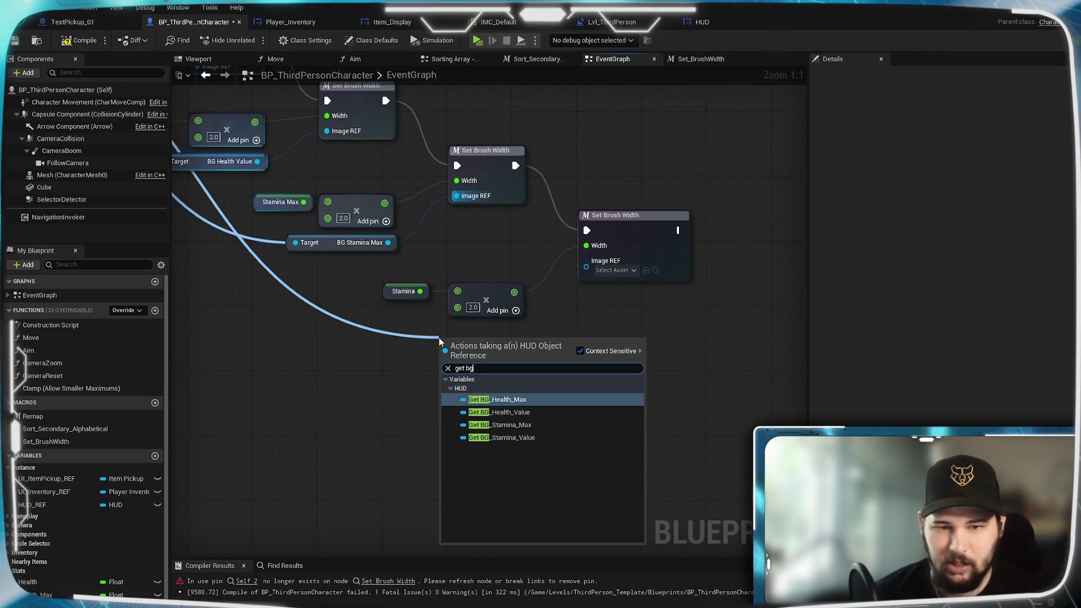
click(522, 438)
mouse_move(546, 340)
mouse_down()
mouse_move(586, 262)
mouse_move(540, 342)
mouse_move(516, 334)
mouse_up()
mouse_move(560, 380)
mouse_down()
mouse_move(417, 285)
mouse_move(480, 255)
mouse_up()
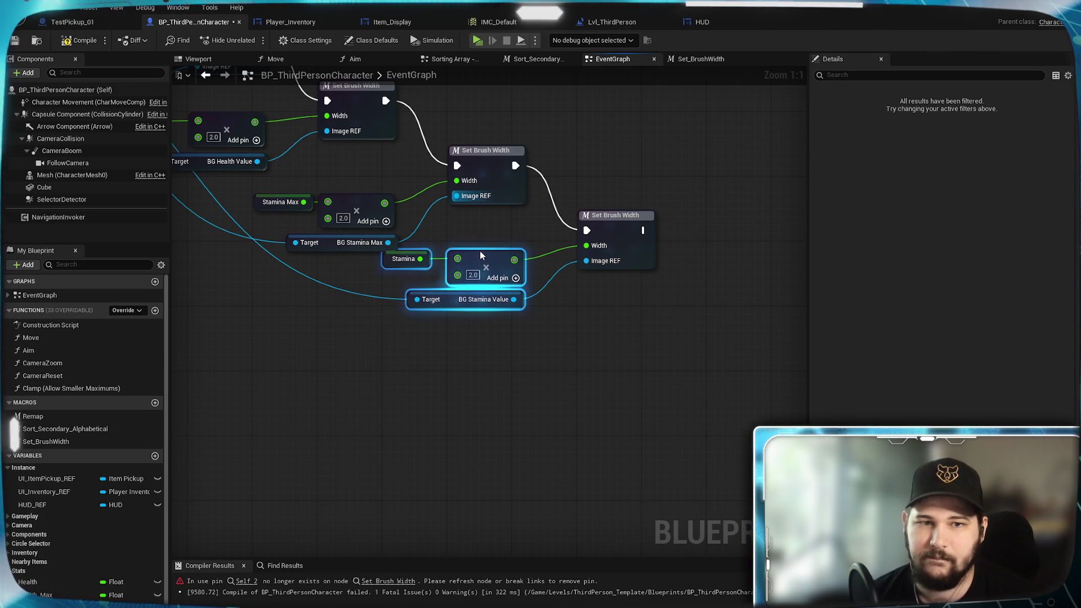
Link the last Set Brush Width on to Add to Viewport and compile
drag(316, 343, 555, 501)
mouse_move(510, 422)
mouse_down()
mouse_move(496, 408)
mouse_move(583, 355)
mouse_move(587, 340)
mouse_move(150, 414)
mouse_up()
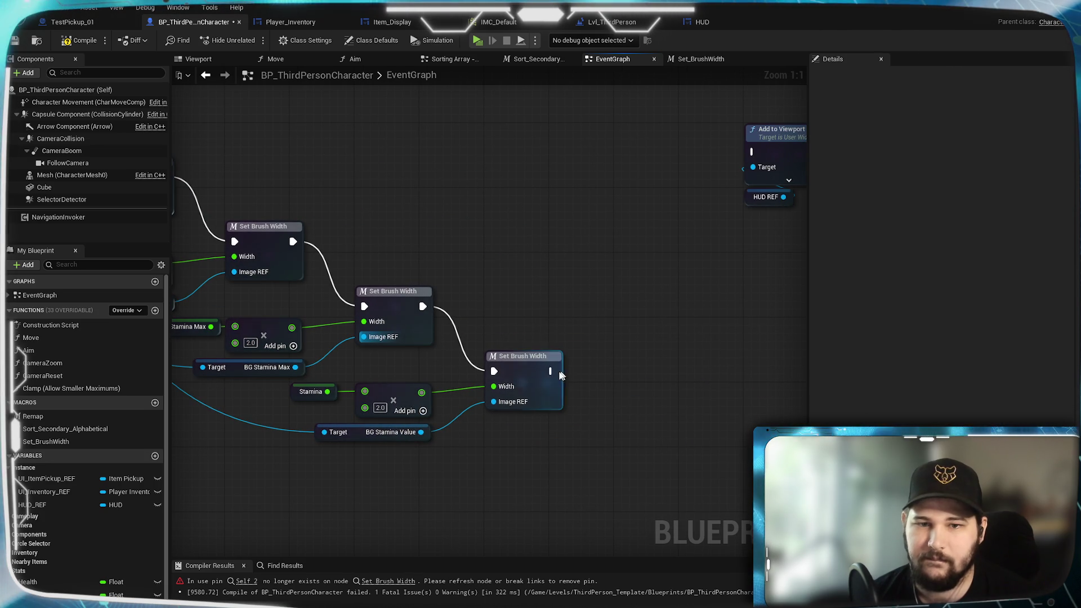
mouse_move(551, 371)
mouse_down()
mouse_move(755, 142)
mouse_move(754, 151)
mouse_up()
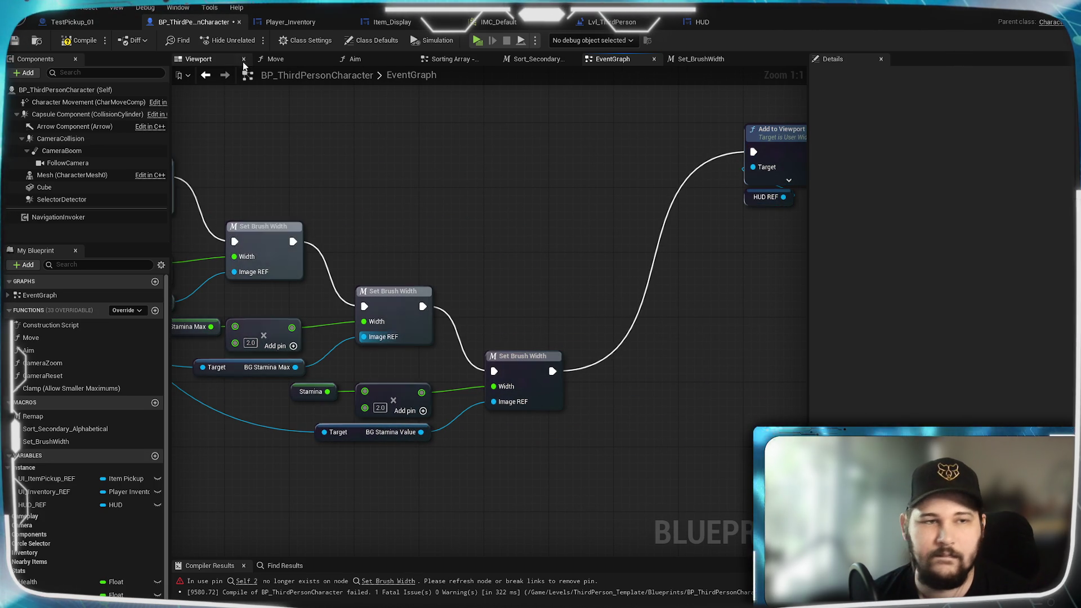
click(84, 40)
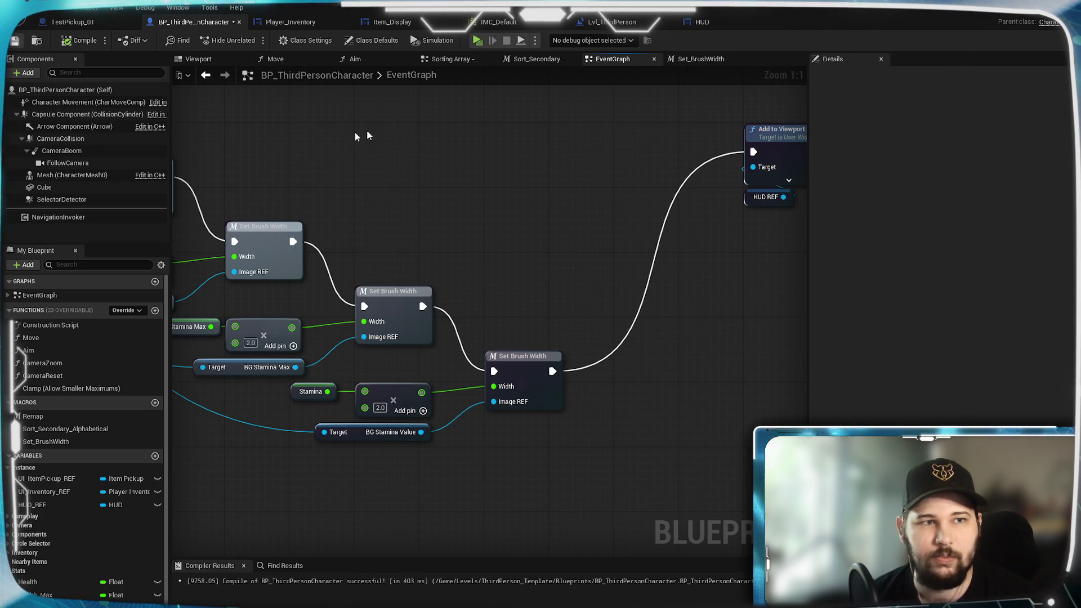
Save the character blueprint and view the HUD widget's 100 health and 150 stamina bars
key(ctrl+s)
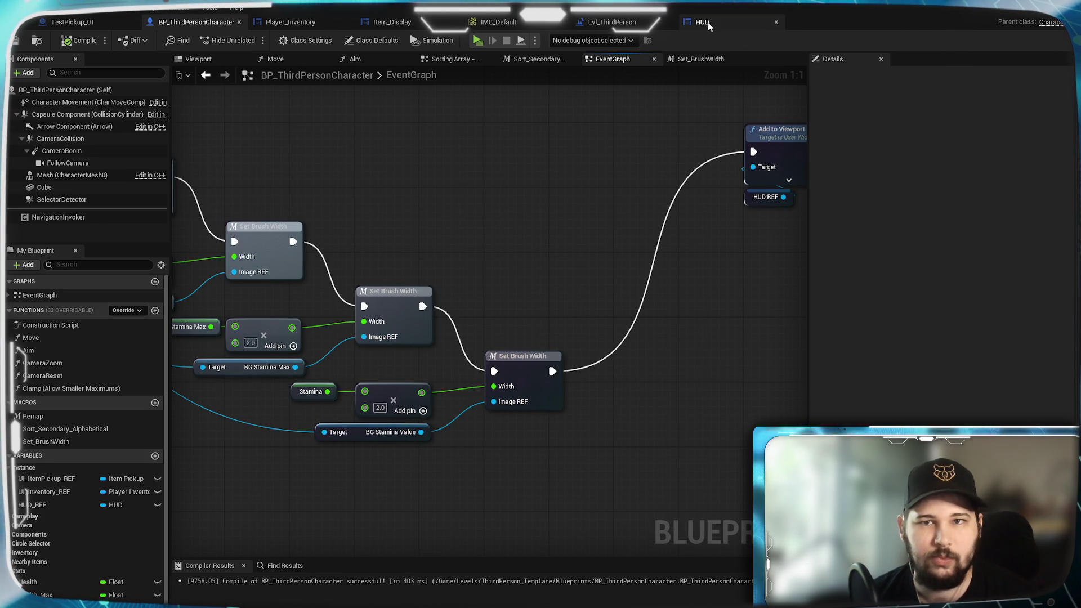
click(708, 22)
scroll(495, 349, down, 2)
mouse_move(420, 334)
mouse_down()
mouse_move(324, 336)
mouse_move(348, 340)
mouse_up()
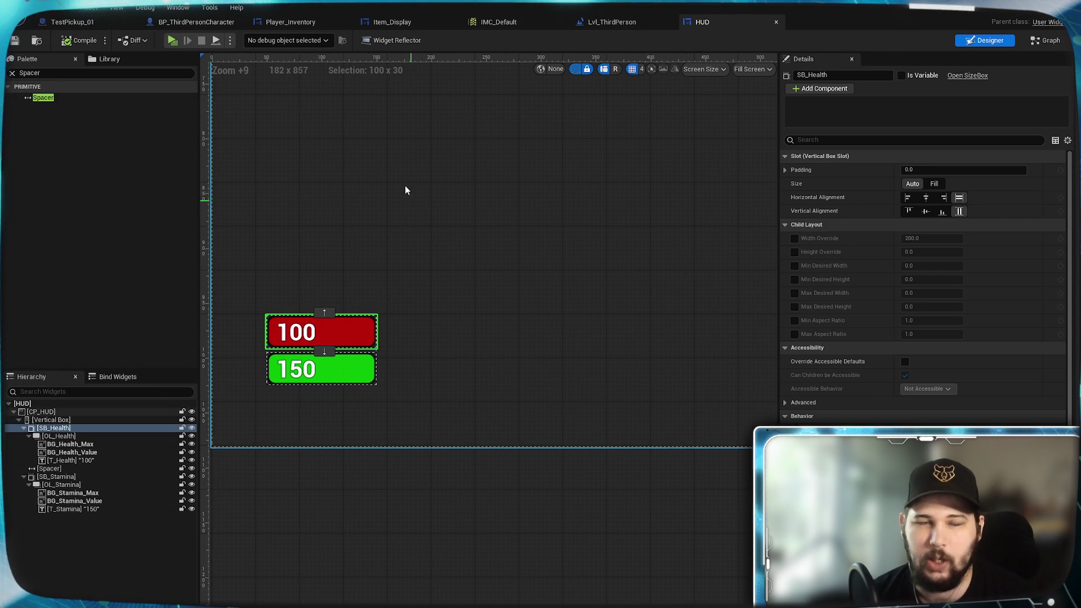
Play the level, running and jumping around the arena to check the HUD bars, then exit
click(171, 39)
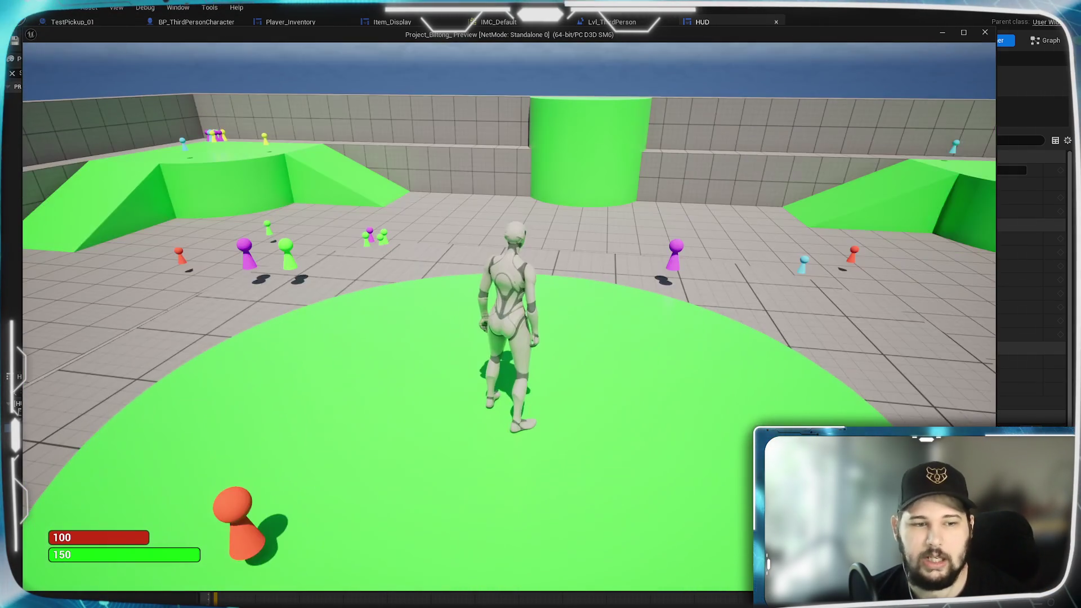
key(w)
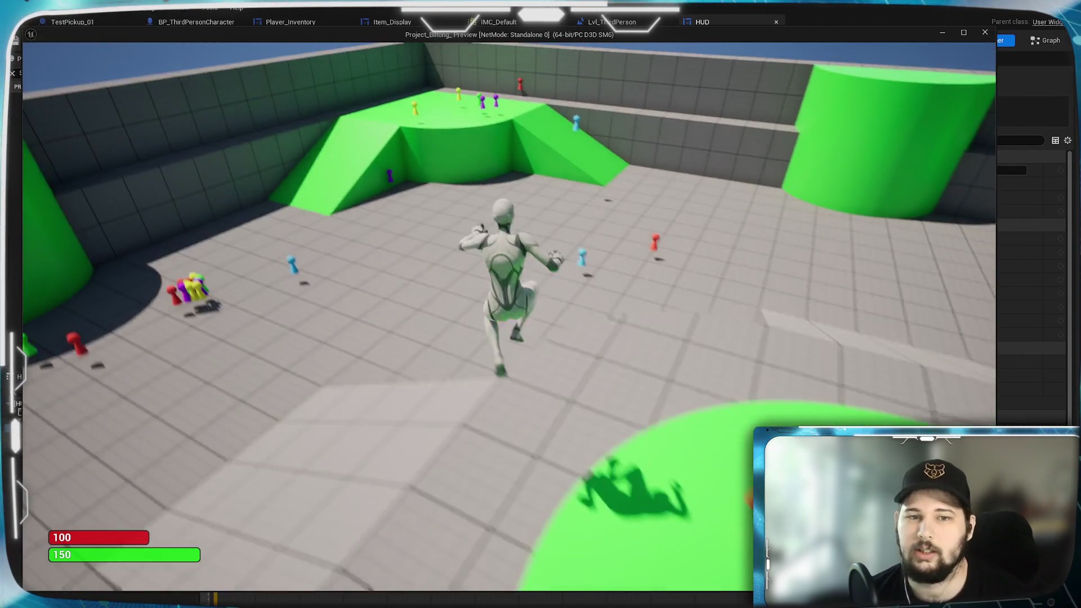
key(space)
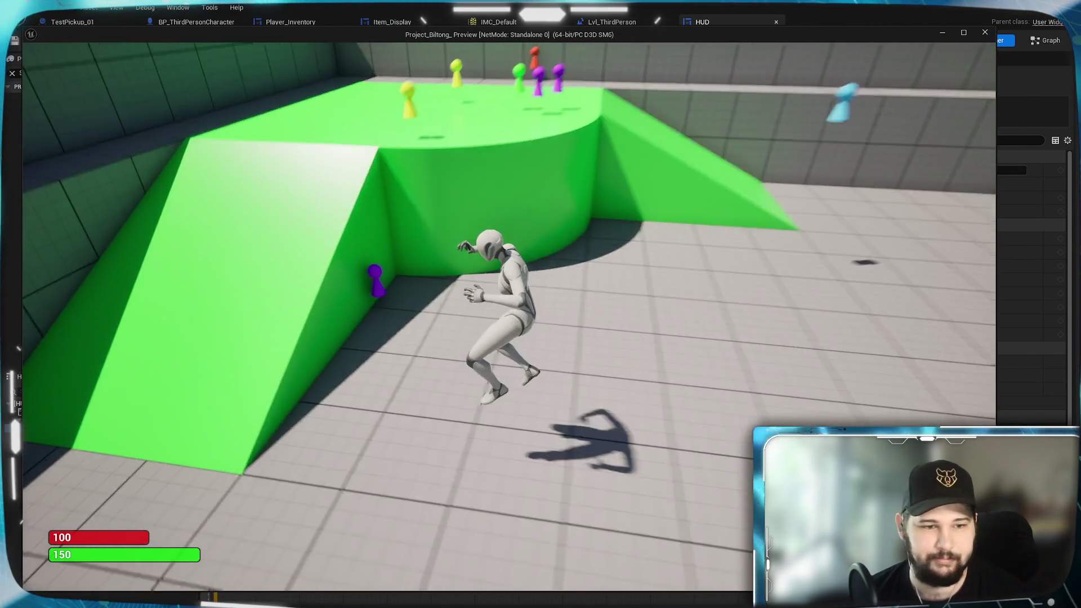
key(space)
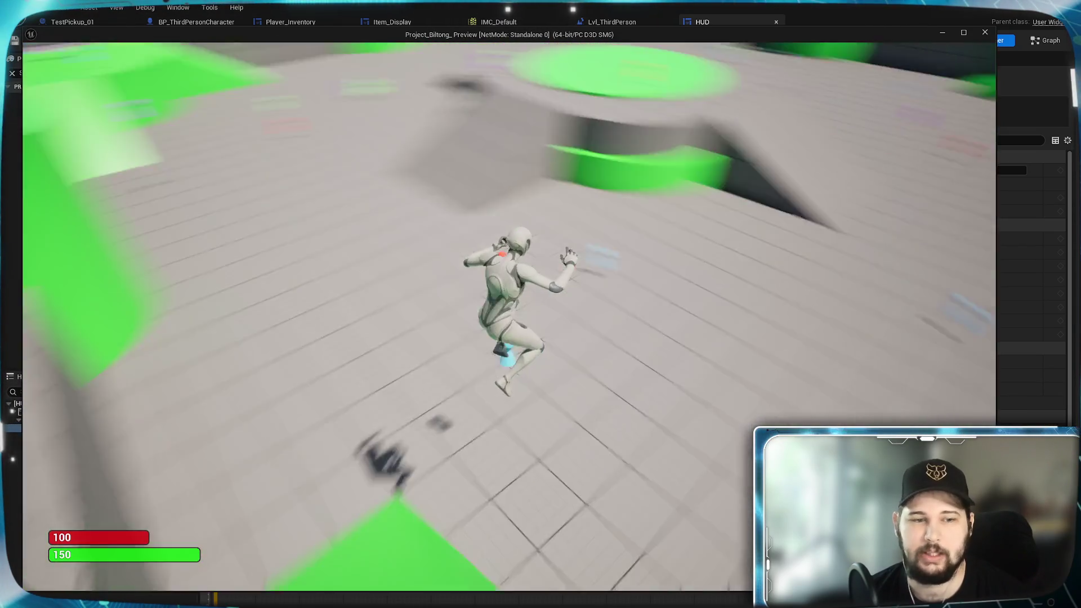
key(space)
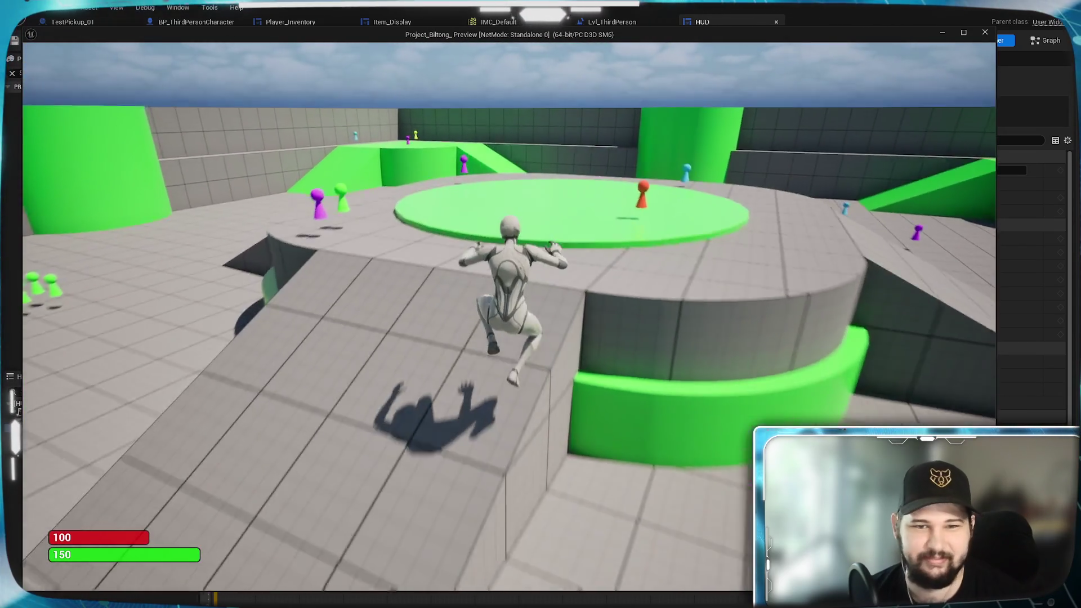
key(w)
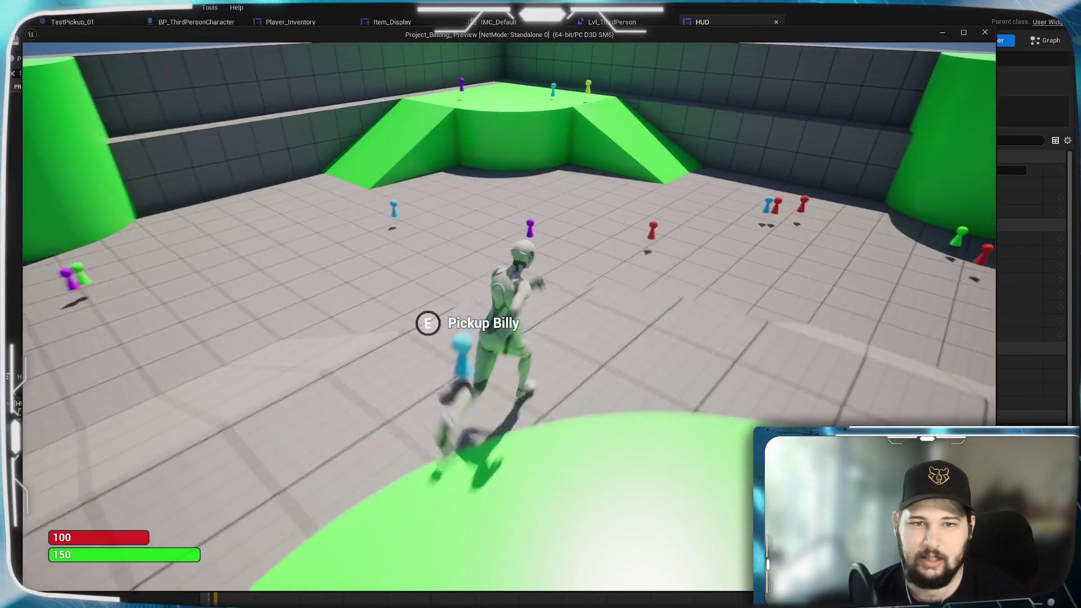
key(w)
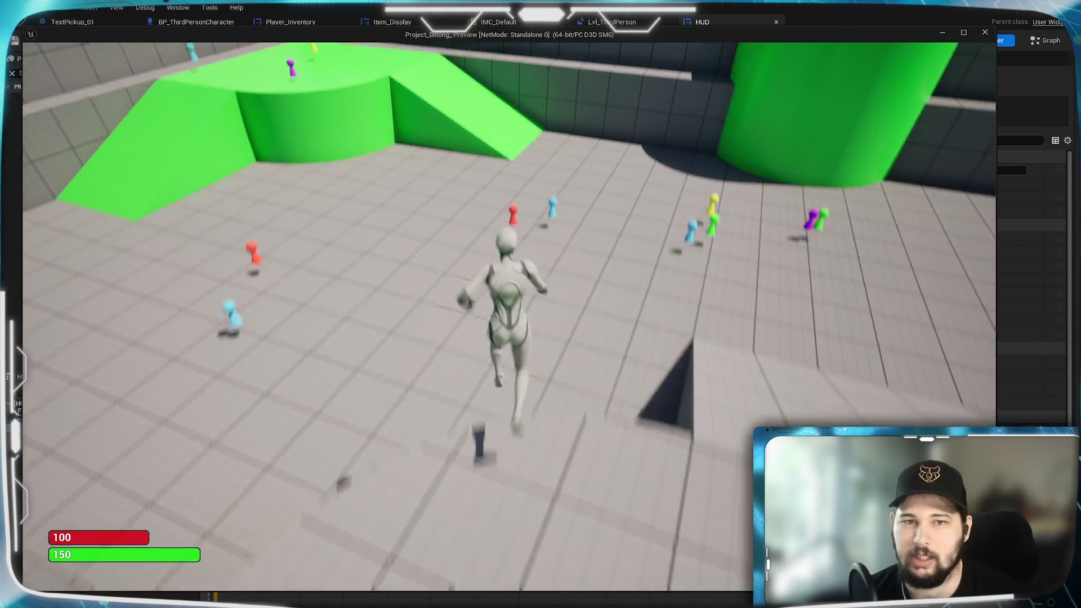
key(space)
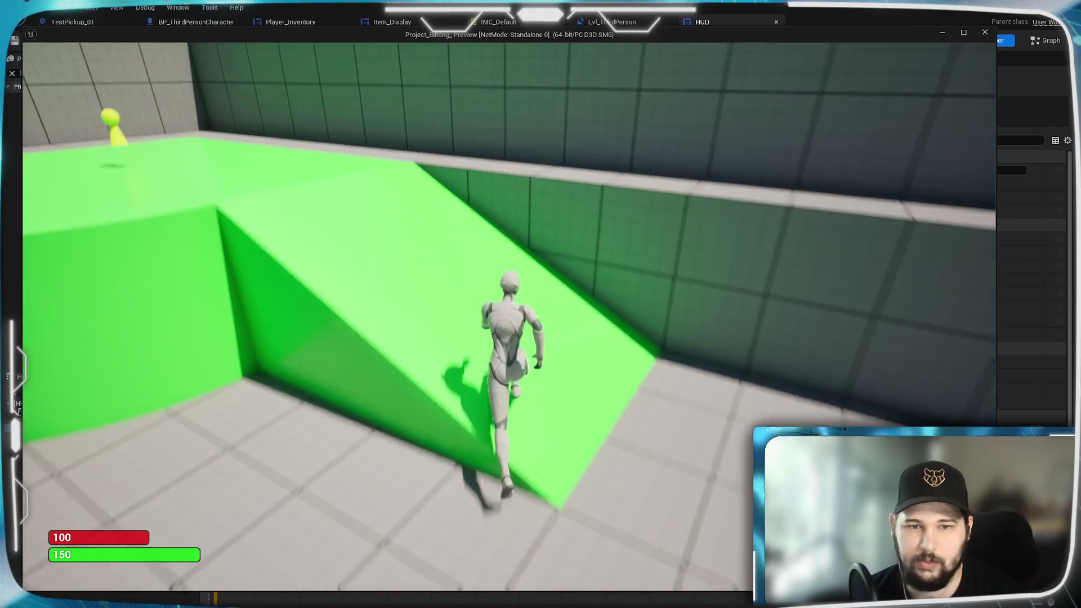
key(w)
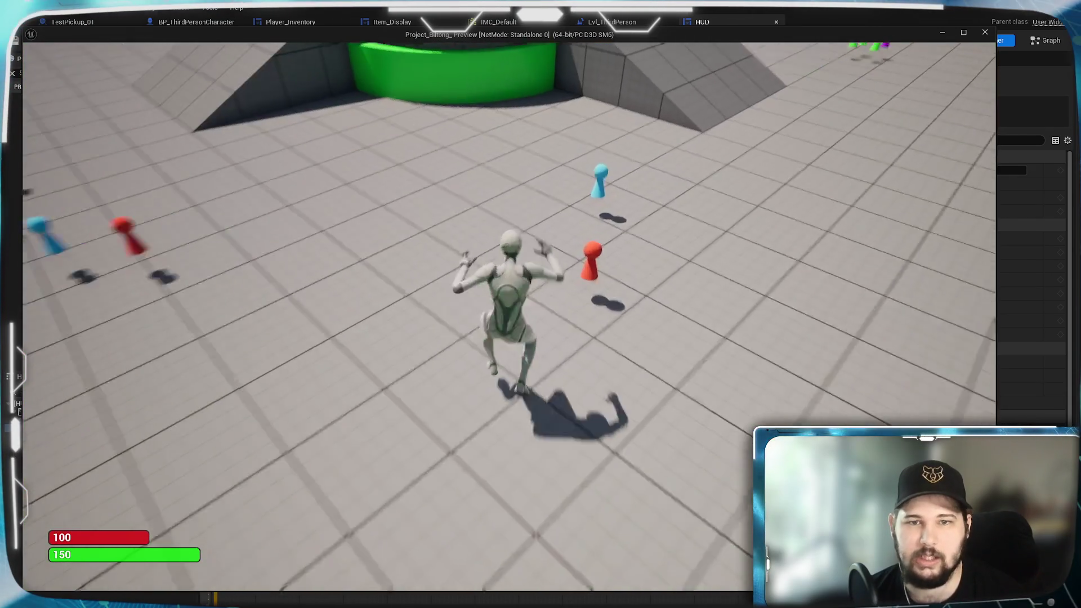
key(space)
key(w)
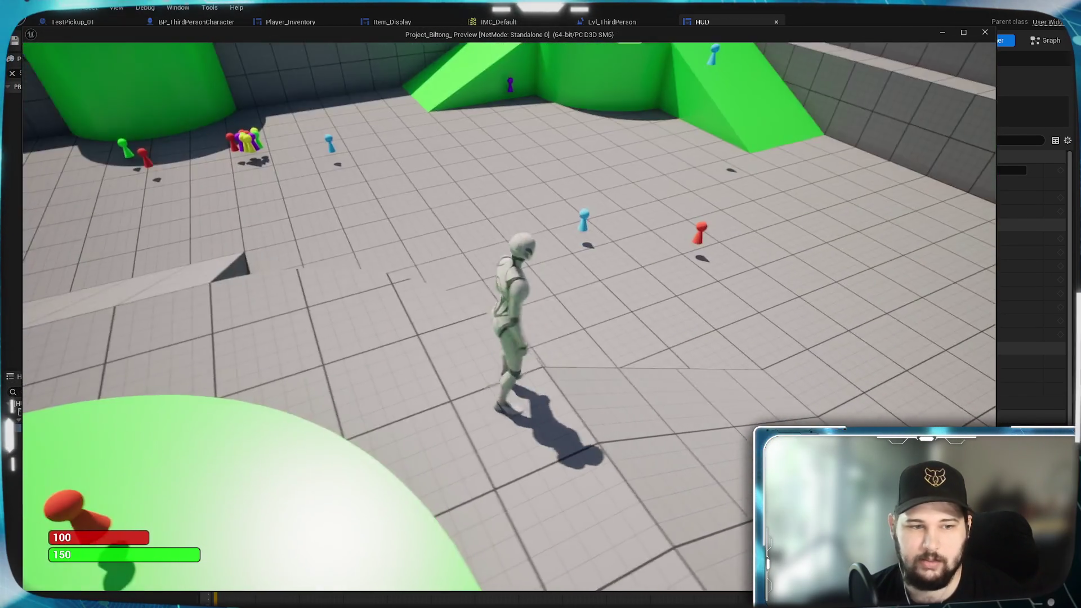
key(w)
key(w)
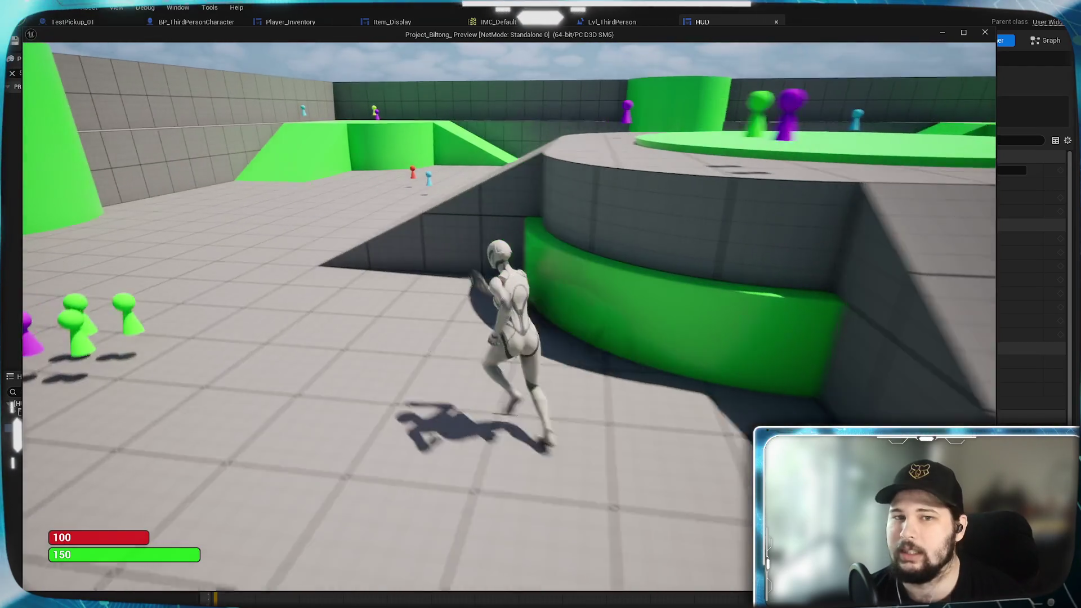
key(w)
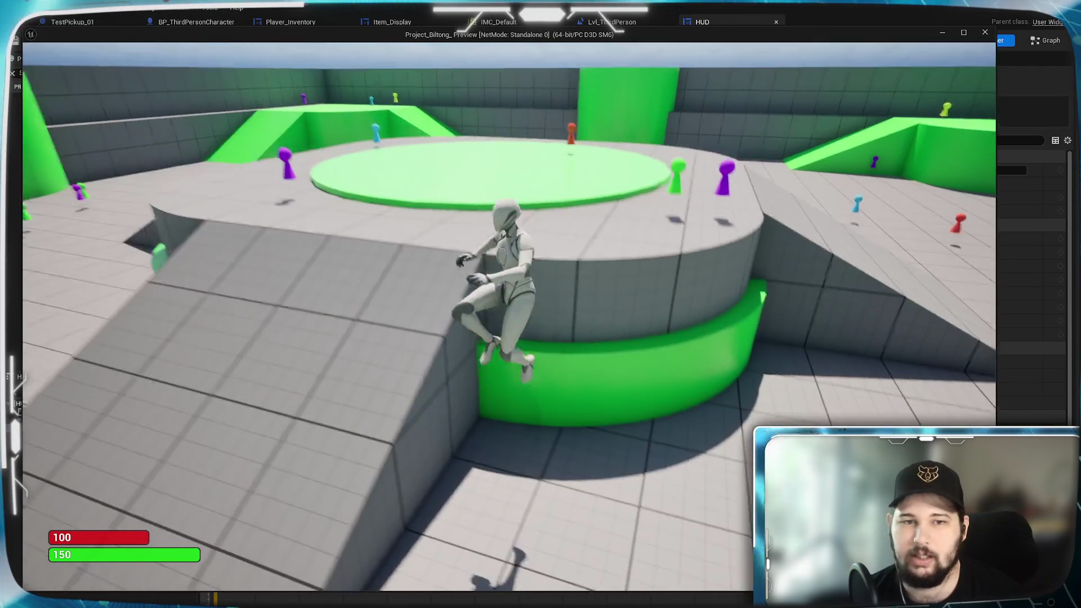
key(w)
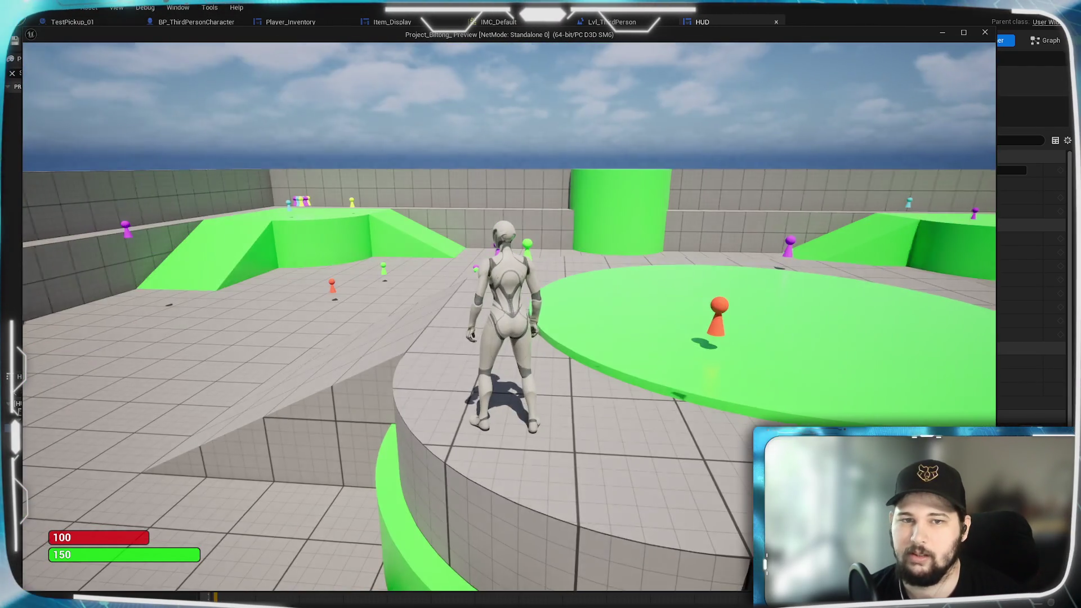
key(w)
key(w)
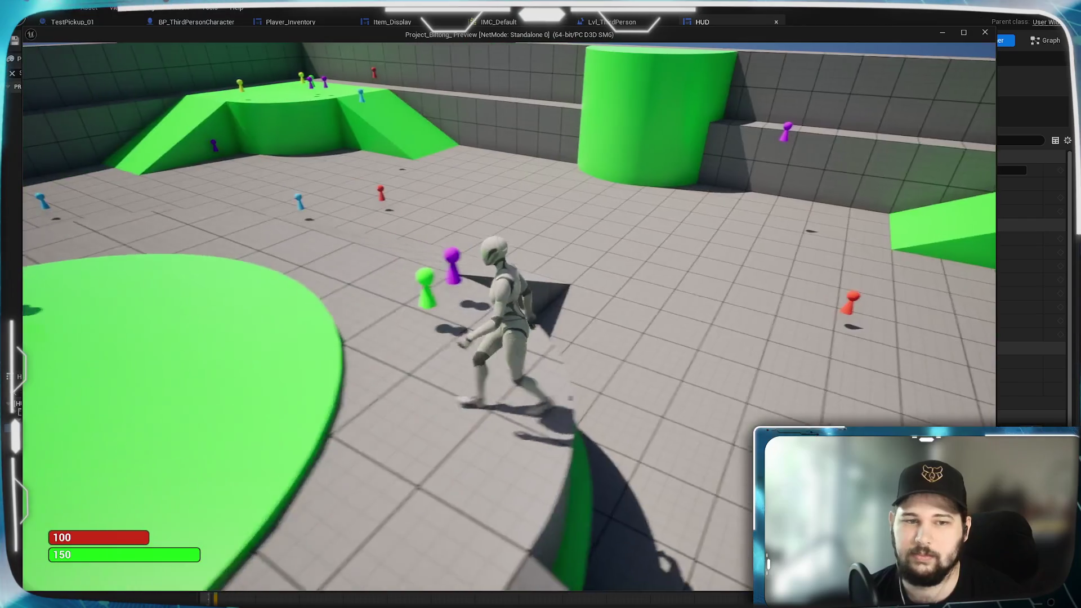
key(Escape)
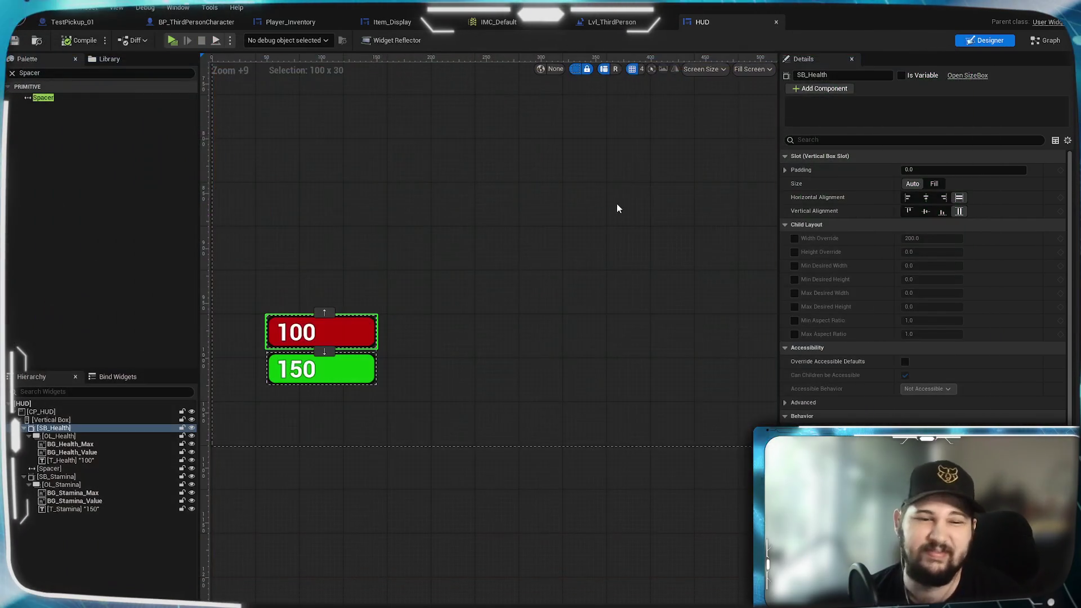
Open BP_ThirdPersonCharacter's Set_BrushWidth macro to view Width feeding Make Slate Brush into Set Brush
click(290, 22)
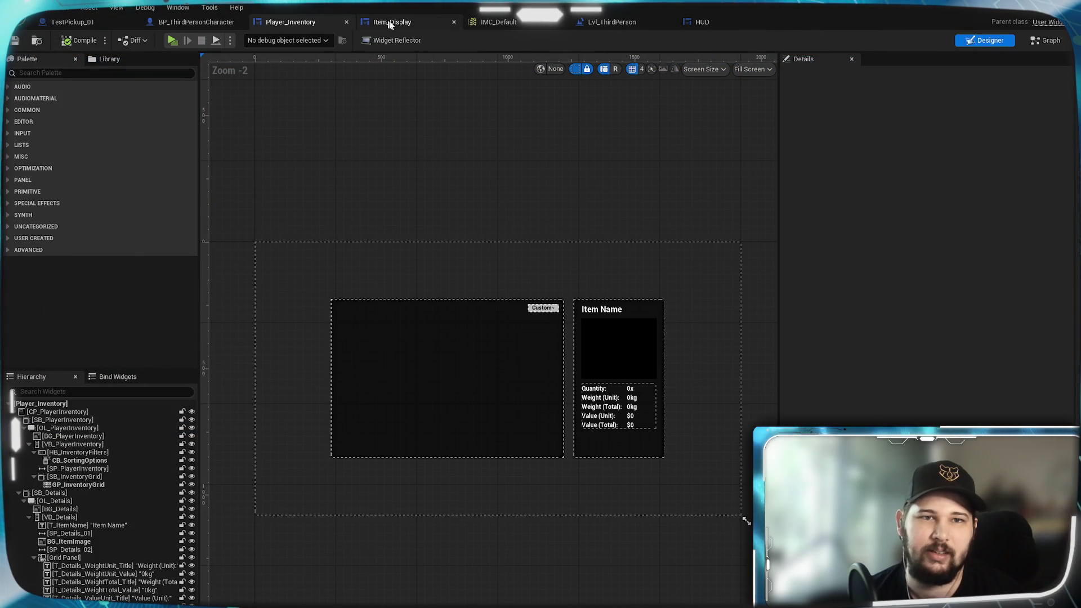
click(196, 22)
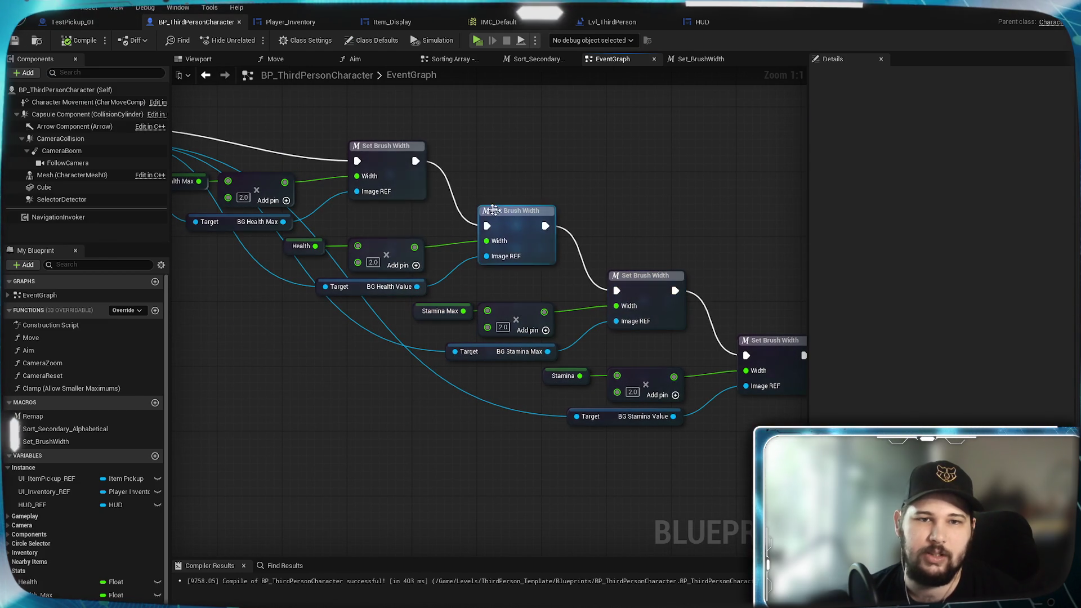
double_click(376, 163)
mouse_move(452, 221)
mouse_down()
mouse_move(632, 194)
mouse_move(331, 205)
mouse_move(591, 213)
mouse_move(527, 203)
mouse_up()
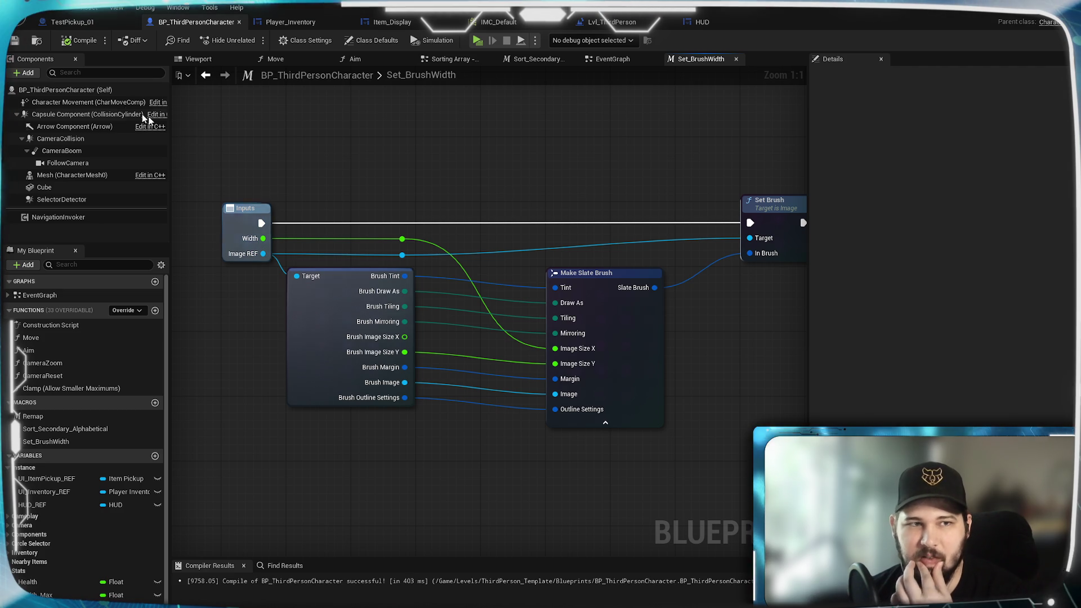
Inspect the macro's Inputs node, return to the EventGraph, and save the blueprint
drag(547, 228, 457, 209)
key(Home)
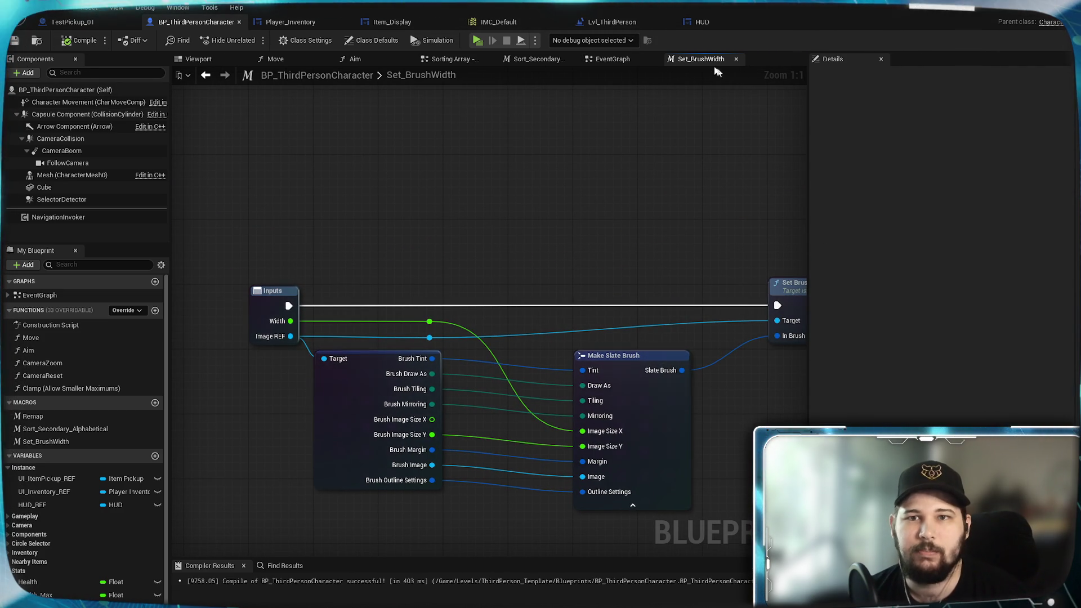
click(617, 58)
scroll(628, 218, down, 4)
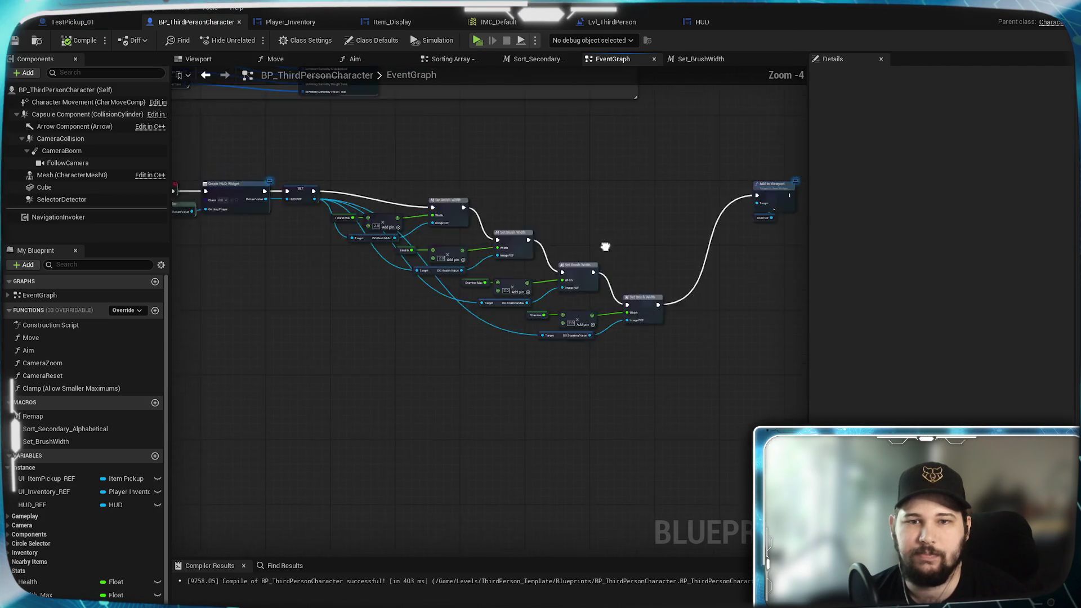
scroll(606, 244, up, 1)
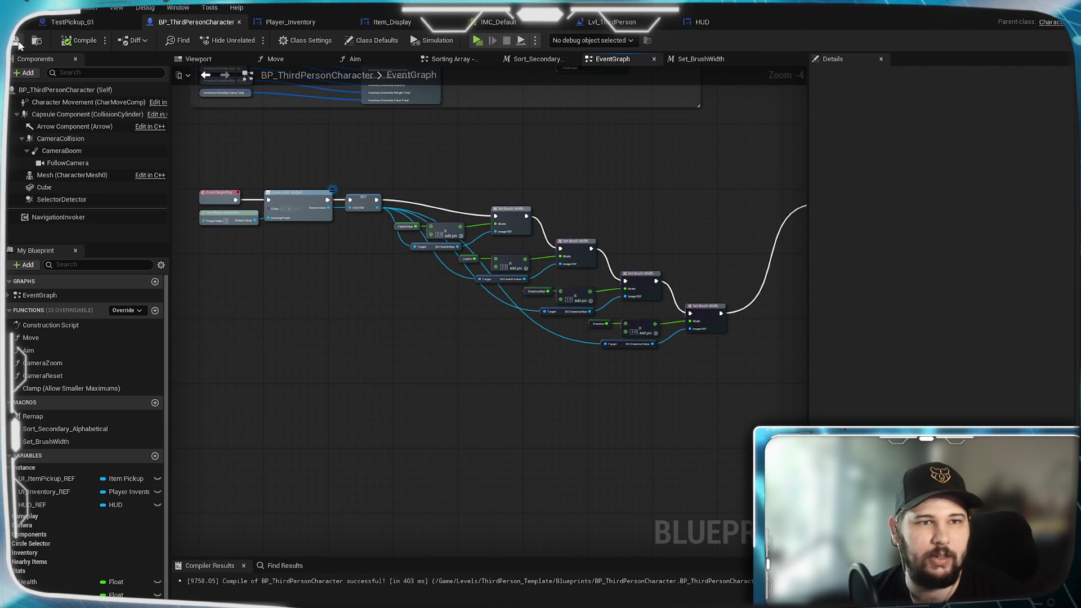
key(ctrl+s)
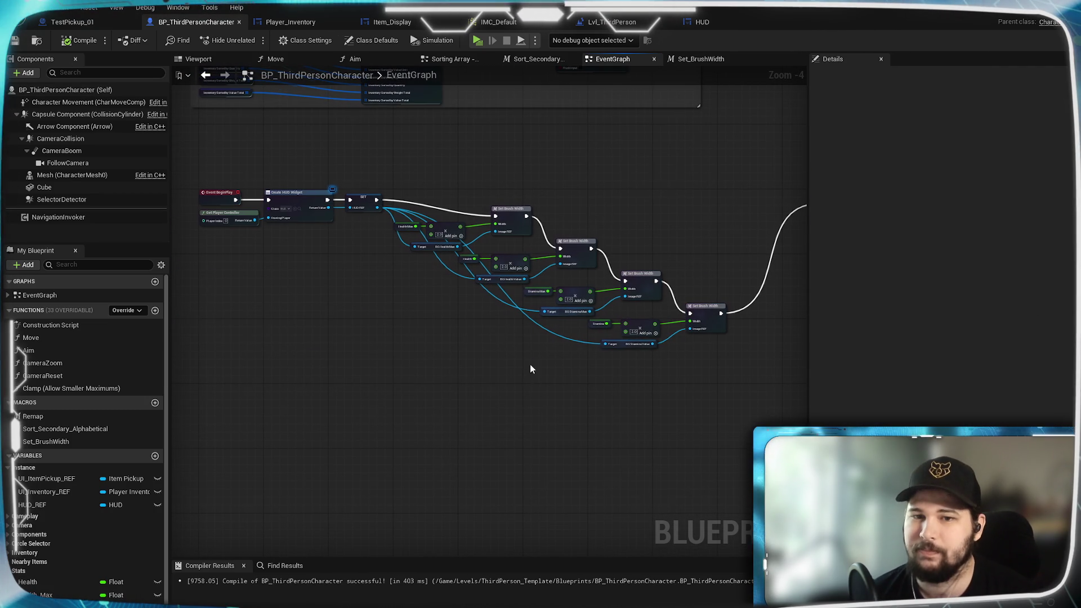
Move Add to Viewport beside the last Set Brush Width node and save
drag(529, 364, 318, 429)
scroll(403, 445, up, 3)
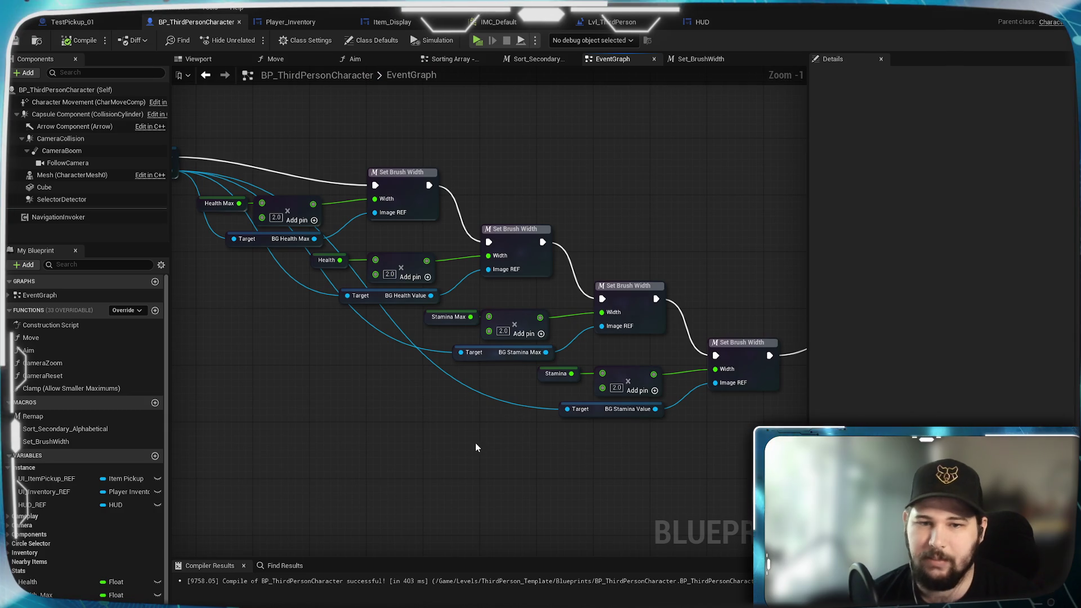
mouse_move(261, 394)
mouse_down()
mouse_move(521, 475)
mouse_move(758, 465)
mouse_move(737, 314)
mouse_move(367, 350)
mouse_up()
mouse_move(653, 316)
mouse_down()
mouse_move(613, 432)
mouse_move(539, 508)
mouse_up()
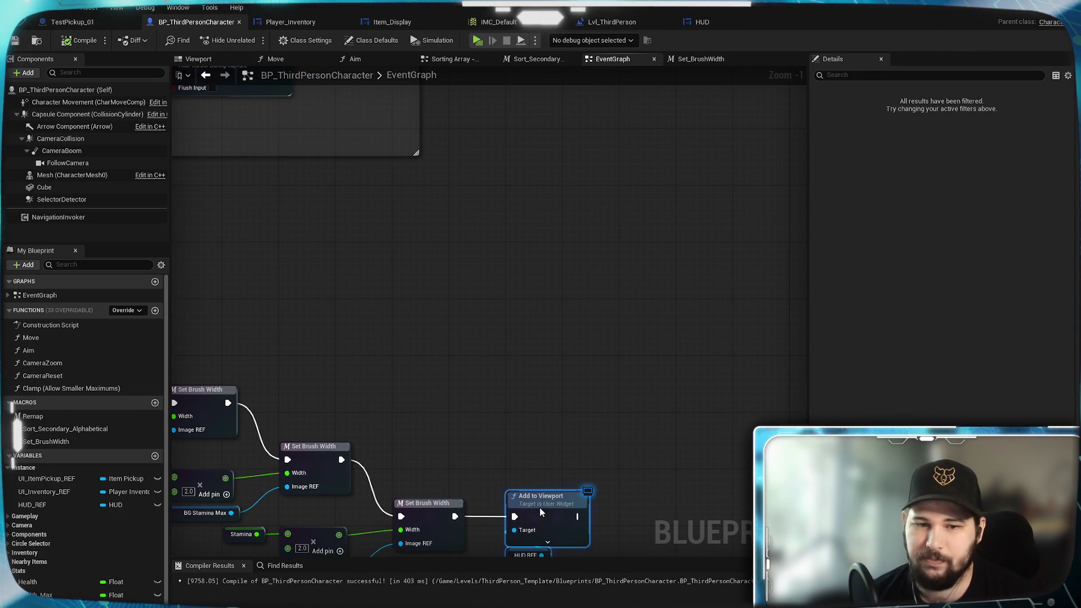
click(522, 401)
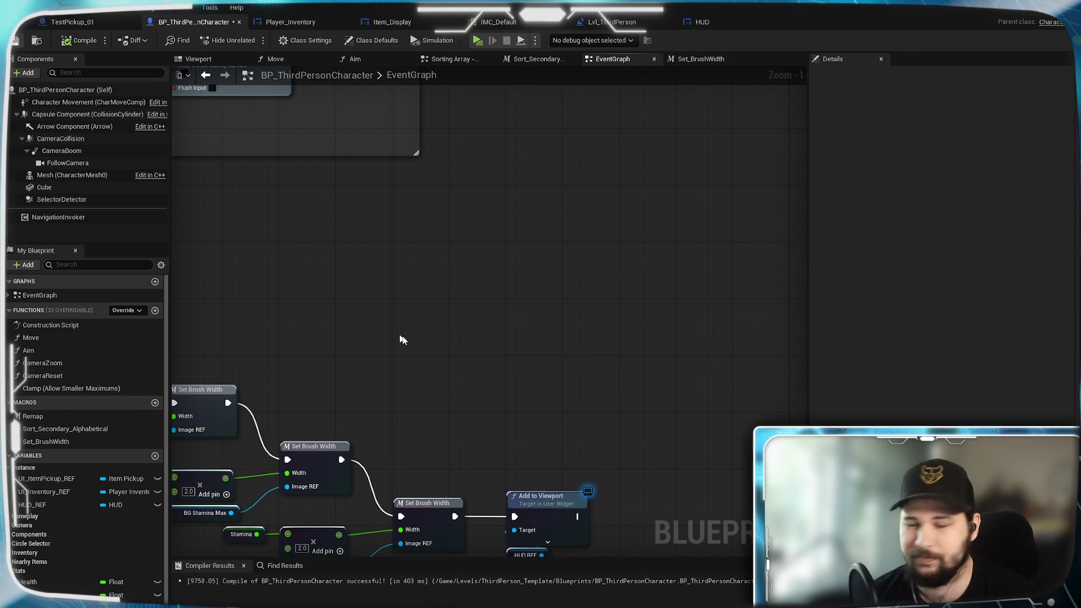
key(ctrl+s)
Pan across the BeginPlay chain from Create HUD Widget to the Set Brush Width nodes
mouse_move(374, 326)
mouse_down()
mouse_move(620, 224)
mouse_move(621, 214)
mouse_up()
drag(480, 256, 645, 339)
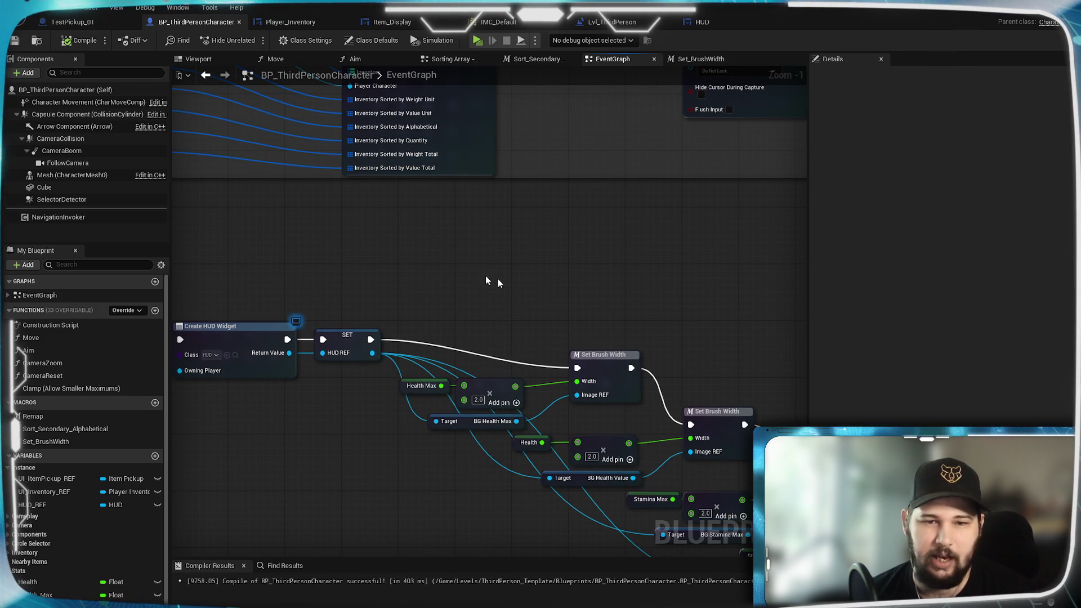
scroll(586, 319, down, 1)
drag(593, 304, 394, 170)
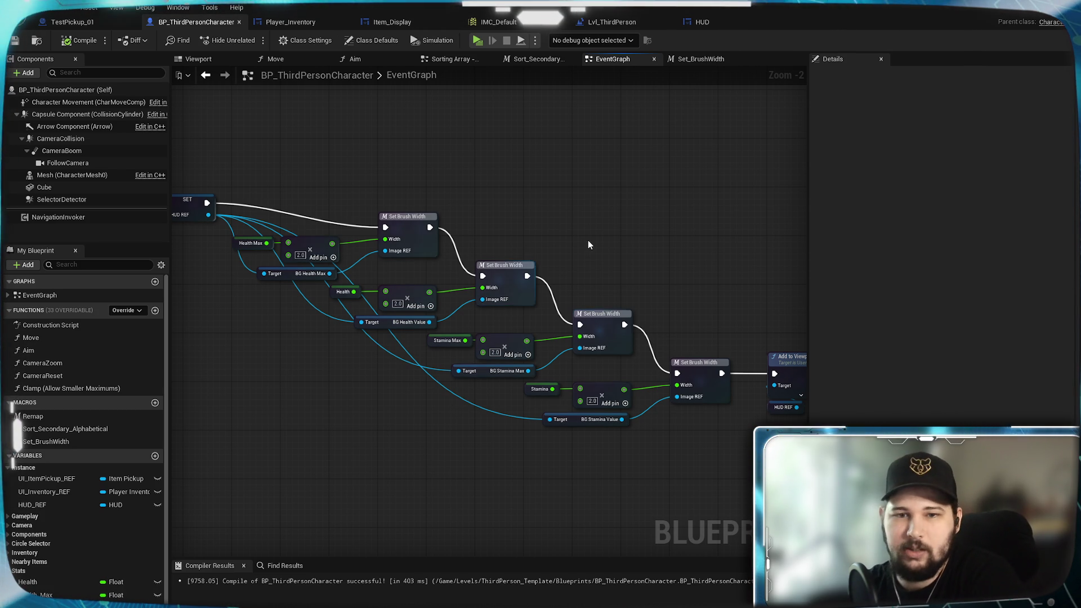
mouse_move(598, 249)
mouse_down()
mouse_move(575, 193)
mouse_move(442, 234)
mouse_move(669, 236)
mouse_up()
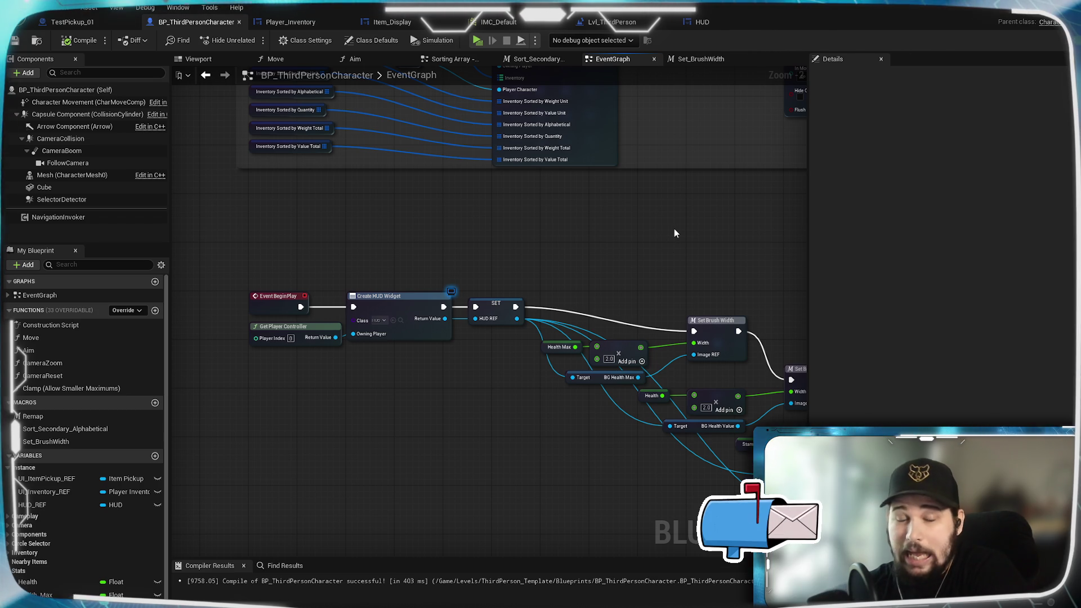
drag(627, 261, 321, 167)
scroll(400, 228, down, 1)
Box-select the Set Brush Width chain, raise it to SET's exec line, and save
mouse_move(784, 438)
mouse_down()
mouse_move(349, 194)
mouse_move(268, 197)
mouse_up()
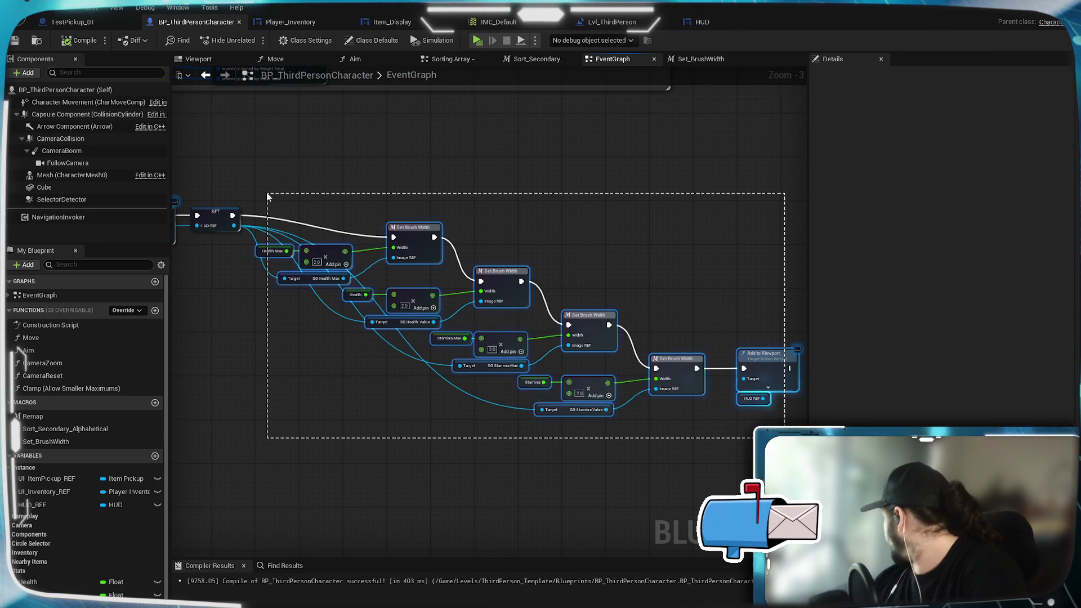
drag(268, 198, 266, 192)
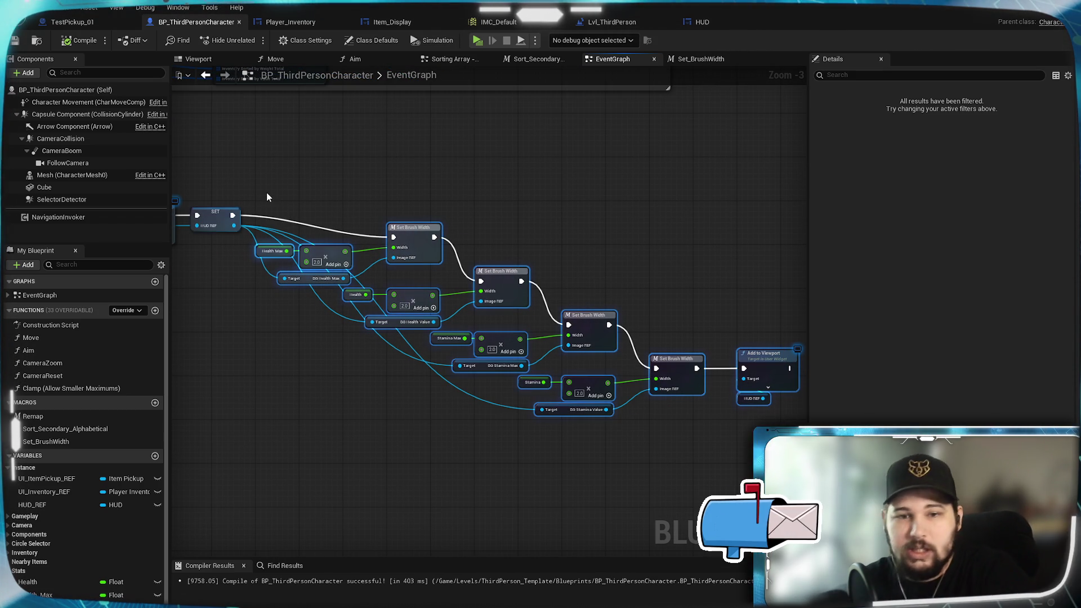
scroll(355, 214, up, 3)
drag(516, 299, 519, 266)
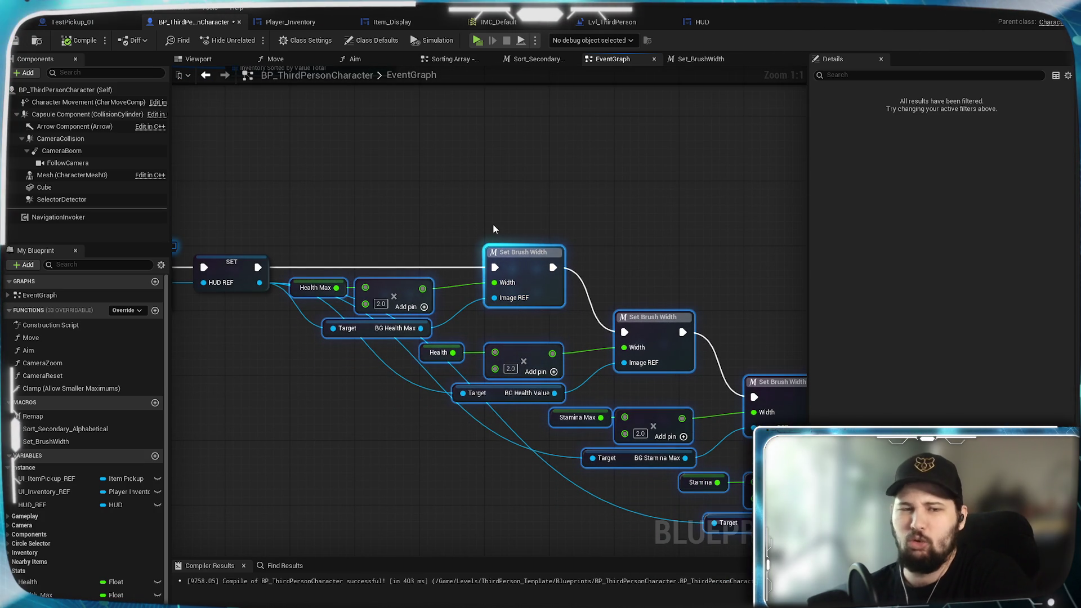
mouse_move(685, 281)
mouse_down()
mouse_move(509, 222)
mouse_move(614, 233)
mouse_move(536, 315)
mouse_up()
click(508, 221)
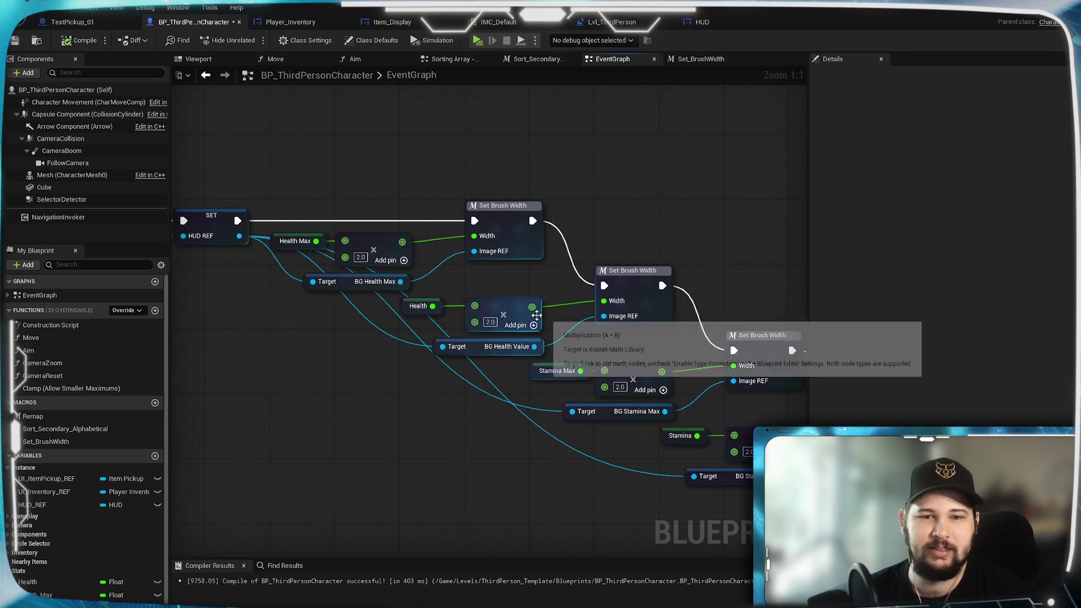
click(20, 42)
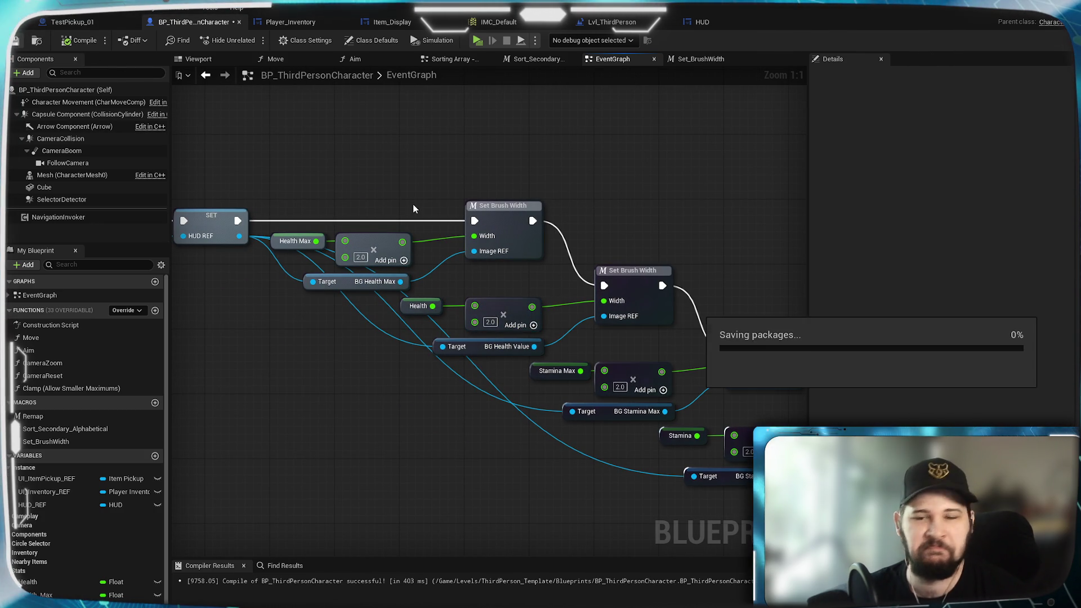
Pan along the BeginPlay chain from Event BeginPlay through the Set Brush Width nodes
mouse_move(704, 249)
mouse_down()
mouse_move(463, 221)
mouse_move(556, 261)
mouse_up()
mouse_move(398, 217)
mouse_down()
mouse_move(642, 231)
mouse_move(340, 220)
mouse_up()
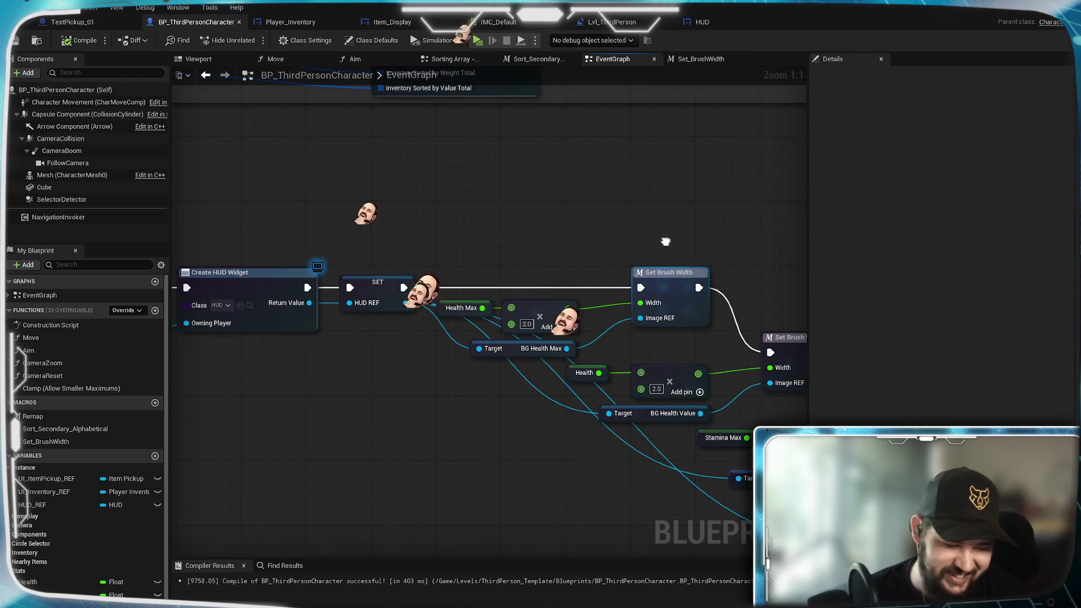
drag(662, 243, 616, 230)
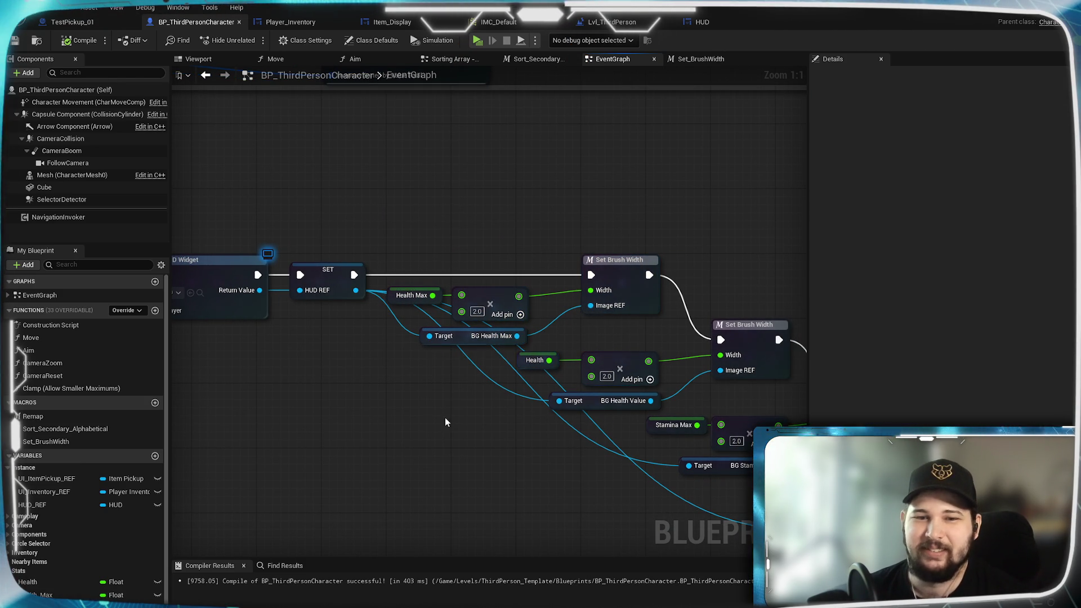
mouse_move(331, 379)
mouse_down()
mouse_move(664, 424)
mouse_move(468, 419)
mouse_move(566, 438)
mouse_move(507, 423)
mouse_move(472, 448)
mouse_move(676, 459)
mouse_up()
drag(376, 451, 482, 458)
mouse_move(282, 331)
mouse_down()
mouse_move(434, 376)
mouse_move(592, 375)
mouse_move(268, 320)
mouse_up()
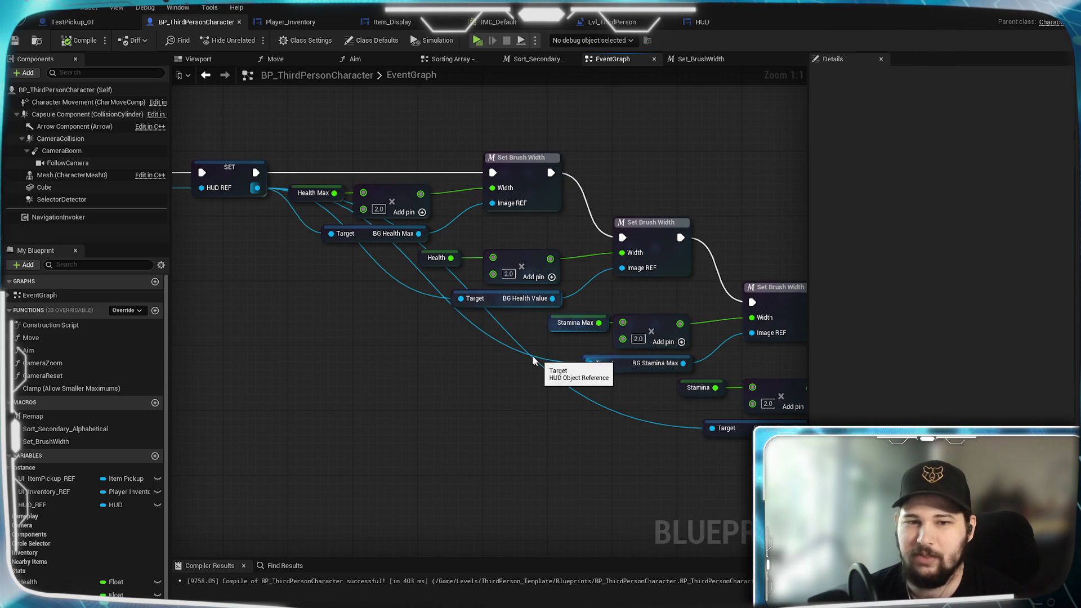
drag(532, 369, 383, 394)
Place the HUD REF getter beneath Add to Viewport and save BP_ThirdPersonCharacter
drag(661, 428, 583, 441)
drag(698, 445, 618, 450)
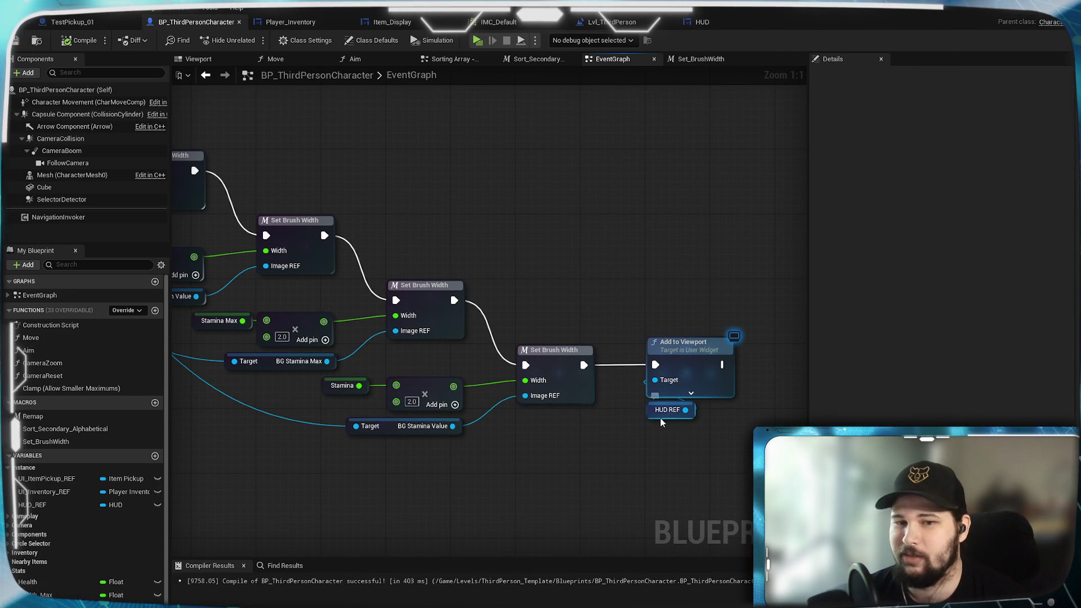
drag(665, 417, 584, 426)
mouse_move(688, 424)
mouse_down()
mouse_move(679, 423)
mouse_move(683, 454)
mouse_move(624, 482)
mouse_up()
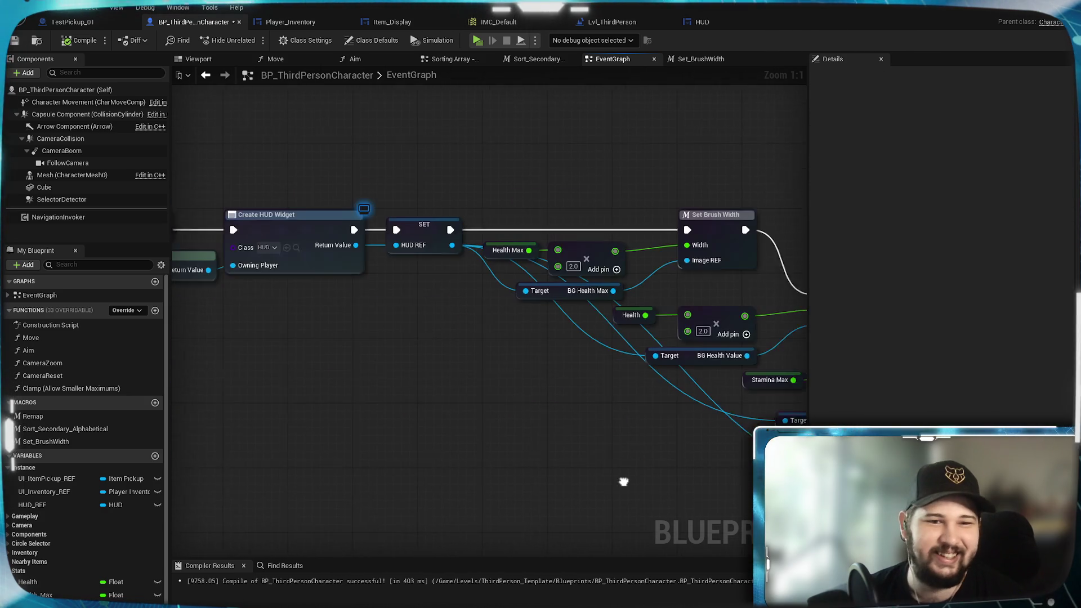
key(ctrl+s)
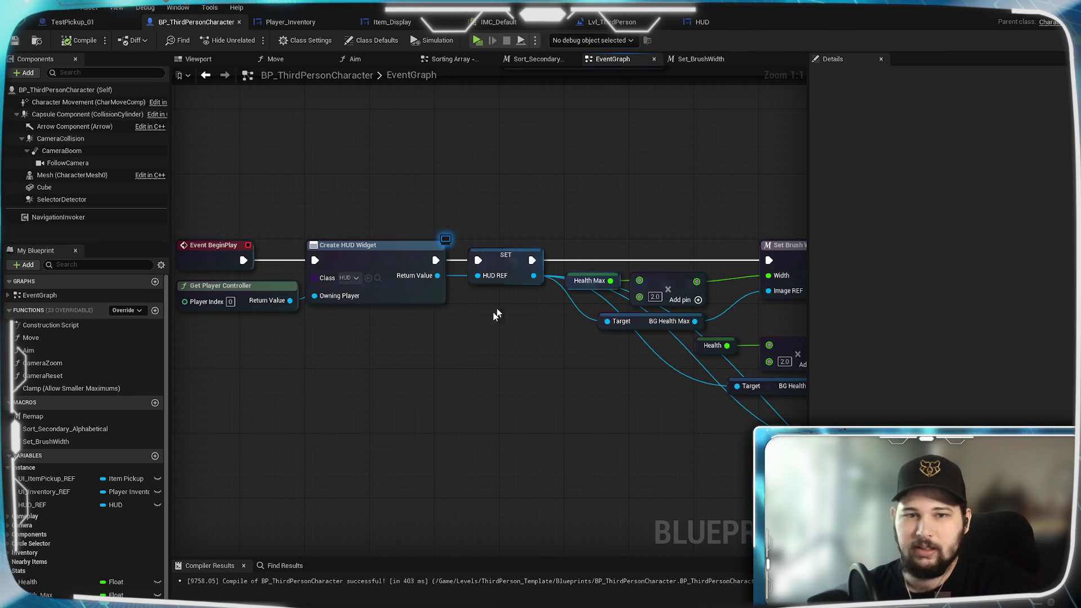
mouse_move(525, 357)
mouse_down()
mouse_move(629, 355)
mouse_move(419, 318)
mouse_move(349, 281)
mouse_up()
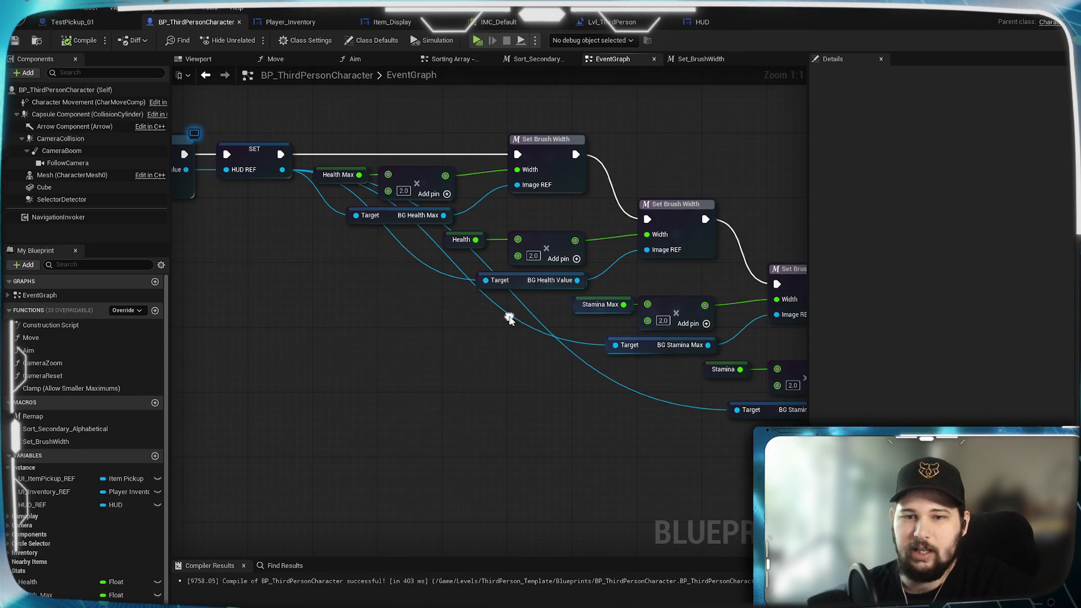
Add two reroute points on the HUD REF wires, align them vertically, and compile
double_click(634, 393)
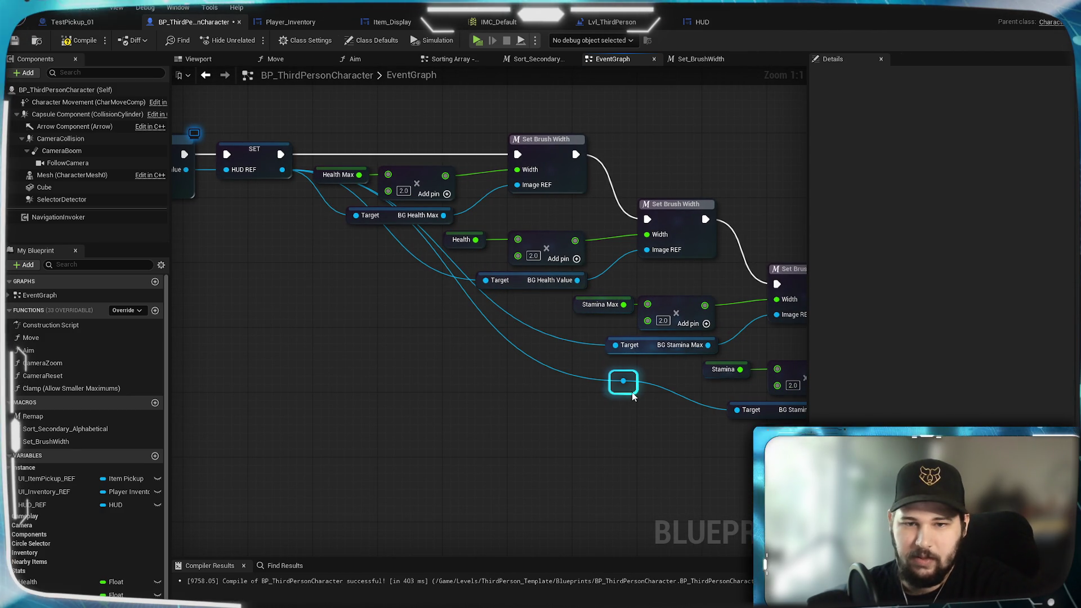
mouse_move(629, 386)
mouse_down()
mouse_move(463, 408)
mouse_move(346, 404)
mouse_move(393, 412)
mouse_up()
mouse_move(518, 333)
mouse_down()
mouse_move(652, 383)
mouse_move(550, 401)
mouse_up()
double_click(653, 373)
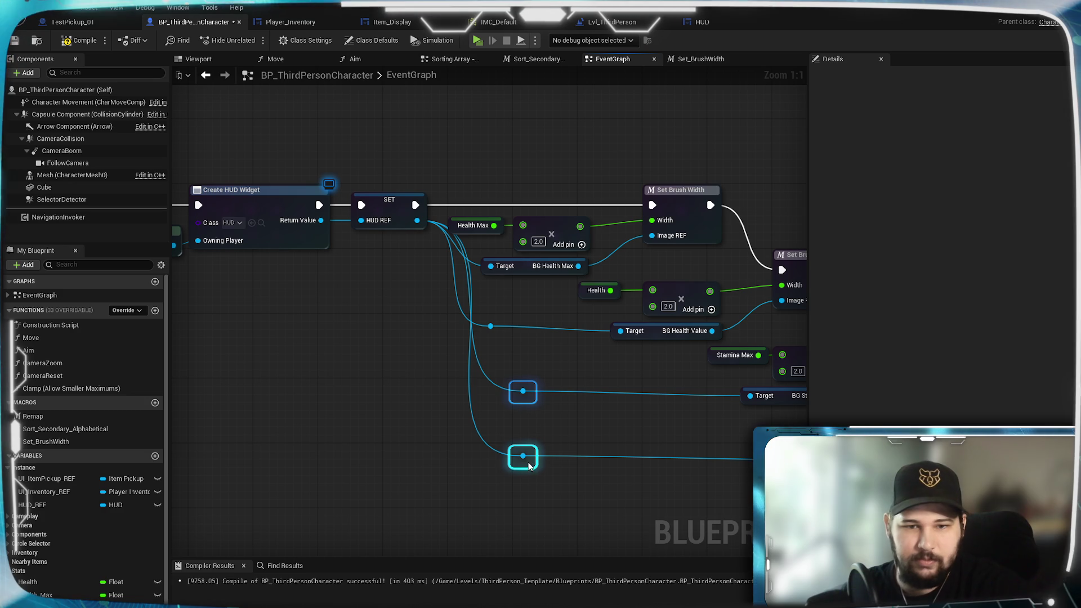
drag(517, 466, 497, 466)
mouse_move(504, 511)
mouse_down()
mouse_move(314, 451)
mouse_move(577, 442)
mouse_up()
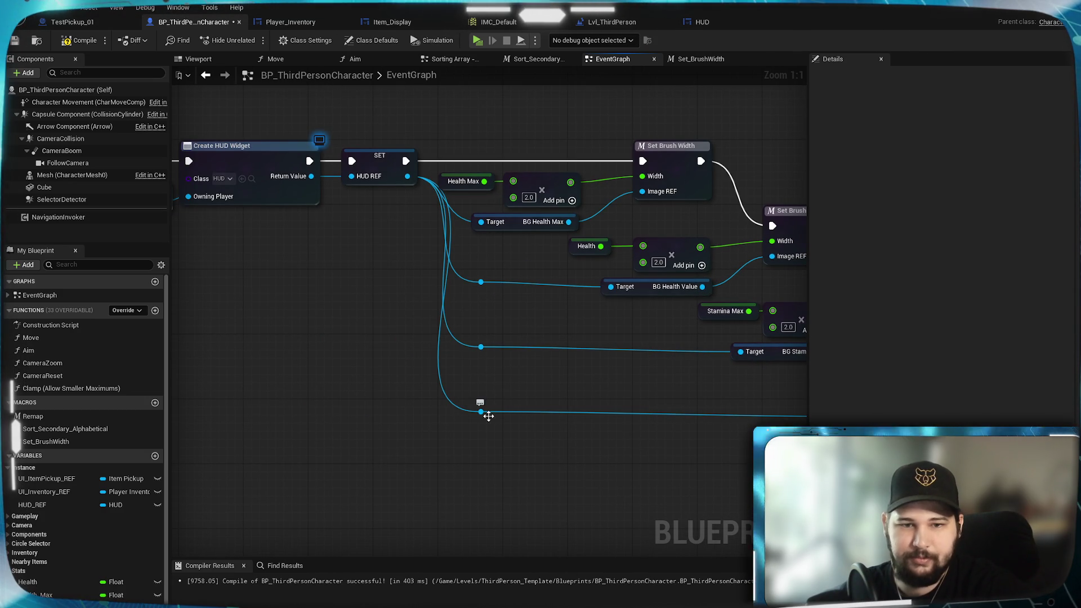
mouse_move(491, 427)
mouse_down()
mouse_move(496, 461)
mouse_move(442, 449)
mouse_move(609, 427)
mouse_up()
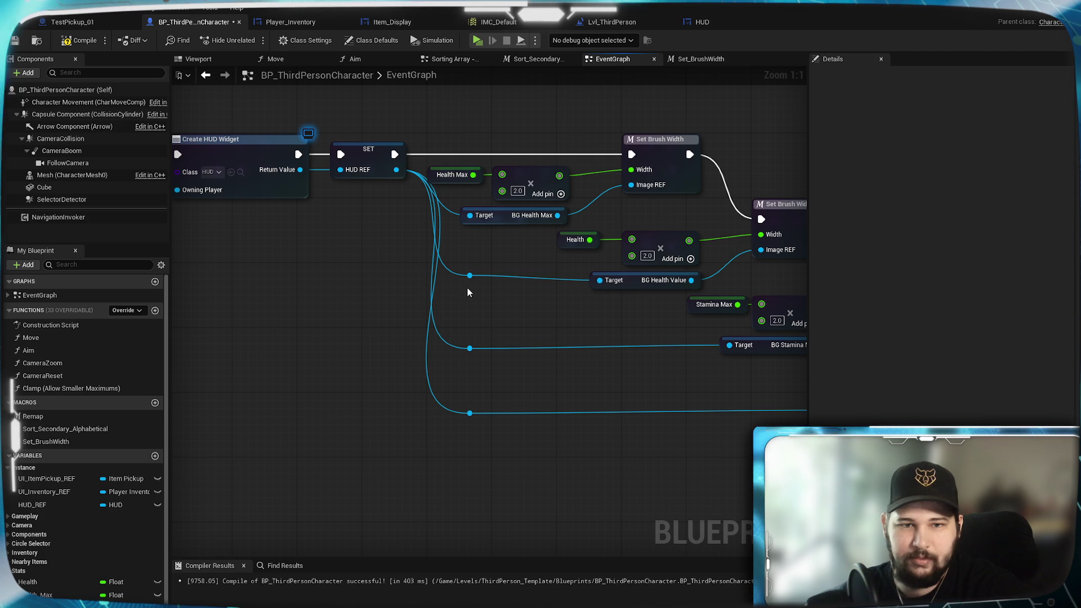
click(504, 321)
mouse_move(550, 326)
mouse_down()
mouse_move(321, 309)
mouse_move(567, 338)
mouse_up()
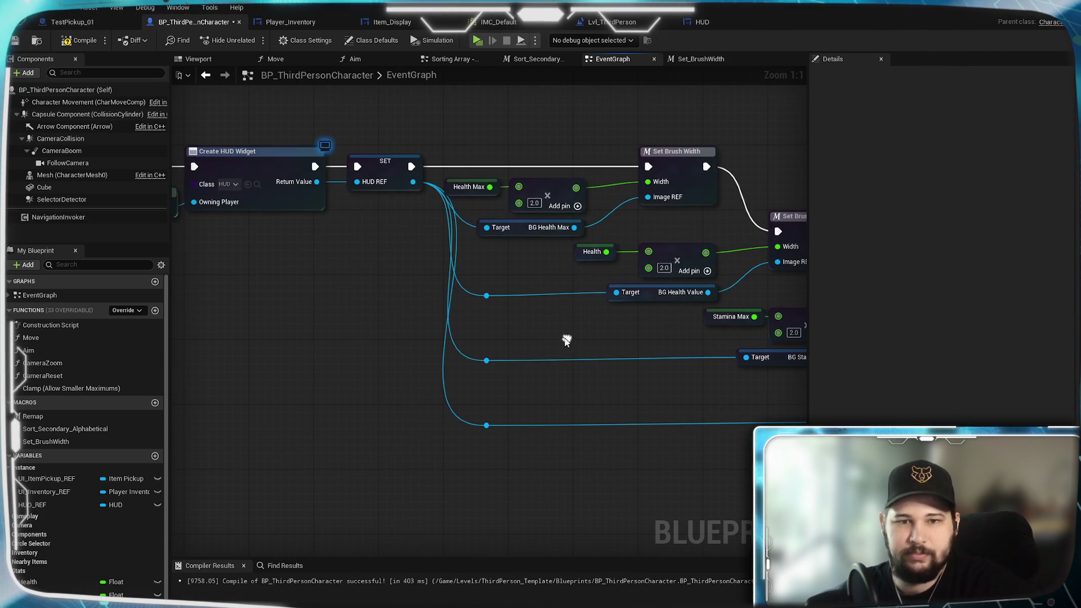
click(15, 41)
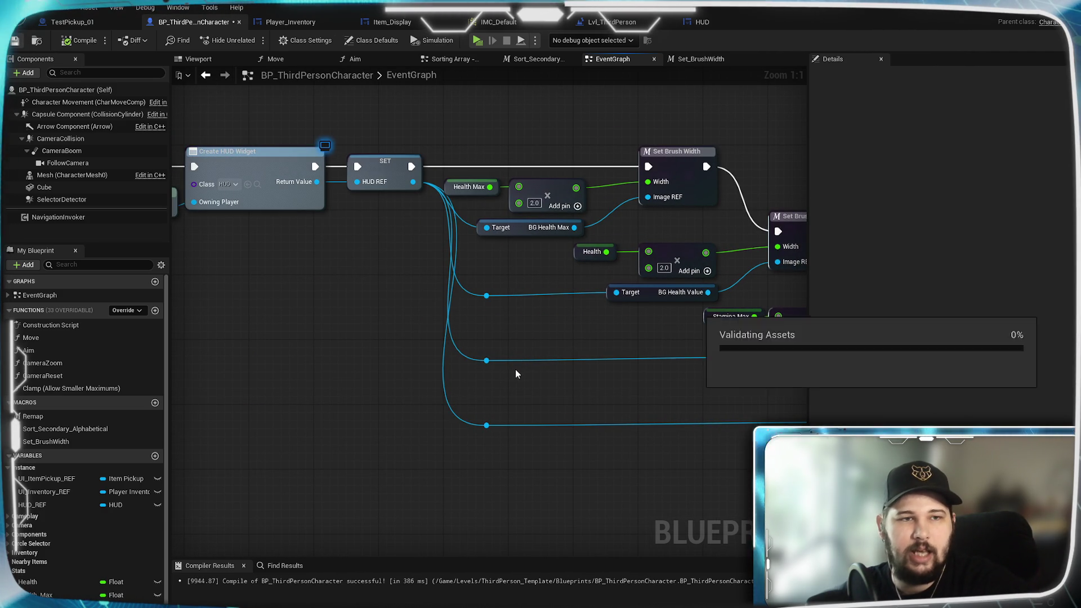
Navigate to the inventory sorting nodes and open the Sorting Array - Quantity collapsed graph
scroll(577, 360, down, 1)
mouse_move(589, 367)
mouse_down()
mouse_move(499, 381)
mouse_move(398, 374)
mouse_move(560, 451)
mouse_move(823, 470)
mouse_move(490, 423)
mouse_move(242, 515)
mouse_move(513, 303)
mouse_move(522, 366)
mouse_move(712, 427)
mouse_up()
scroll(513, 303, down, 1)
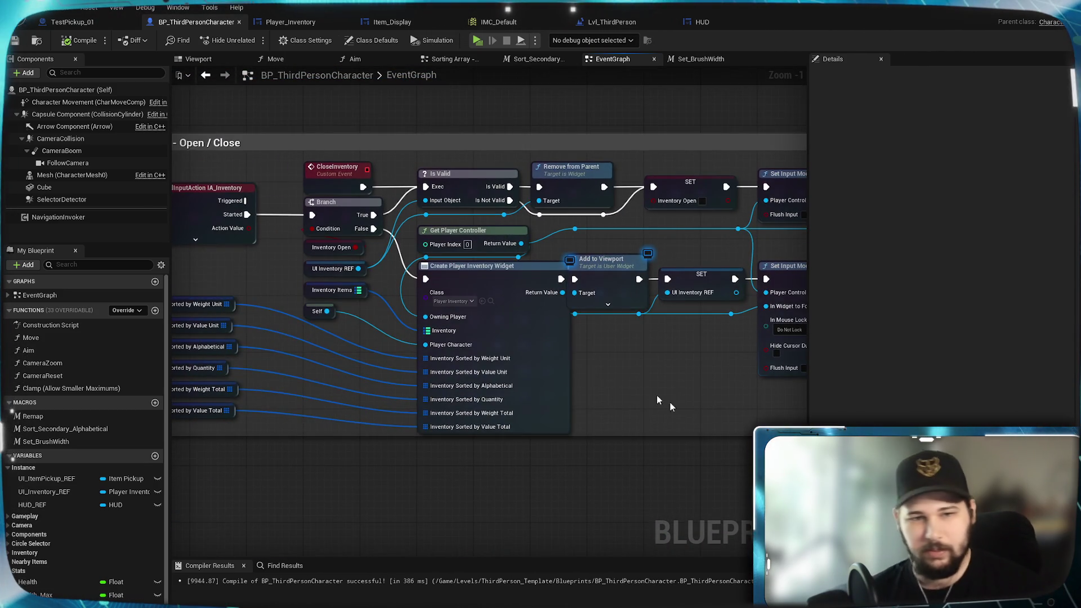
scroll(670, 402, down, 1)
mouse_move(667, 391)
mouse_down()
mouse_move(657, 280)
mouse_move(692, 316)
mouse_move(674, 380)
mouse_move(485, 437)
mouse_up()
scroll(473, 444, up, 4)
drag(471, 370, 444, 345)
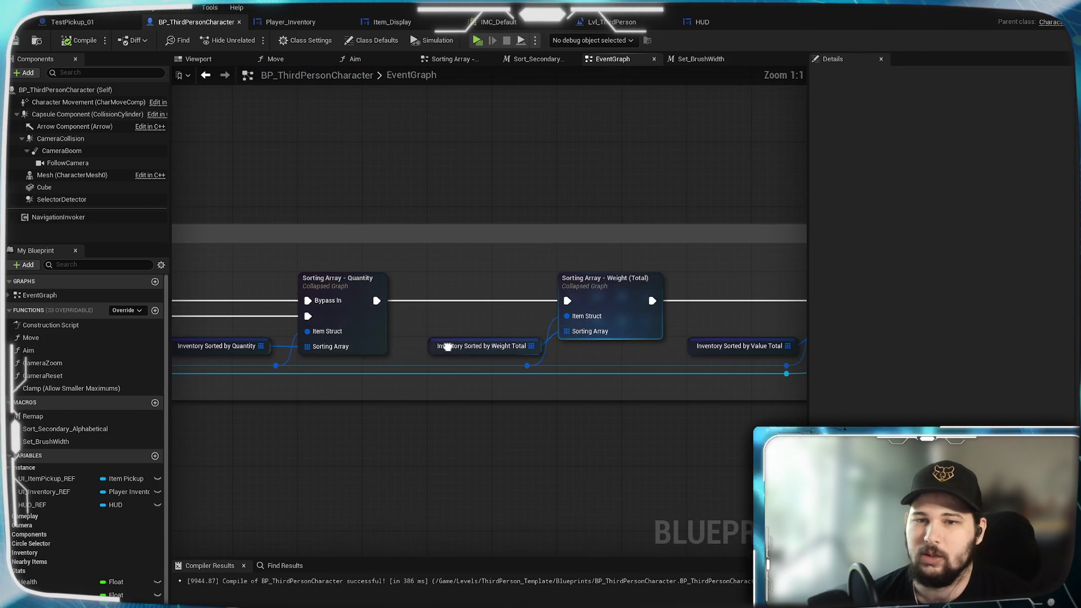
mouse_move(650, 320)
mouse_down()
mouse_move(397, 330)
mouse_move(307, 315)
mouse_move(580, 328)
mouse_up()
mouse_move(370, 383)
mouse_down()
mouse_move(502, 378)
mouse_move(316, 374)
mouse_up()
click(376, 323)
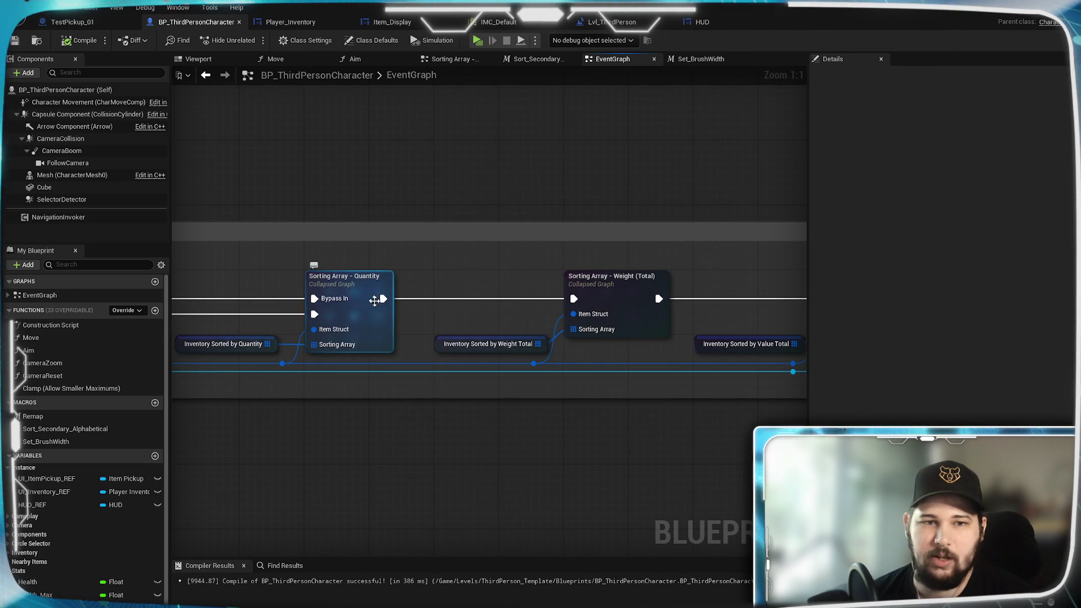
double_click(375, 322)
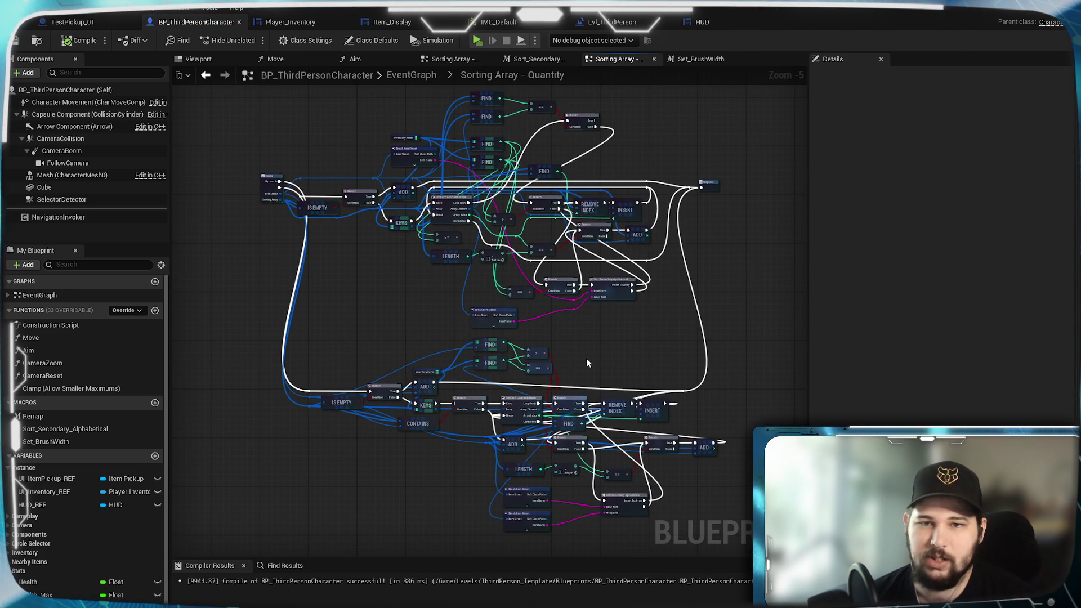
Leave the Quantity graph and open the Sorting Array - Weight (Total) collapsed graph
mouse_move(406, 285)
mouse_down()
mouse_move(423, 357)
mouse_move(411, 366)
mouse_up()
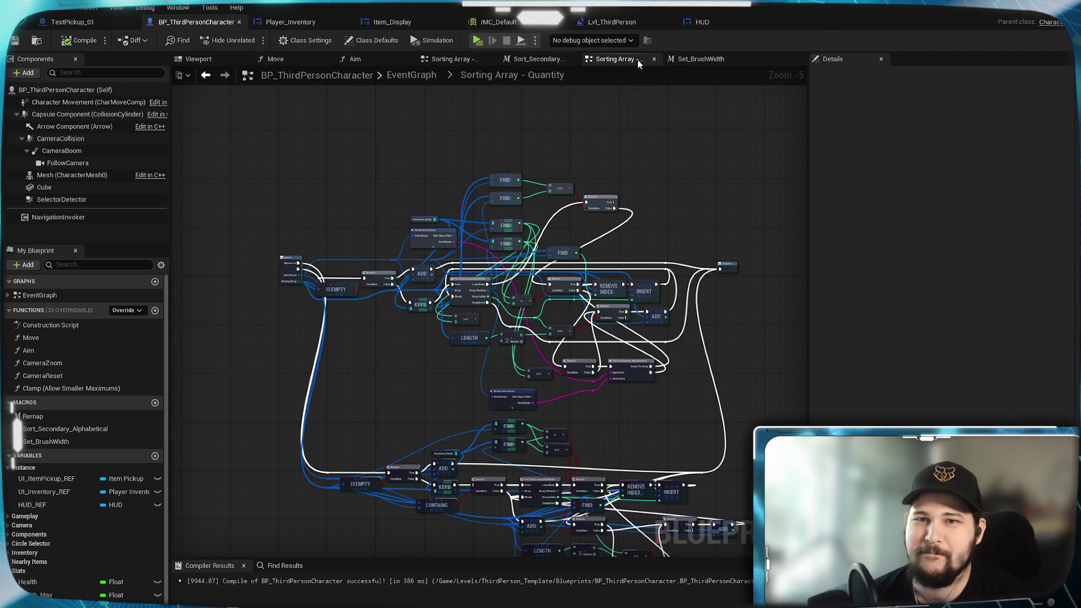
key(alt+Left)
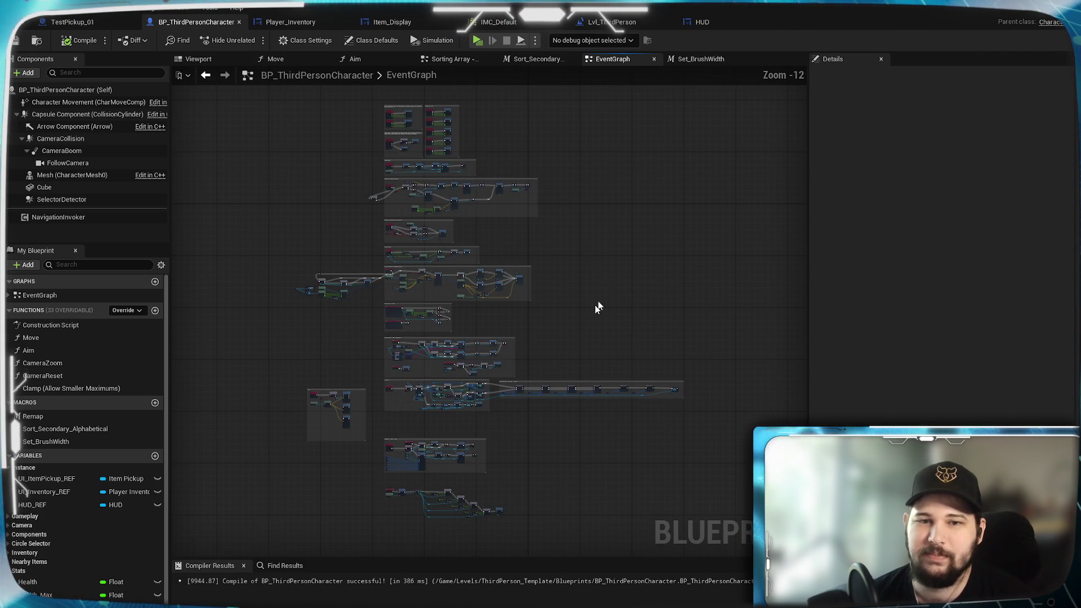
double_click(494, 307)
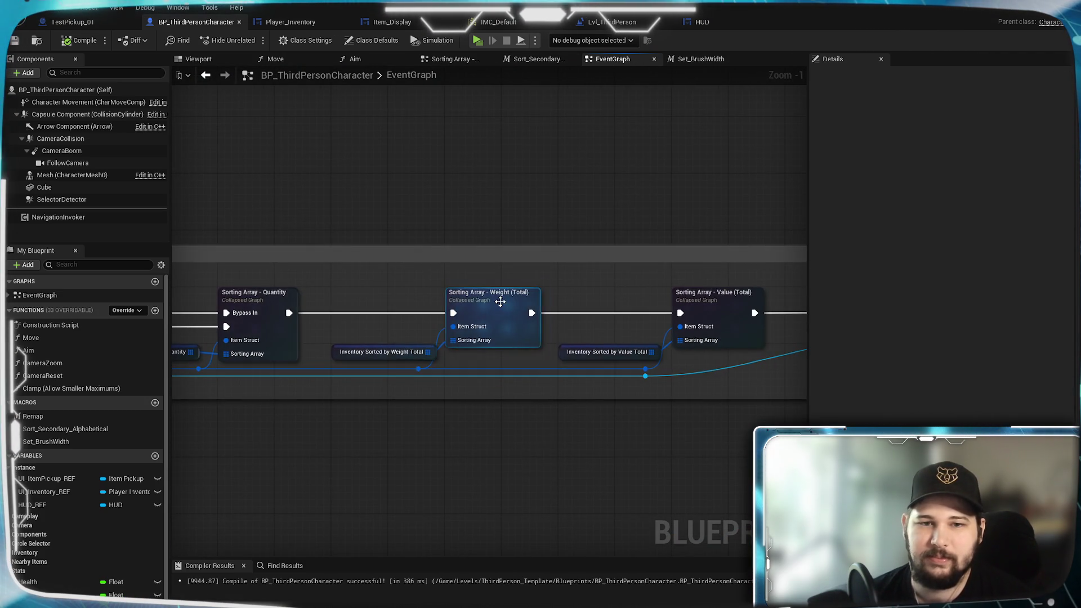
Marquee-select a block of the sorting nodes and delete them
mouse_move(378, 123)
mouse_down()
mouse_move(430, 210)
mouse_move(591, 362)
mouse_move(378, 167)
mouse_up()
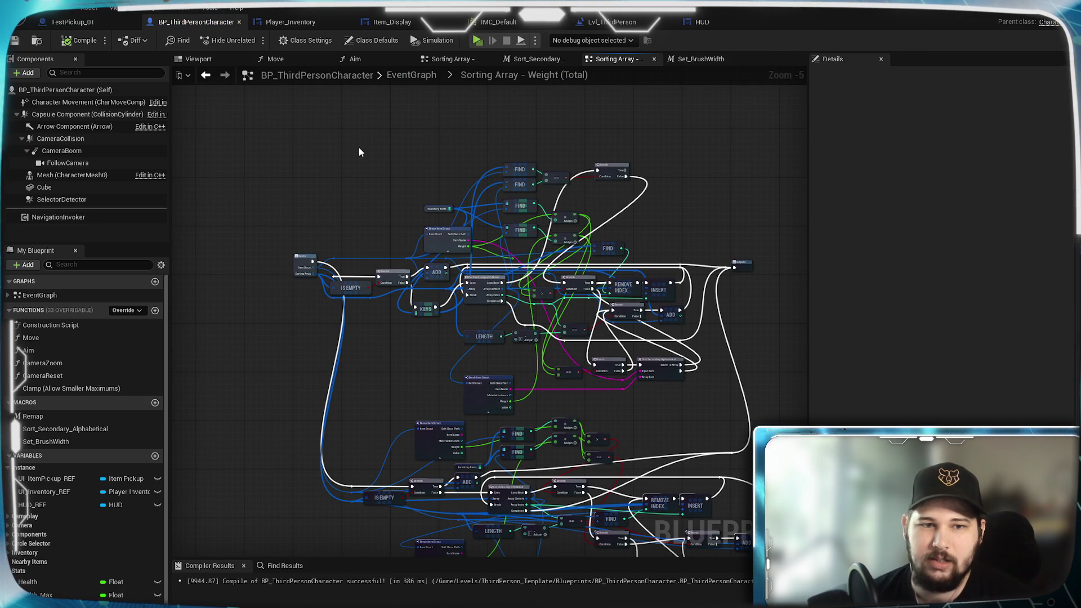
mouse_move(326, 132)
mouse_down()
mouse_move(436, 318)
mouse_move(701, 394)
mouse_up()
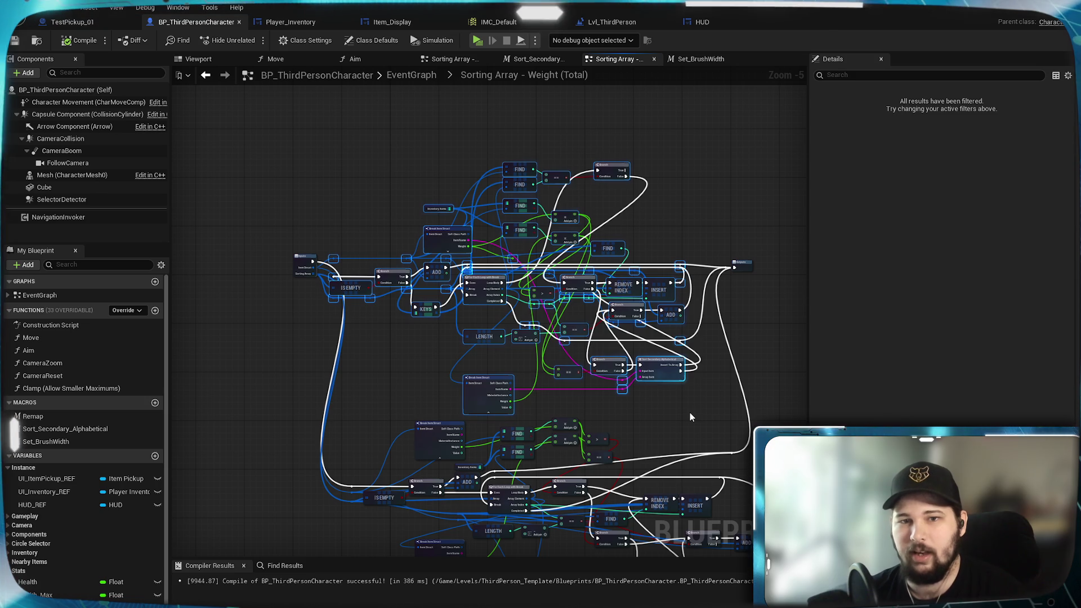
key(Delete)
drag(694, 321, 514, 377)
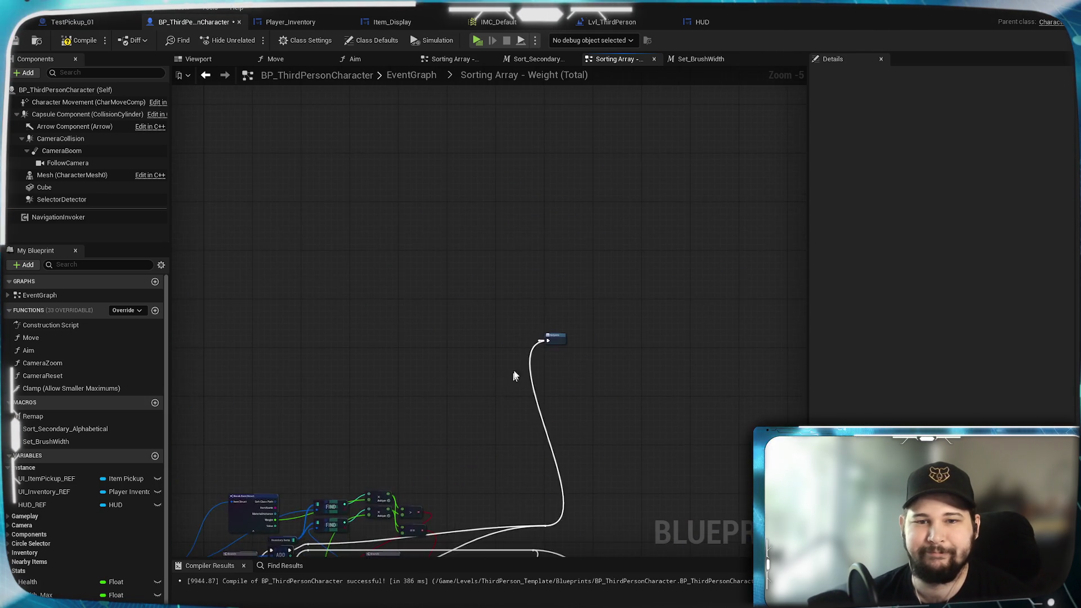
Look over the sorting nodes and compile the blueprint
scroll(514, 377, up, 5)
scroll(559, 343, down, 5)
mouse_move(445, 372)
mouse_down()
mouse_move(556, 218)
mouse_move(623, 229)
mouse_move(535, 251)
mouse_up()
scroll(555, 217, up, 2)
scroll(535, 251, down, 1)
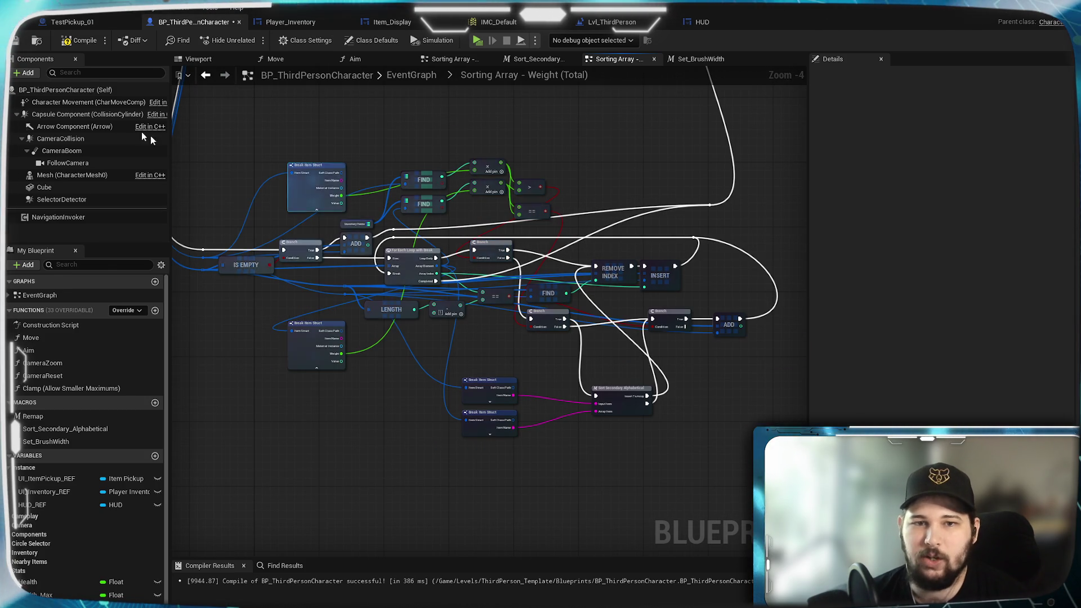
click(16, 41)
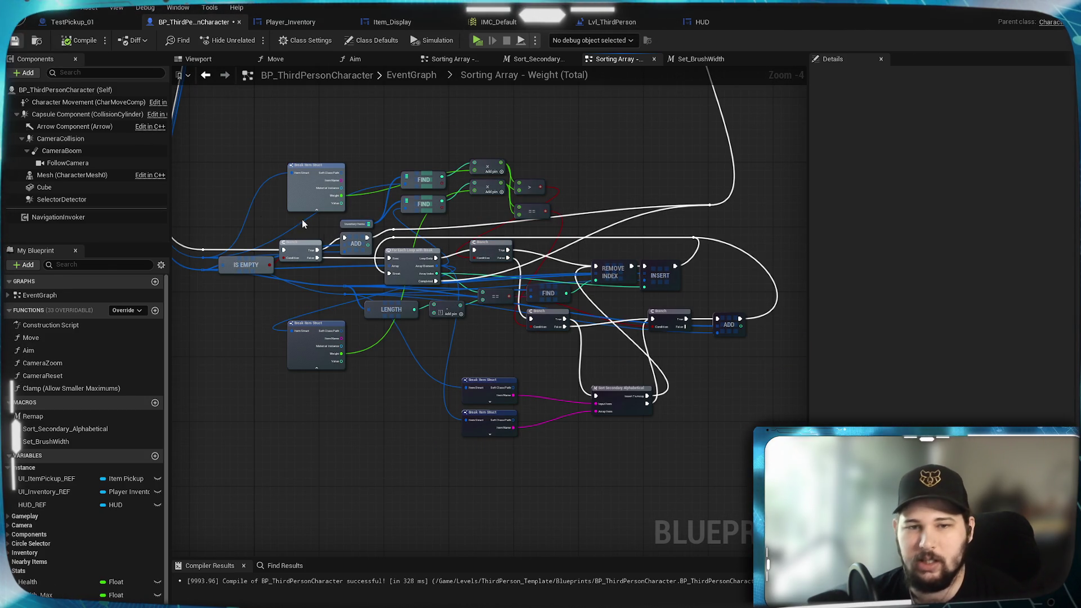
Hide the advanced pins on both Break Item Struct nodes
drag(610, 361, 713, 606)
drag(675, 563, 515, 422)
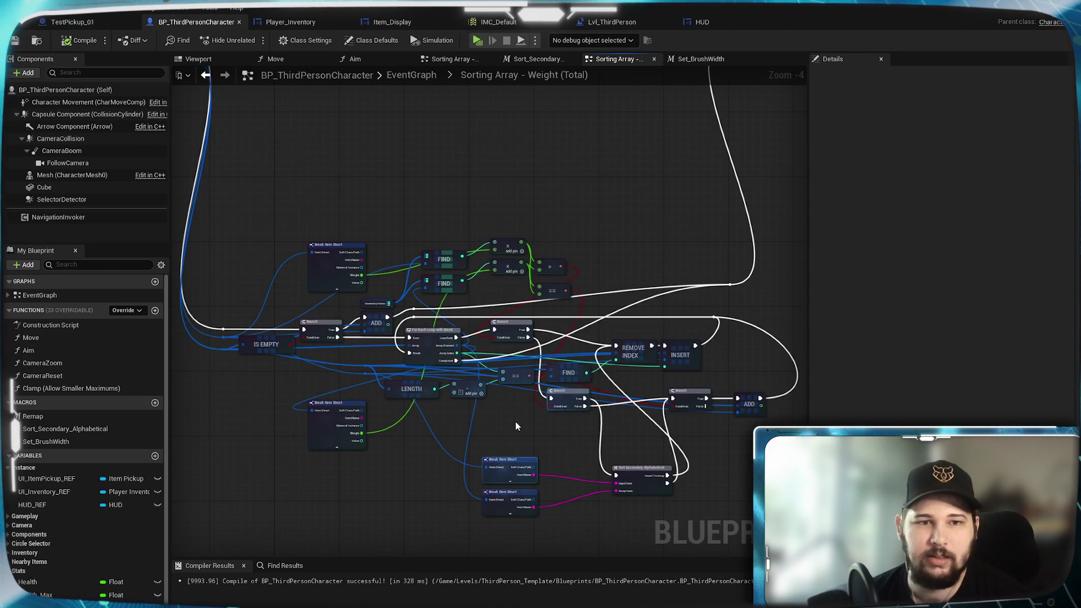
scroll(367, 290, up, 3)
drag(367, 290, 584, 200)
click(544, 486)
drag(544, 485, 488, 536)
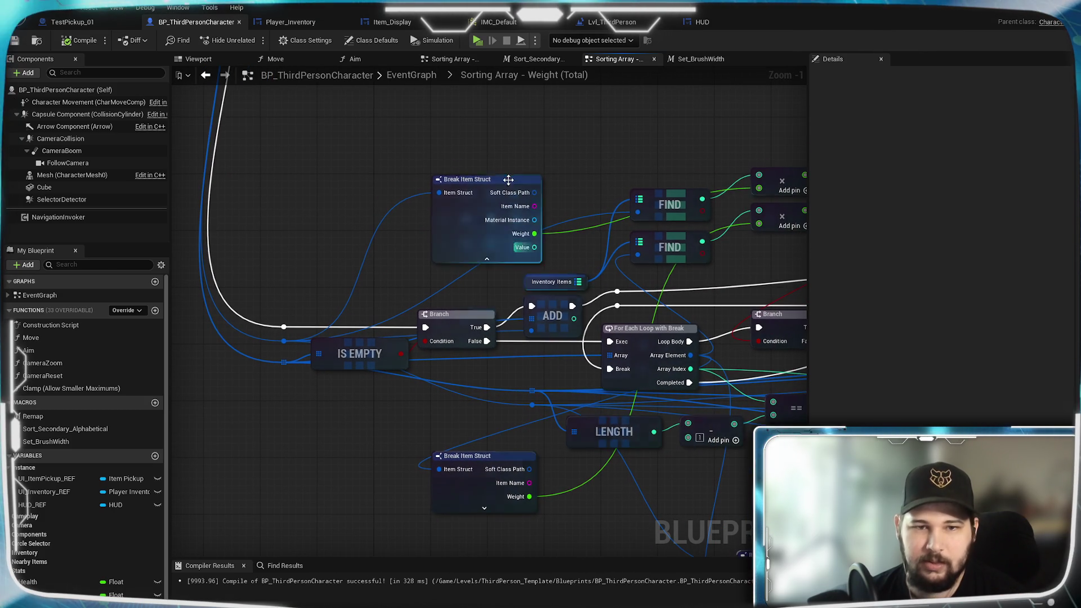
click(484, 231)
Reposition the Sort Secondary Alphabetical node and save the blueprint with Ctrl+S
mouse_move(586, 244)
mouse_down()
mouse_move(549, 271)
mouse_move(350, 246)
mouse_move(599, 165)
mouse_up()
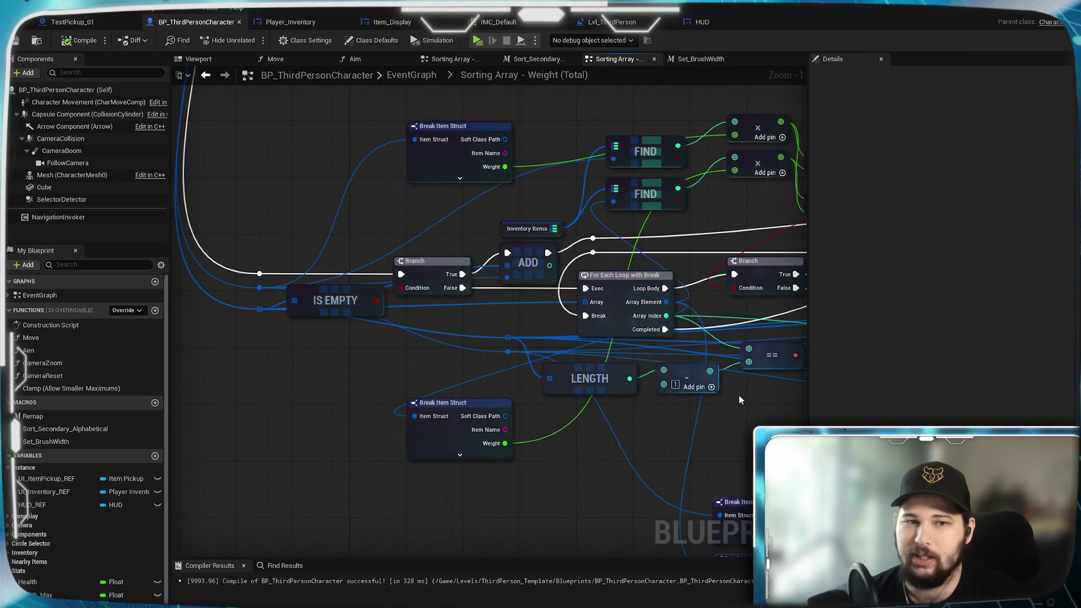
drag(761, 403, 390, 316)
drag(597, 425, 580, 340)
mouse_move(469, 350)
mouse_down()
mouse_move(524, 391)
mouse_move(600, 357)
mouse_up()
mouse_move(478, 365)
mouse_down()
mouse_move(569, 429)
mouse_move(451, 444)
mouse_move(310, 426)
mouse_move(628, 447)
mouse_move(413, 444)
mouse_move(483, 441)
mouse_up()
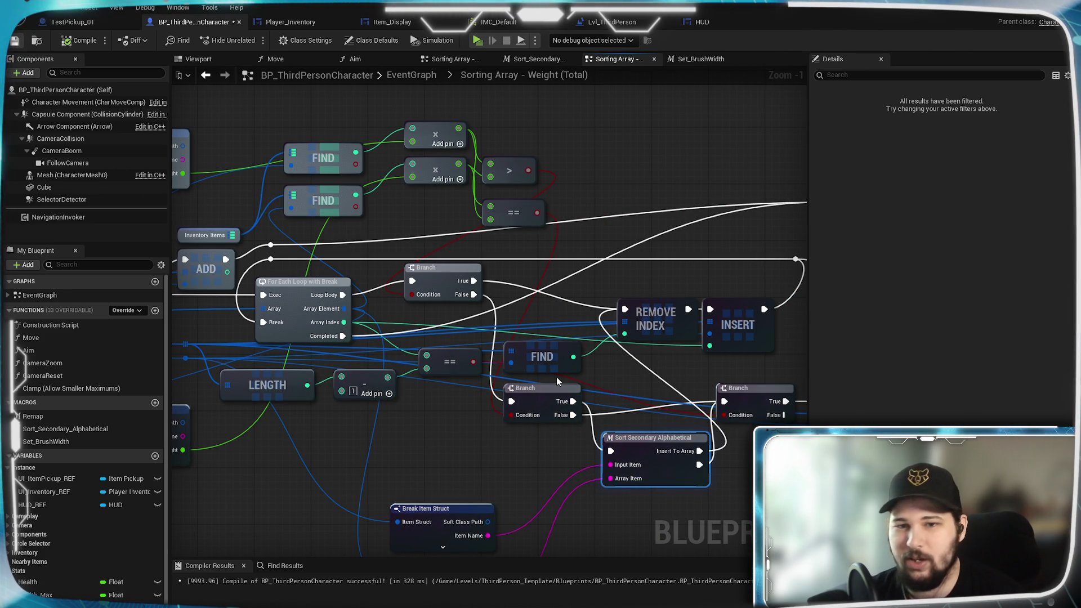
key(ctrl+s)
Review the Set_BrushWidth macro graph, then close its tab
drag(576, 456, 657, 467)
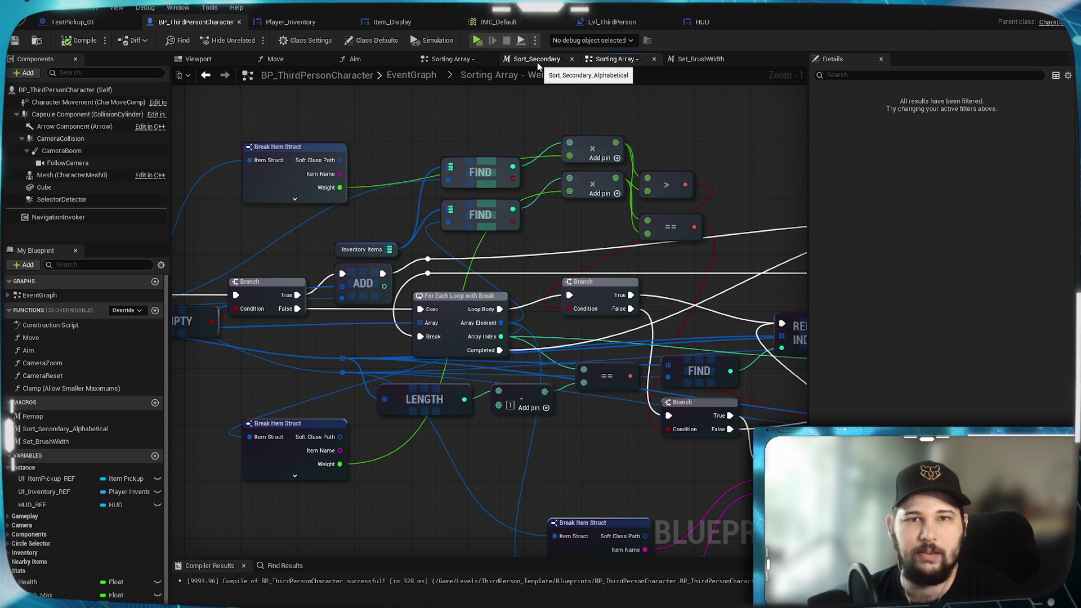
click(698, 58)
mouse_move(606, 236)
mouse_down()
mouse_move(543, 171)
mouse_move(573, 192)
mouse_up()
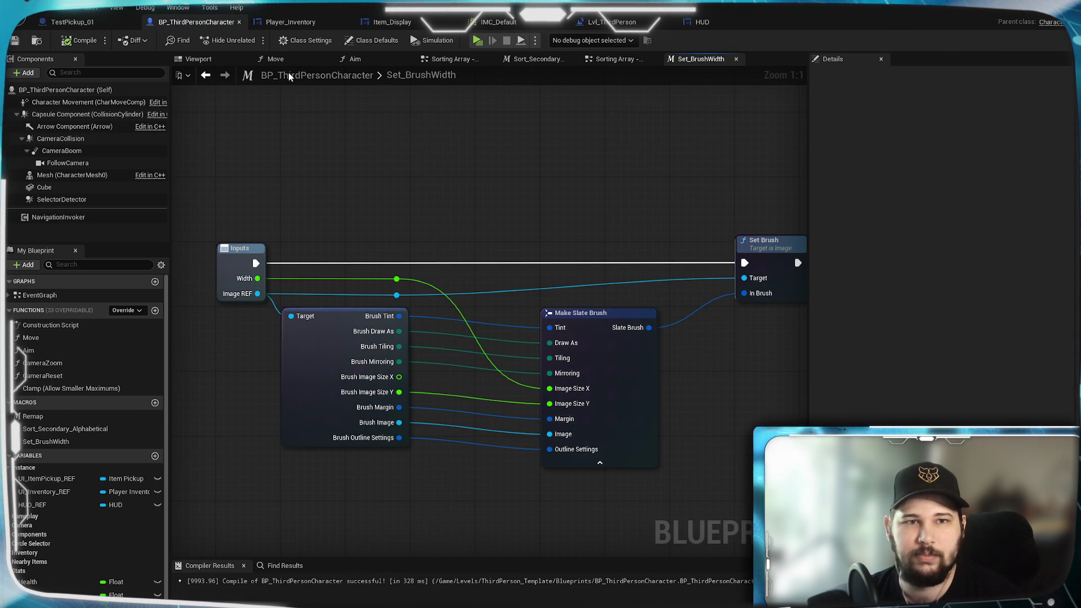
click(736, 58)
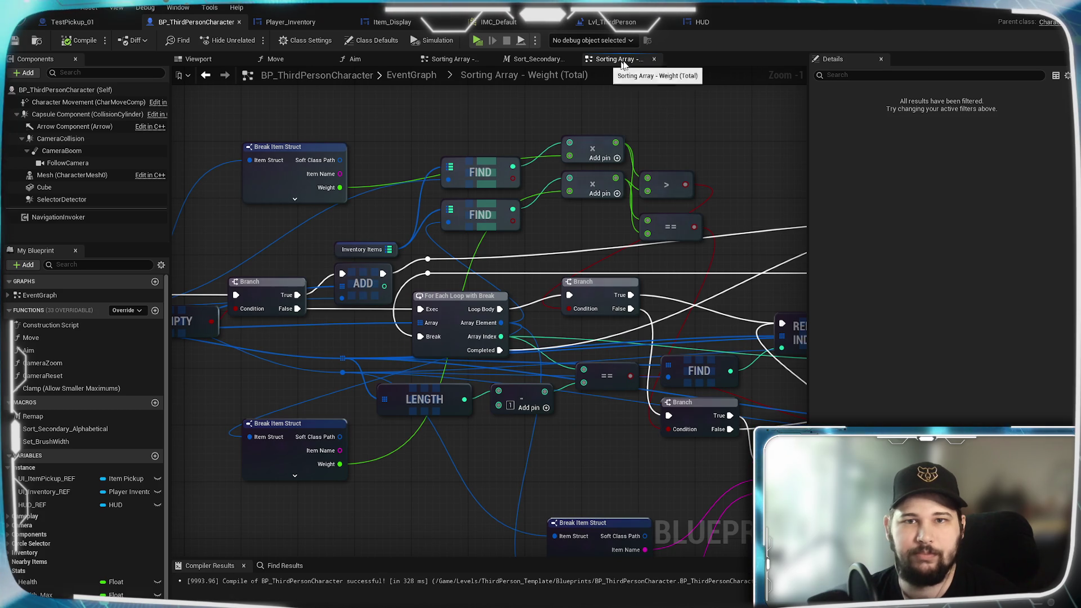
Return to the character's main EventGraph and save the blueprint
click(425, 74)
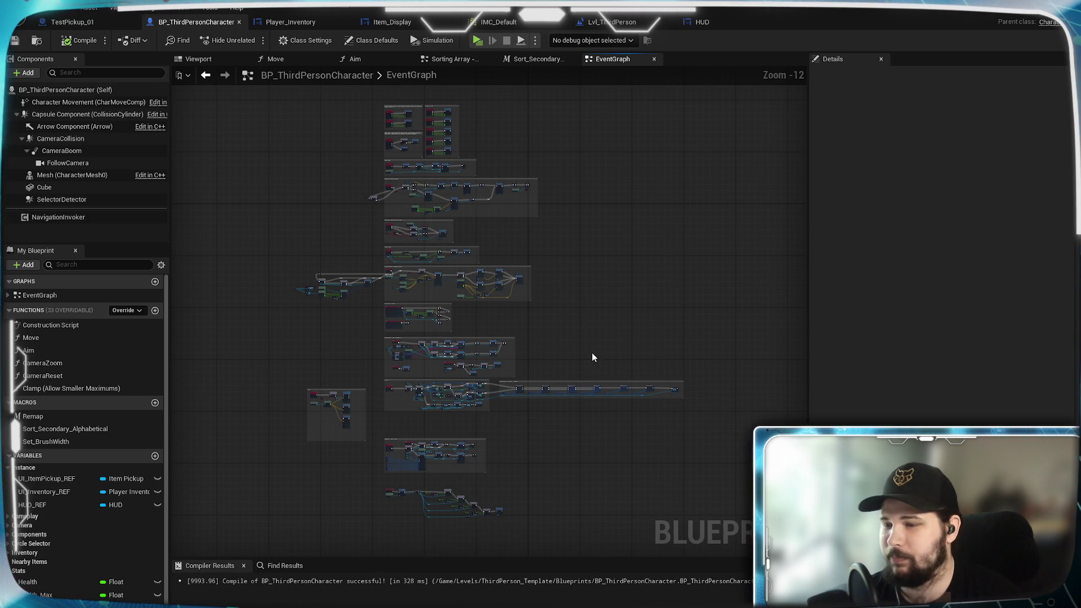
scroll(591, 353, up, 5)
scroll(541, 341, up, 4)
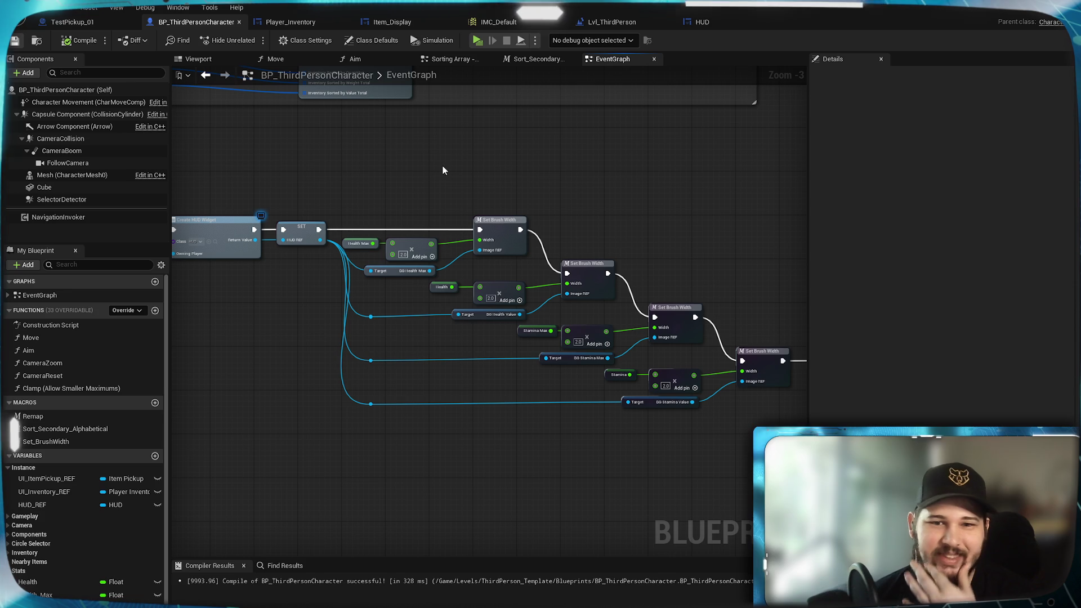
click(14, 42)
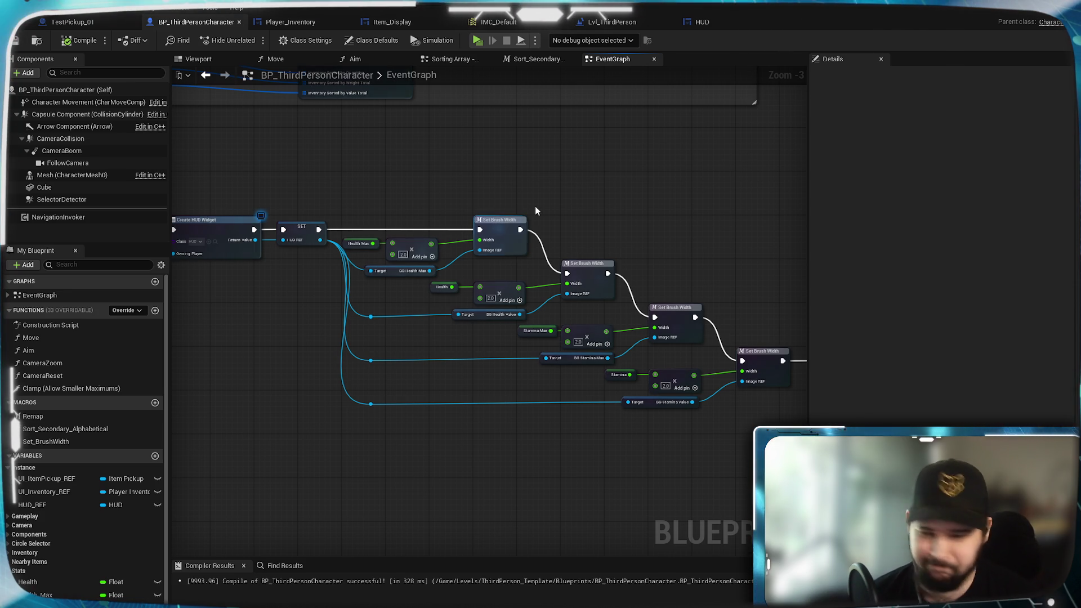
Review the Create HUD Widget and Set Brush Width nodes, then launch a standalone game preview
mouse_move(676, 244)
mouse_down()
mouse_move(387, 249)
mouse_move(766, 270)
mouse_move(957, 313)
mouse_move(766, 279)
mouse_move(780, 281)
mouse_up()
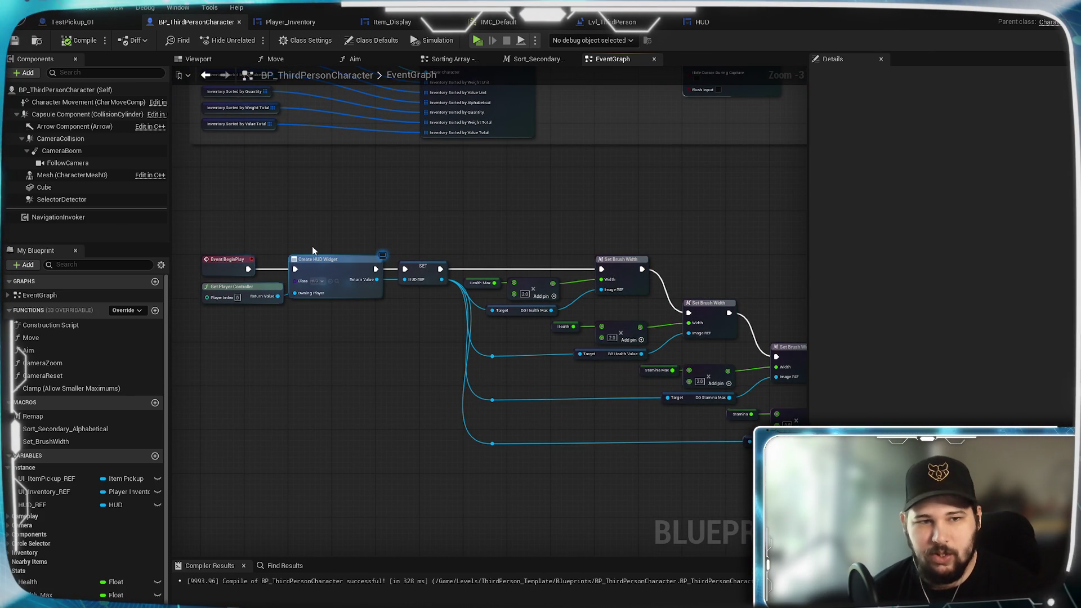
mouse_move(507, 218)
mouse_down()
mouse_move(273, 133)
mouse_move(292, 138)
mouse_up()
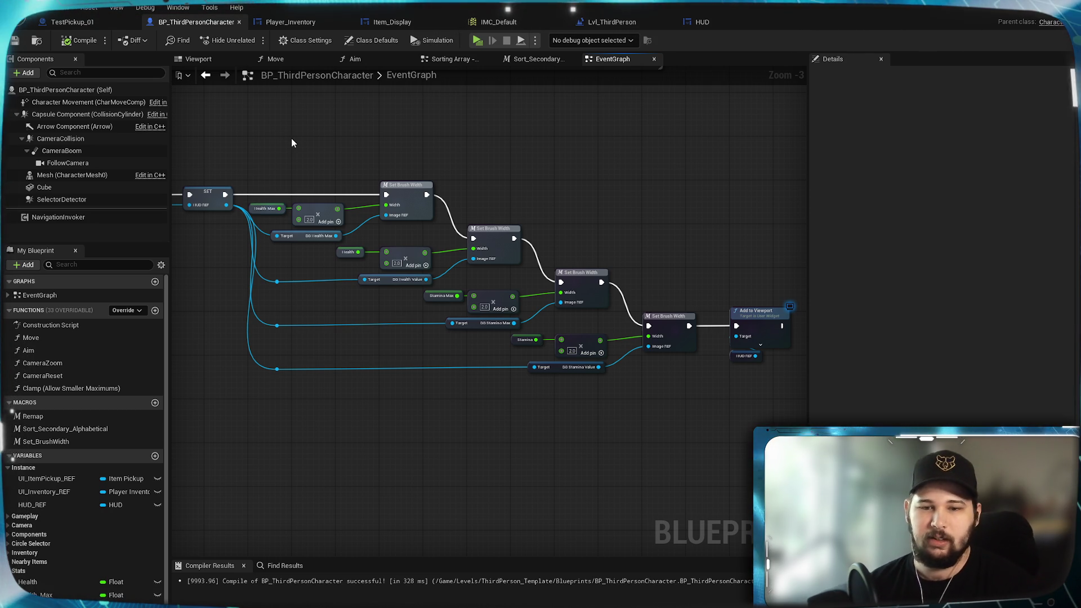
mouse_move(297, 287)
mouse_down()
mouse_move(391, 357)
mouse_move(566, 366)
mouse_up()
mouse_move(540, 215)
mouse_down()
mouse_move(524, 468)
mouse_move(175, 438)
mouse_move(265, 555)
mouse_move(496, 347)
mouse_move(383, 476)
mouse_move(599, 259)
mouse_move(681, 156)
mouse_move(608, 410)
mouse_move(547, 227)
mouse_move(467, 181)
mouse_up()
mouse_move(627, 242)
mouse_down()
mouse_move(551, 271)
mouse_move(648, 279)
mouse_up()
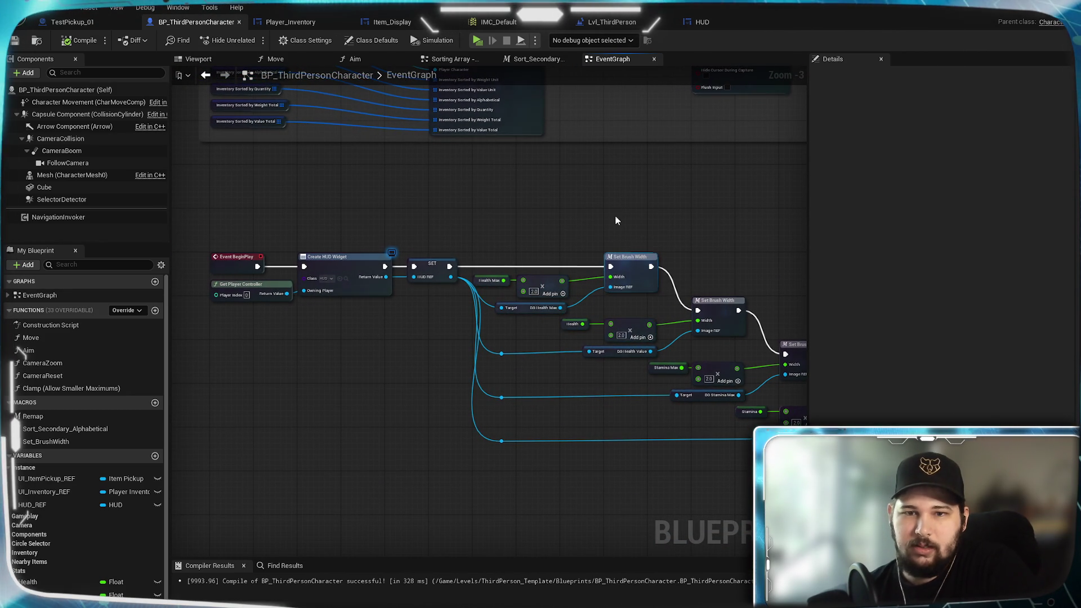
click(480, 45)
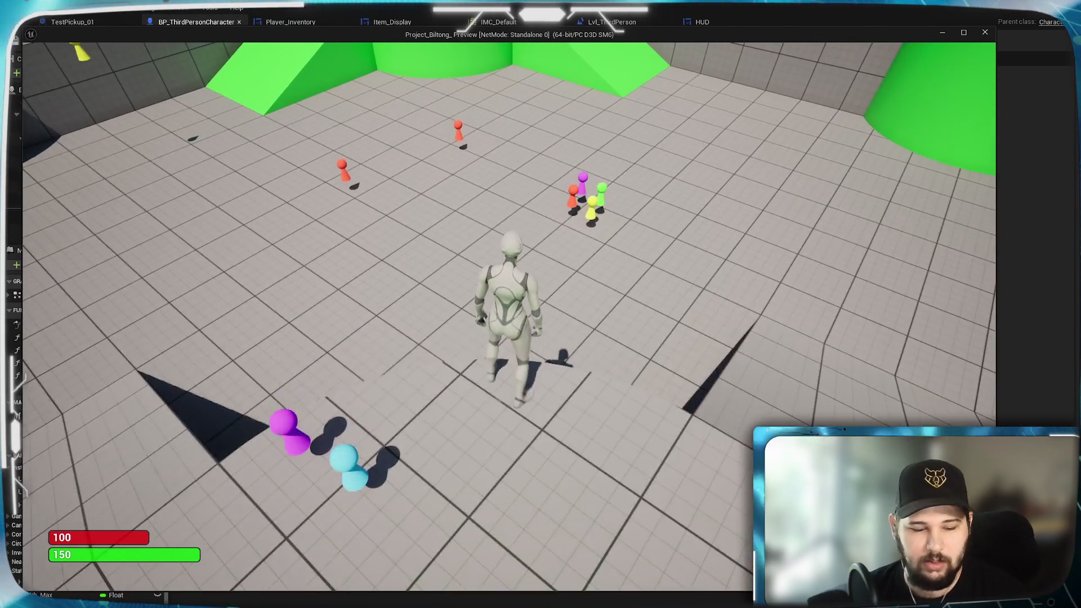
Move the character around the arena, orbiting the camera and switching to a lower view
click(314, 346)
scroll(331, 327, down, 5)
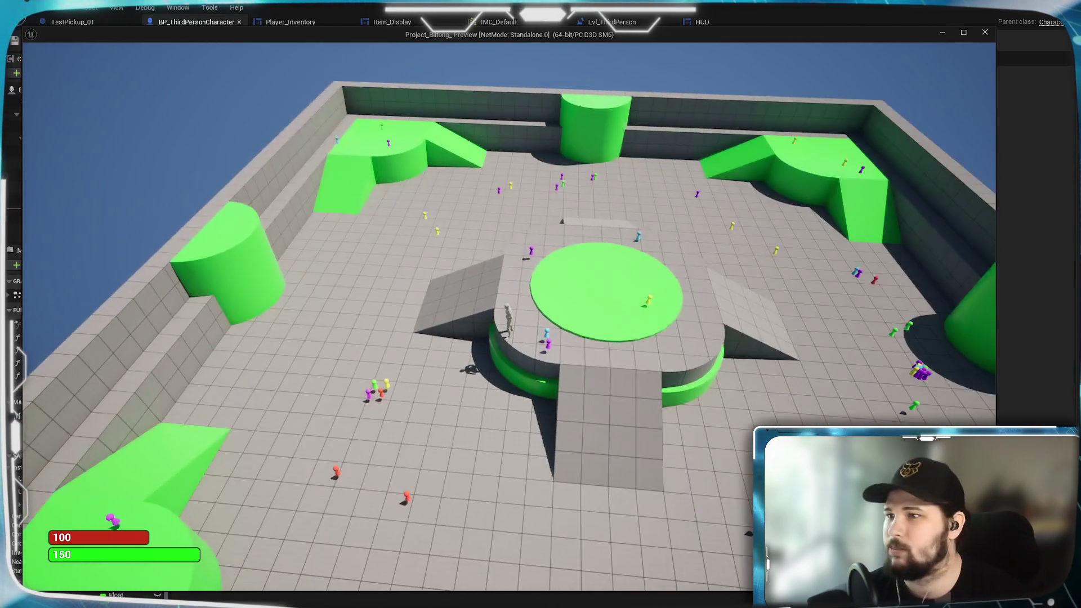
click(745, 323)
mouse_move(745, 323)
mouse_down()
mouse_move(756, 360)
mouse_move(478, 331)
mouse_move(140, 321)
mouse_up()
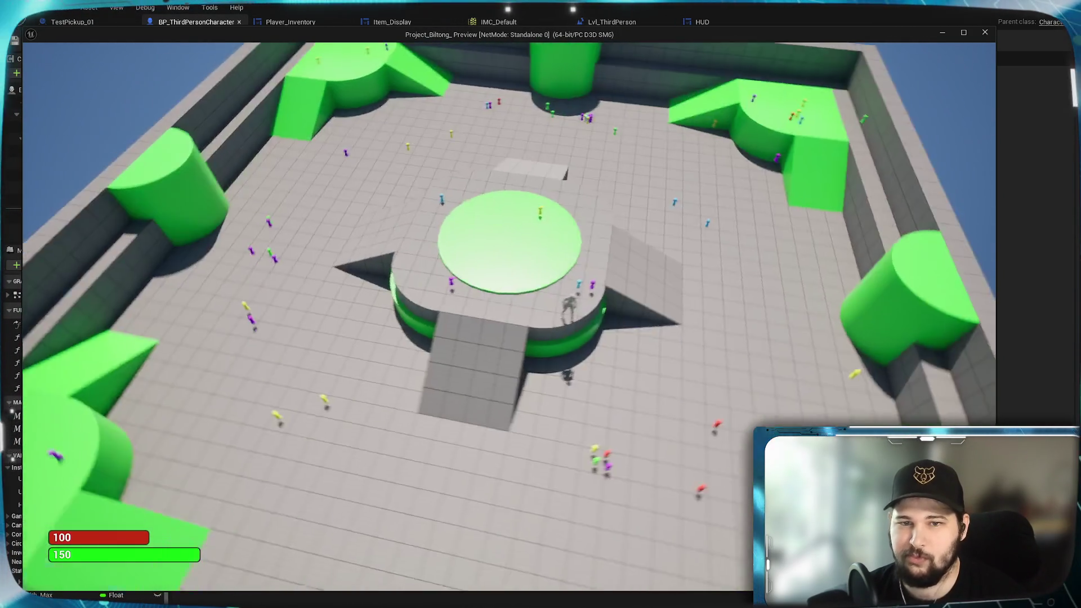
click(596, 322)
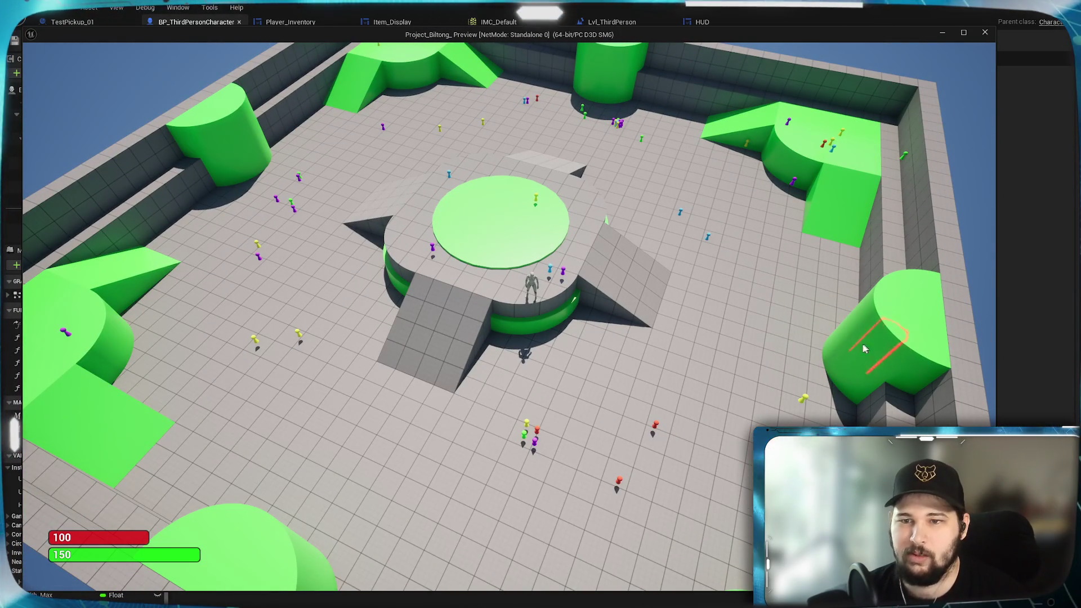
click(437, 398)
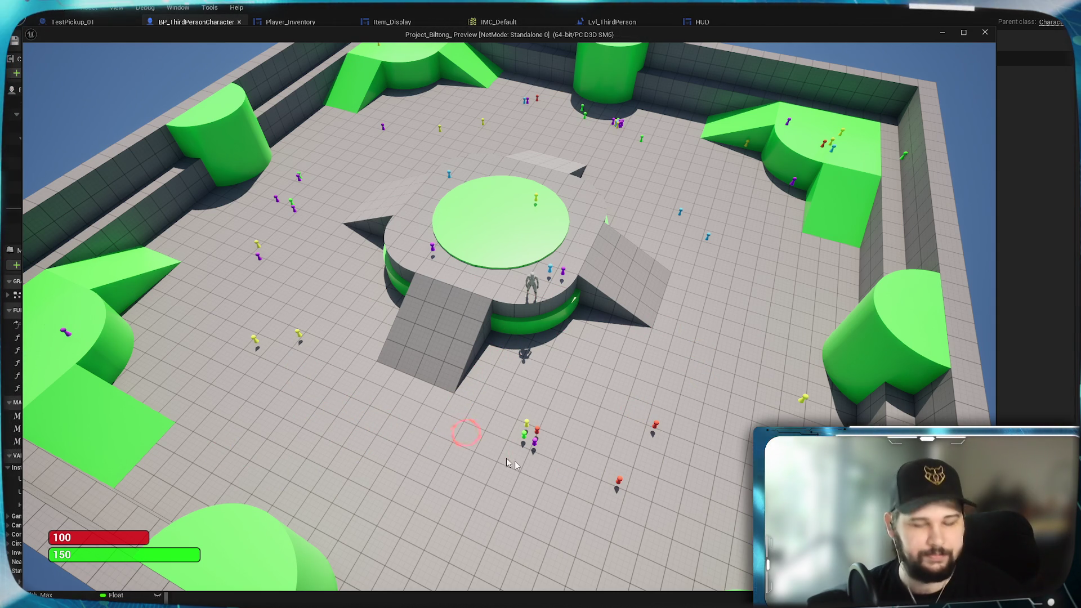
key(v)
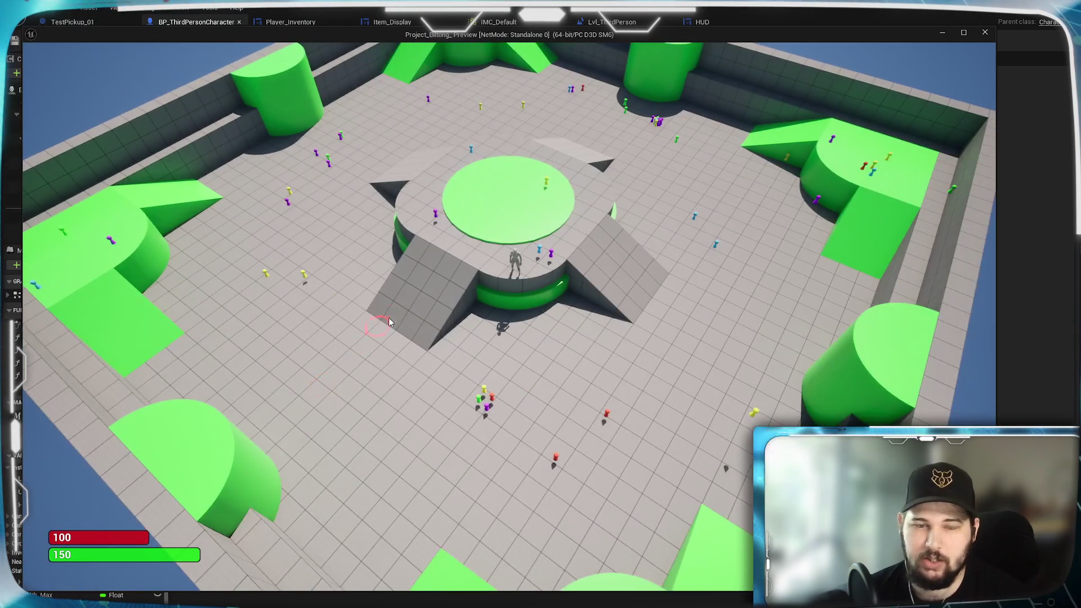
click(455, 388)
Pause the game and set FPS Limit 30 and Brightness 54 in Settings, applying and confirming
key(Escape)
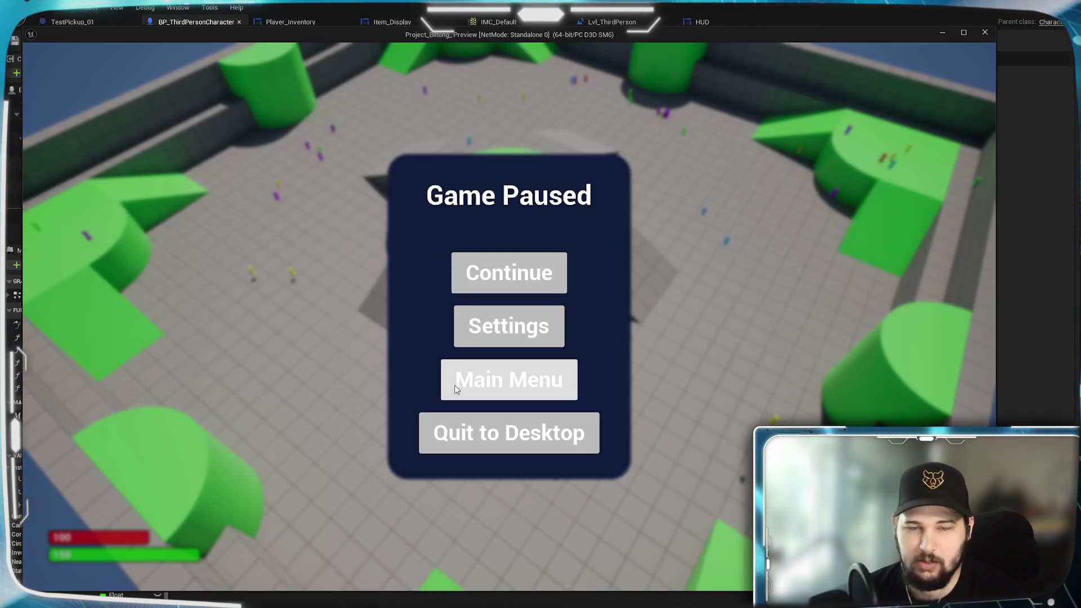
click(542, 325)
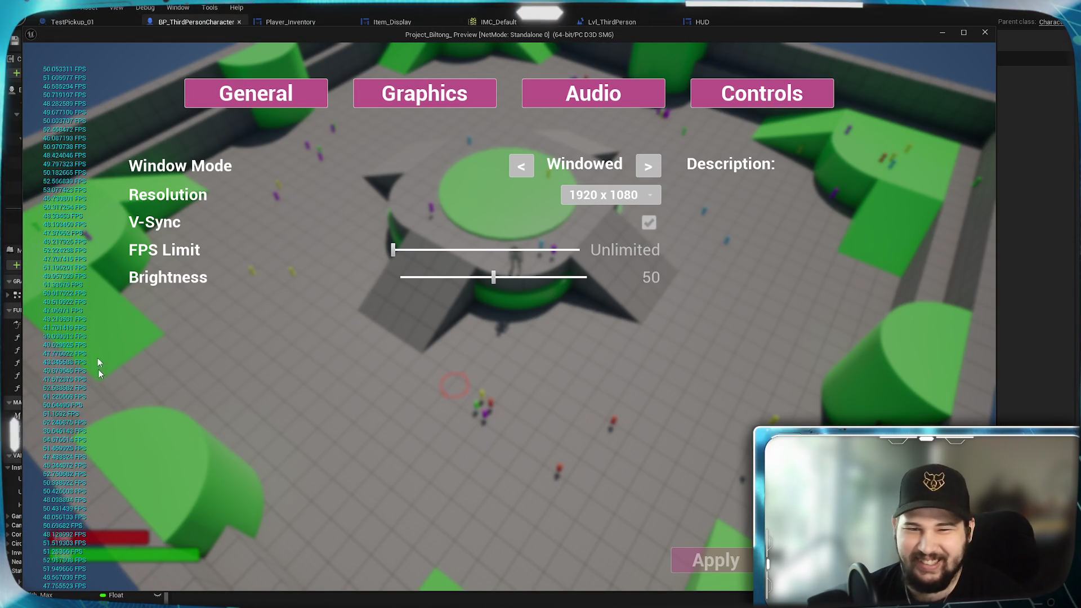
drag(394, 249, 580, 250)
mouse_move(493, 277)
mouse_down()
mouse_move(537, 274)
mouse_move(362, 282)
mouse_move(549, 282)
mouse_move(394, 299)
mouse_move(502, 290)
mouse_up()
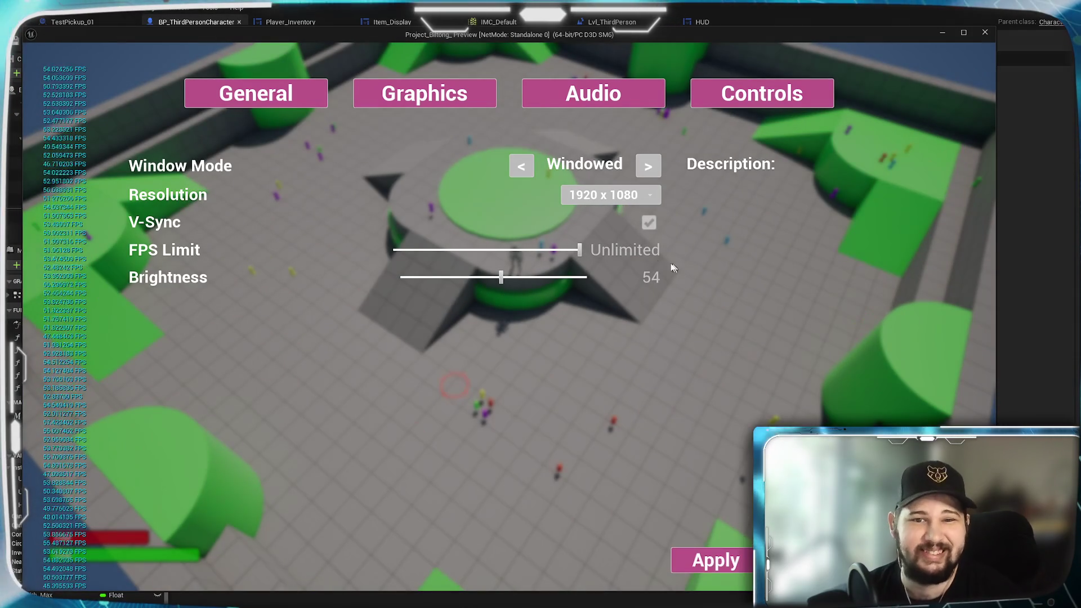
mouse_move(397, 250)
mouse_down()
mouse_move(416, 250)
mouse_move(395, 250)
mouse_up()
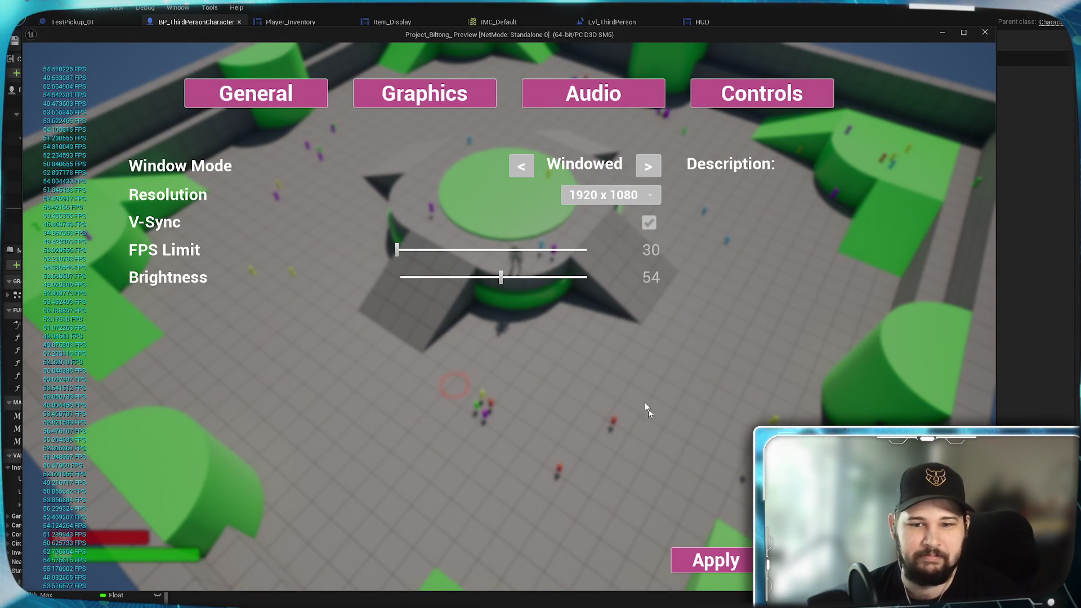
click(714, 561)
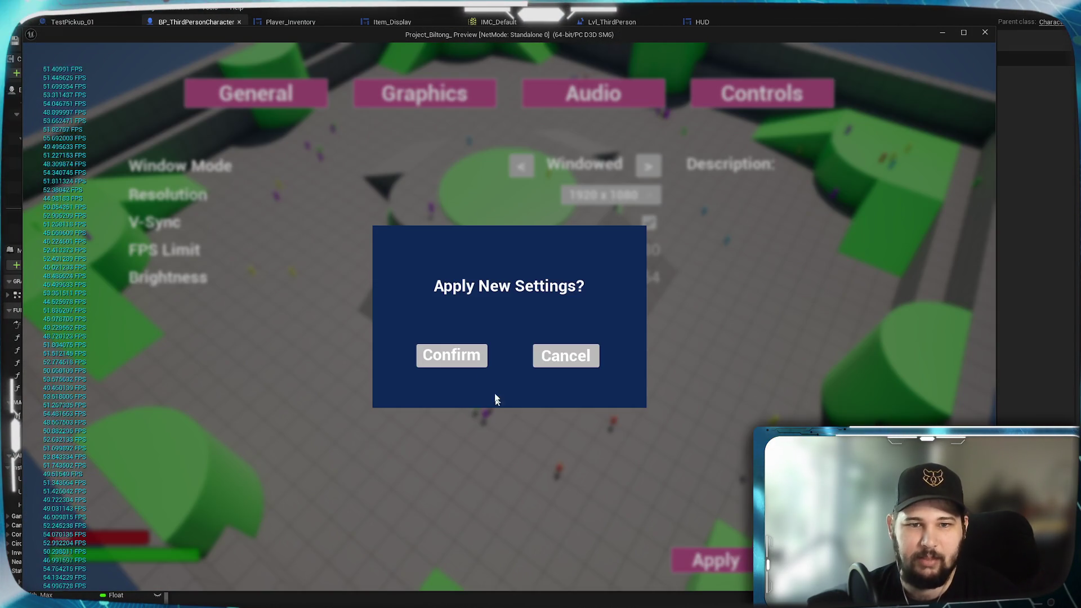
click(462, 357)
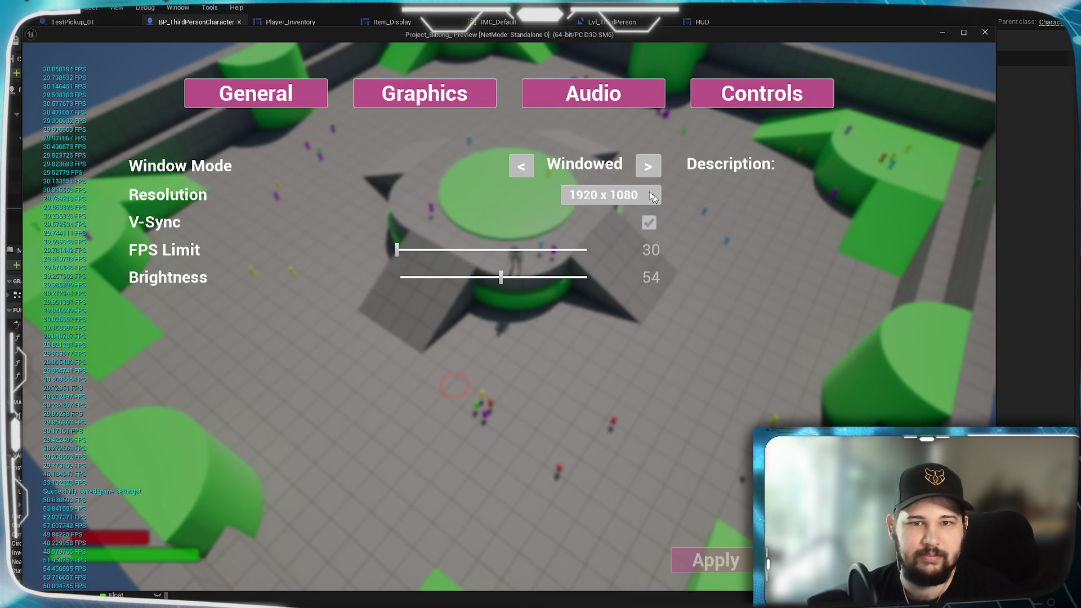
Browse the Graphics, Audio and Controls settings, then exit the preview back to the editor
click(425, 94)
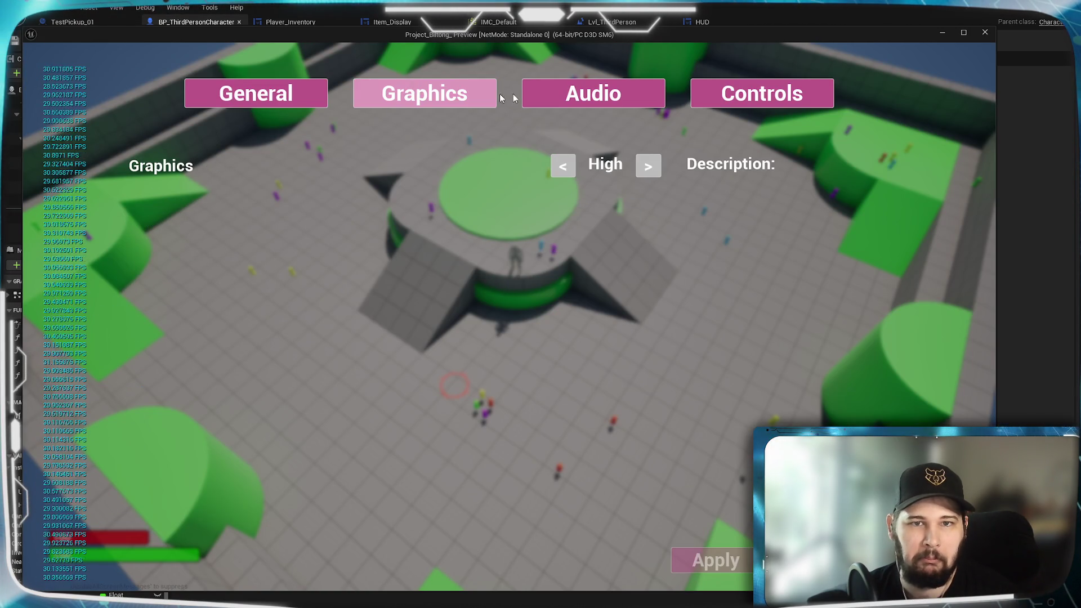
click(594, 93)
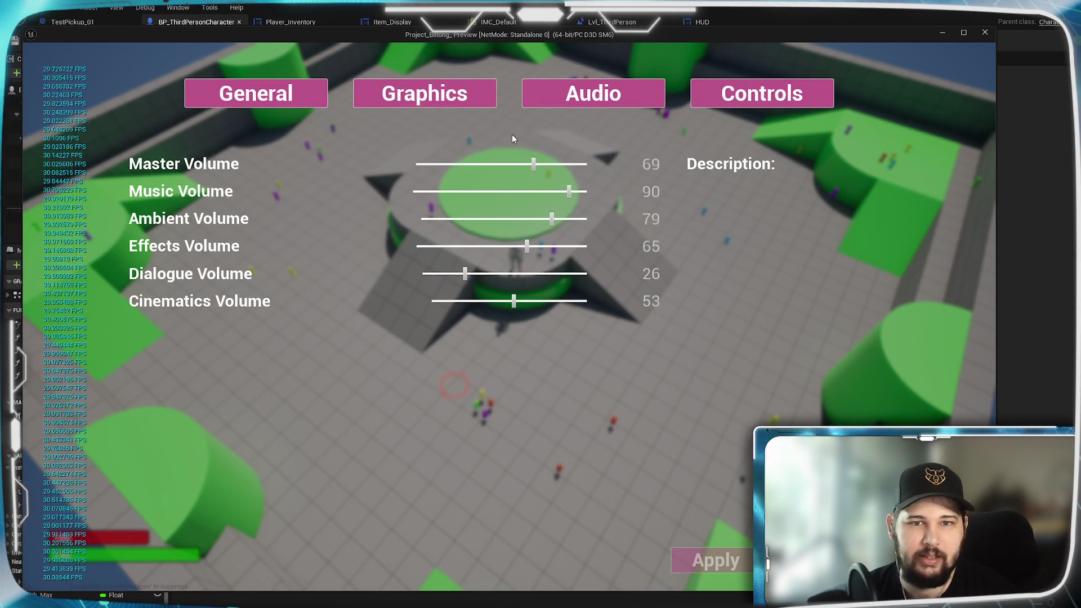
click(806, 90)
click(255, 93)
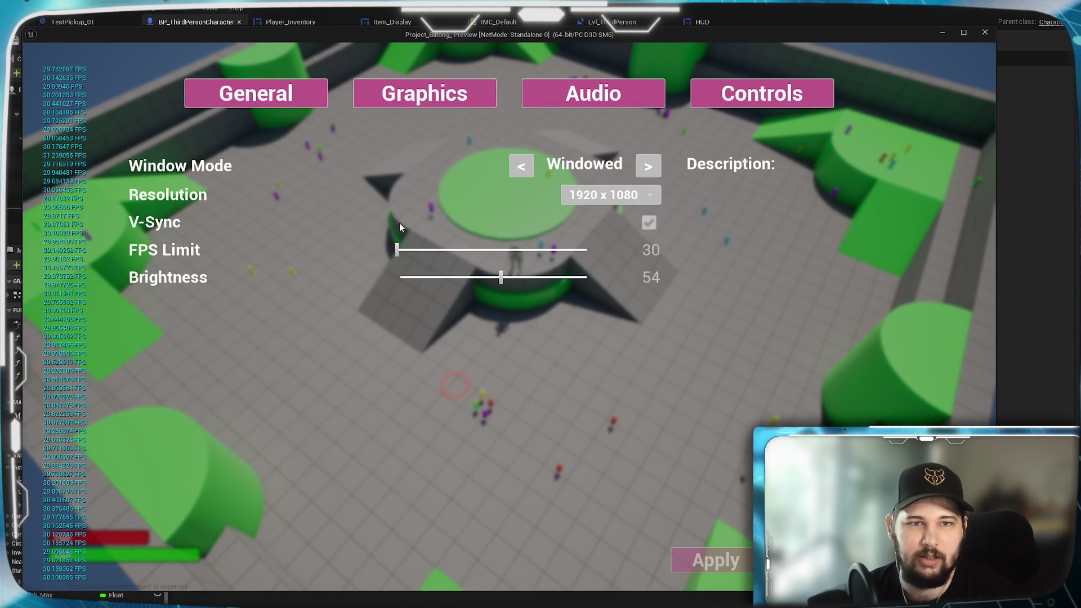
key(Escape)
scroll(544, 434, down, 3)
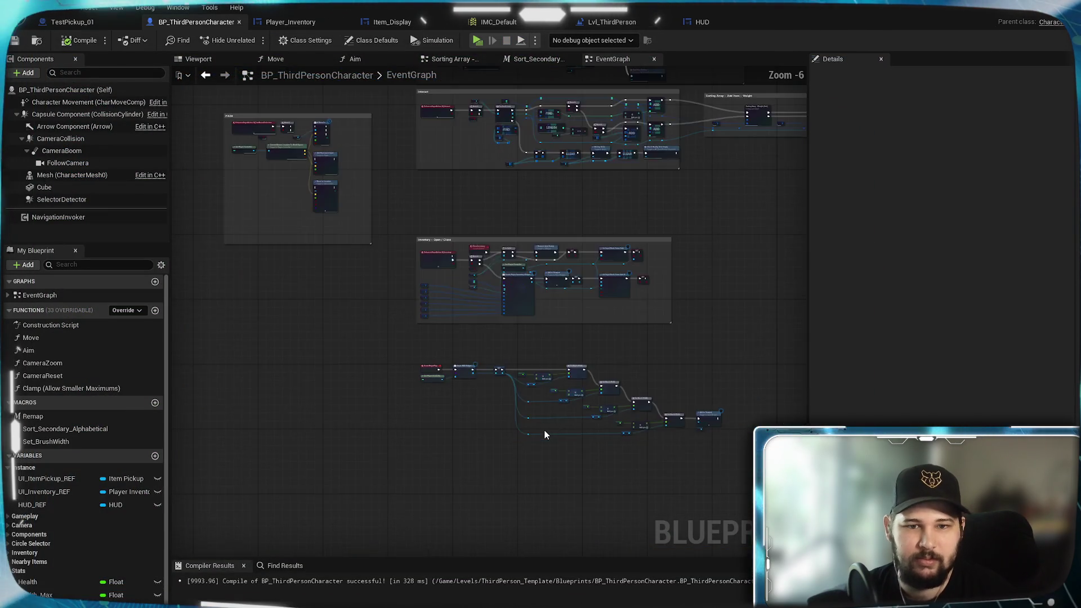
scroll(545, 434, up, 3)
mouse_move(545, 435)
mouse_down()
mouse_move(343, 437)
mouse_move(476, 437)
mouse_move(374, 394)
mouse_up()
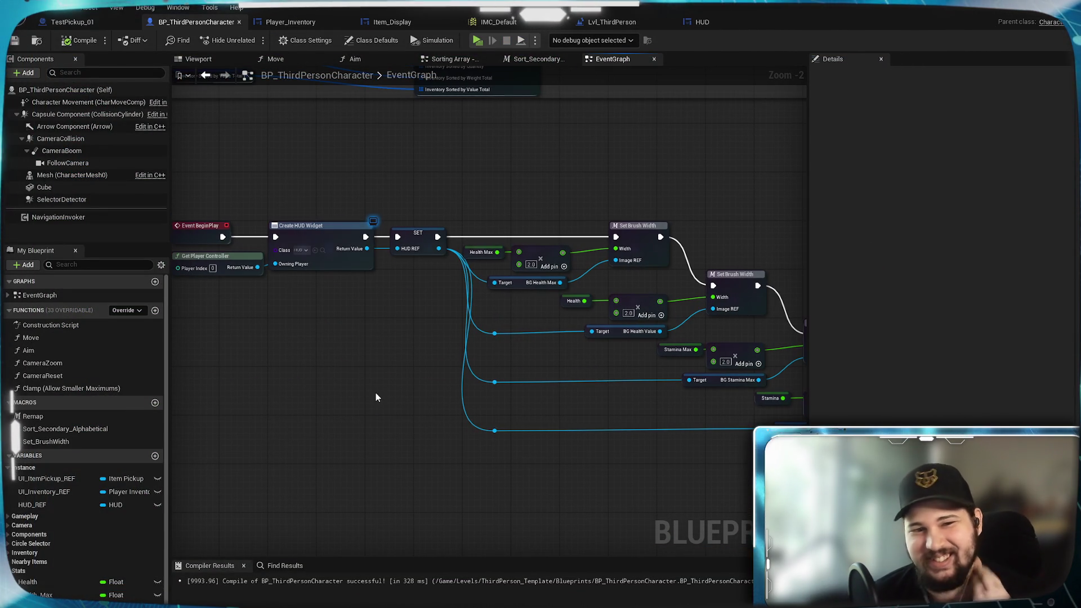
drag(342, 324, 214, 219)
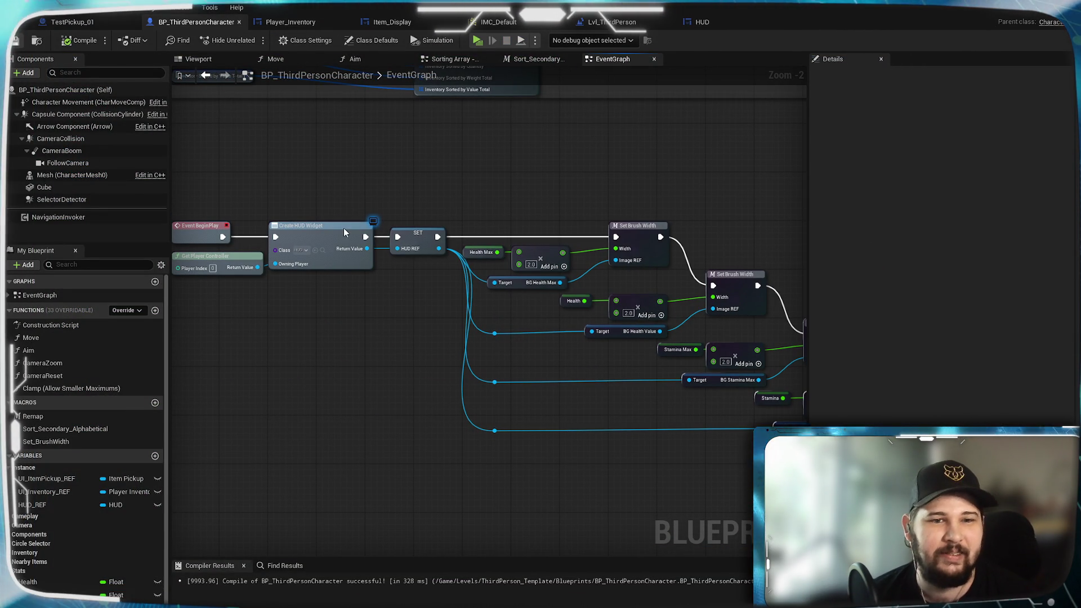
key(ctrl+s)
mouse_move(374, 391)
mouse_down()
mouse_move(569, 438)
mouse_move(454, 400)
mouse_up()
mouse_move(491, 431)
mouse_down()
mouse_move(514, 428)
mouse_move(515, 360)
mouse_move(368, 432)
mouse_move(249, 444)
mouse_move(280, 458)
mouse_move(585, 476)
mouse_up()
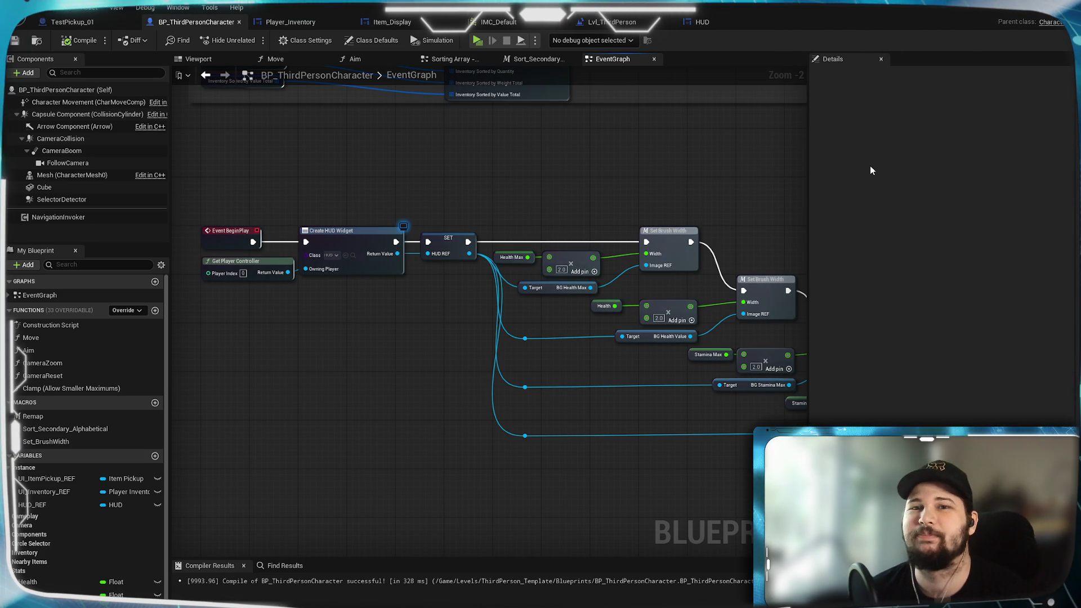
mouse_move(608, 181)
mouse_down()
mouse_move(518, 398)
mouse_move(674, 538)
mouse_move(495, 249)
mouse_move(648, 219)
mouse_move(562, 441)
mouse_up()
Review the EventGraph's sorting, Interact and Pick Up Item groups, then minimize the Blueprint editor
mouse_move(663, 269)
mouse_down()
mouse_move(314, 306)
mouse_move(174, 289)
mouse_up()
drag(613, 374, 796, 394)
drag(466, 439, 647, 451)
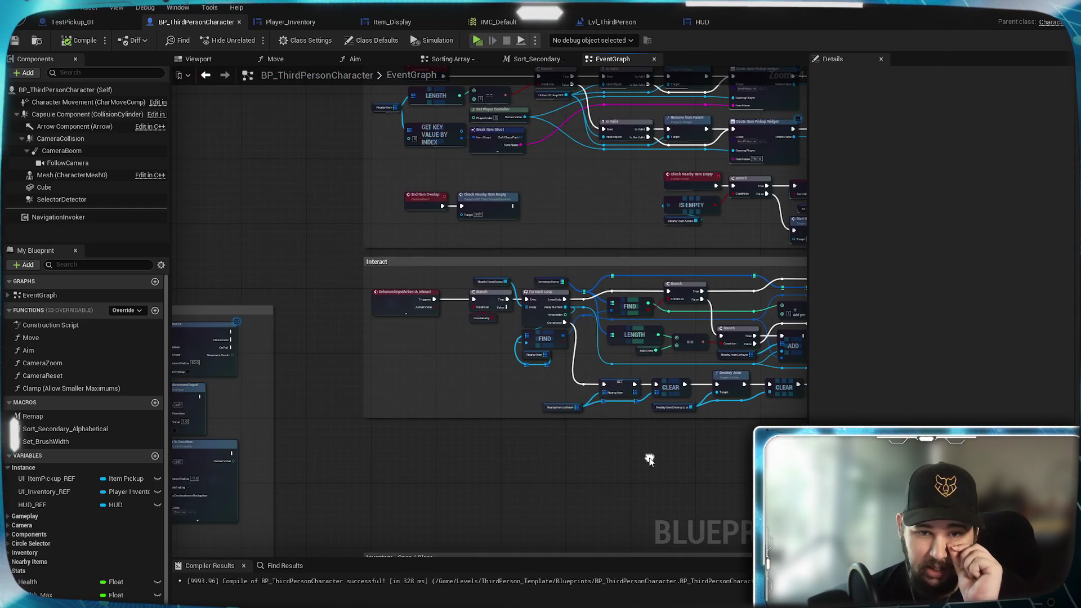
mouse_move(647, 274)
mouse_down()
mouse_move(486, 496)
mouse_move(500, 498)
mouse_up()
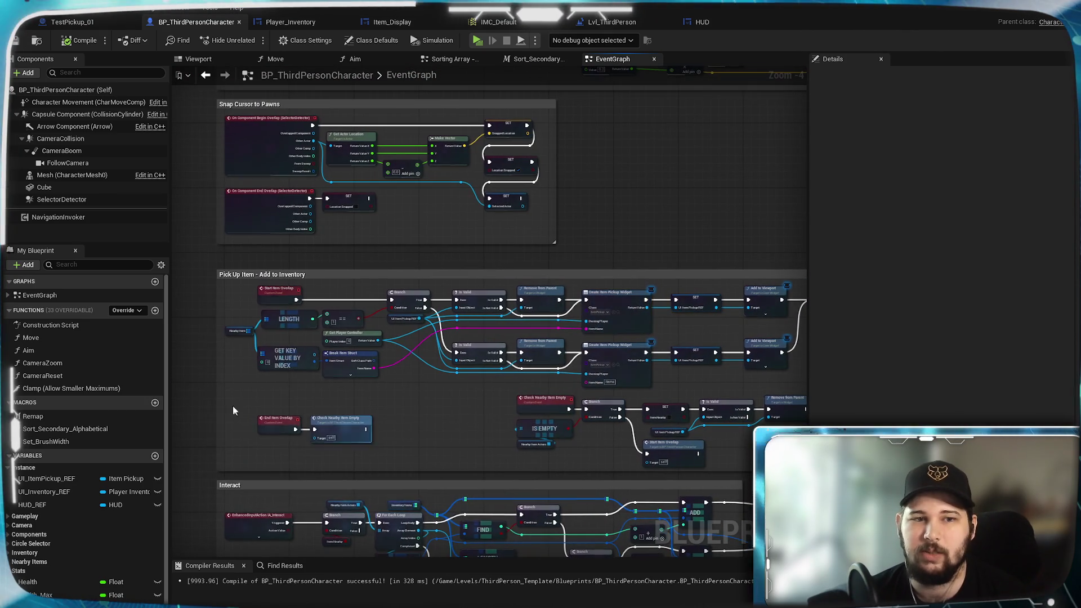
mouse_move(434, 414)
mouse_down()
mouse_move(424, 251)
mouse_move(533, 334)
mouse_up()
drag(553, 503, 583, 605)
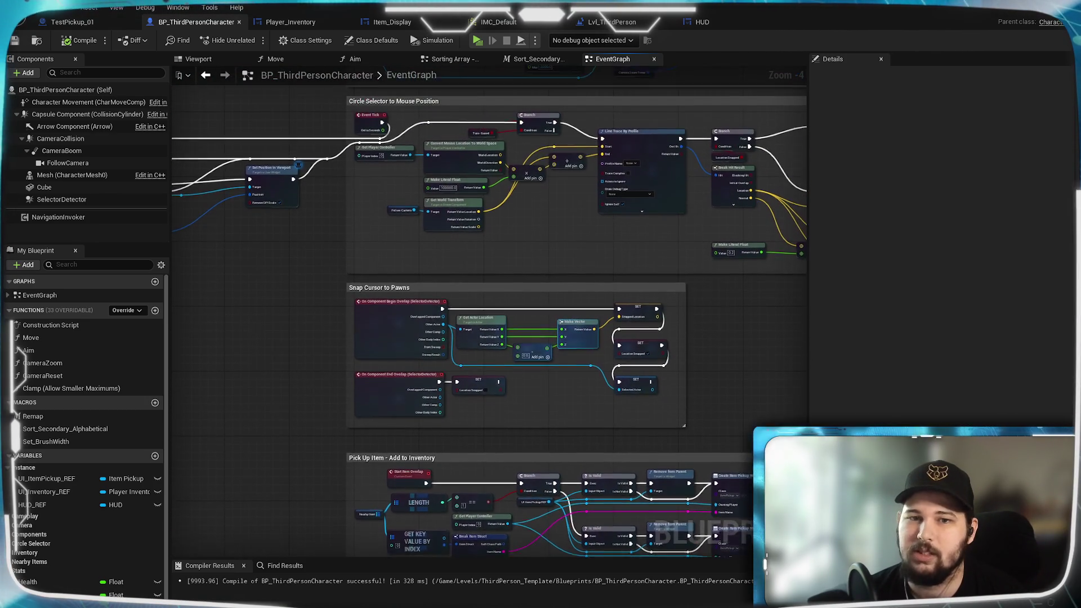
mouse_move(782, 379)
mouse_down()
mouse_move(385, 468)
mouse_move(700, 463)
mouse_move(929, 425)
mouse_up()
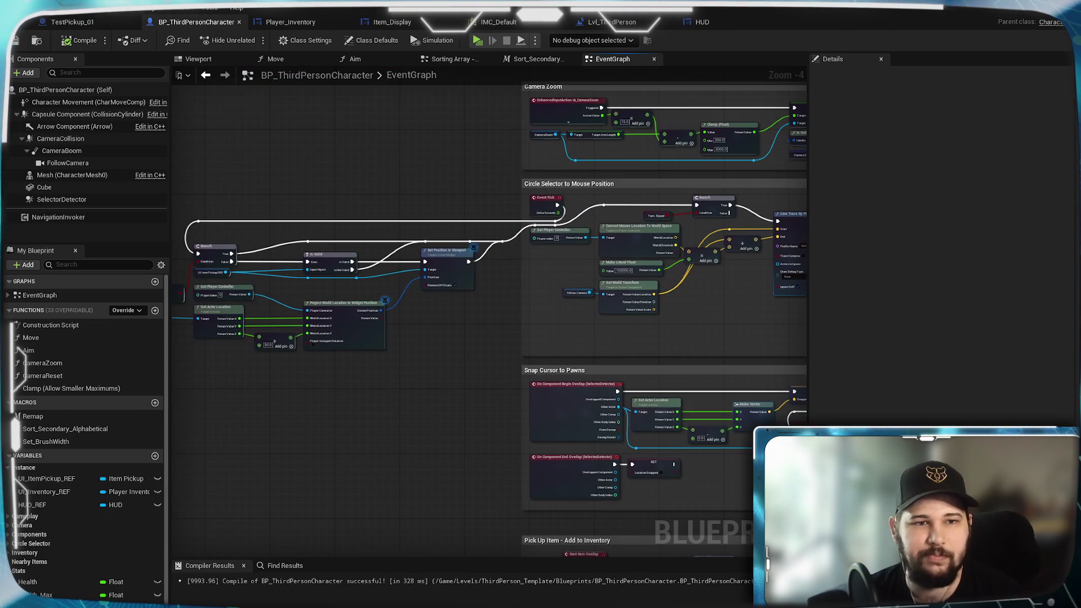
mouse_move(620, 475)
mouse_down()
mouse_move(305, 205)
mouse_move(304, 164)
mouse_up()
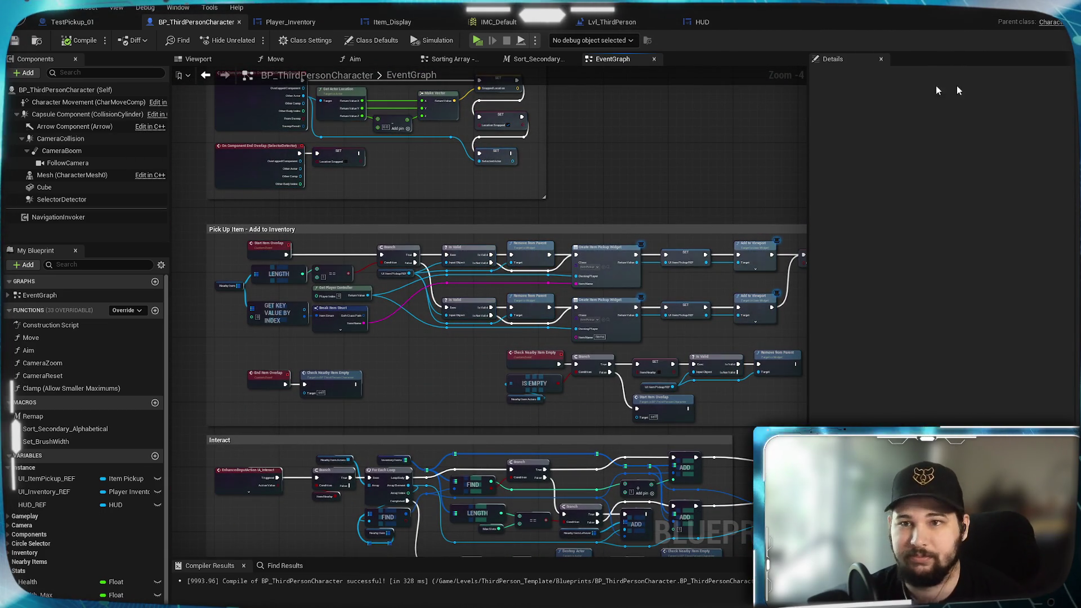
click(1025, 14)
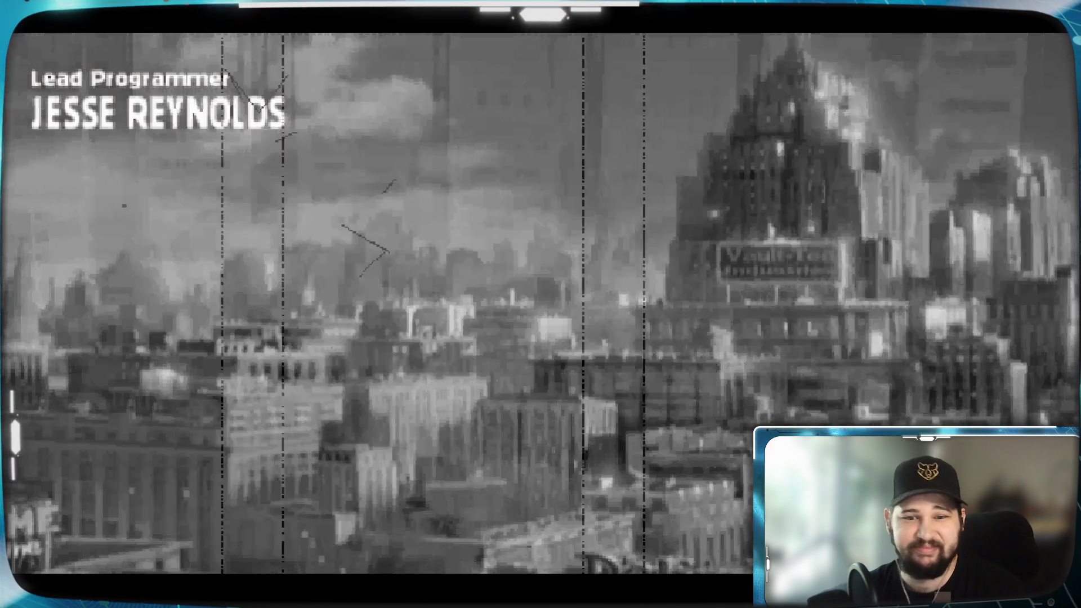
Skip the rest of the Fallout 2 intro credits with Escape
key(Escape)
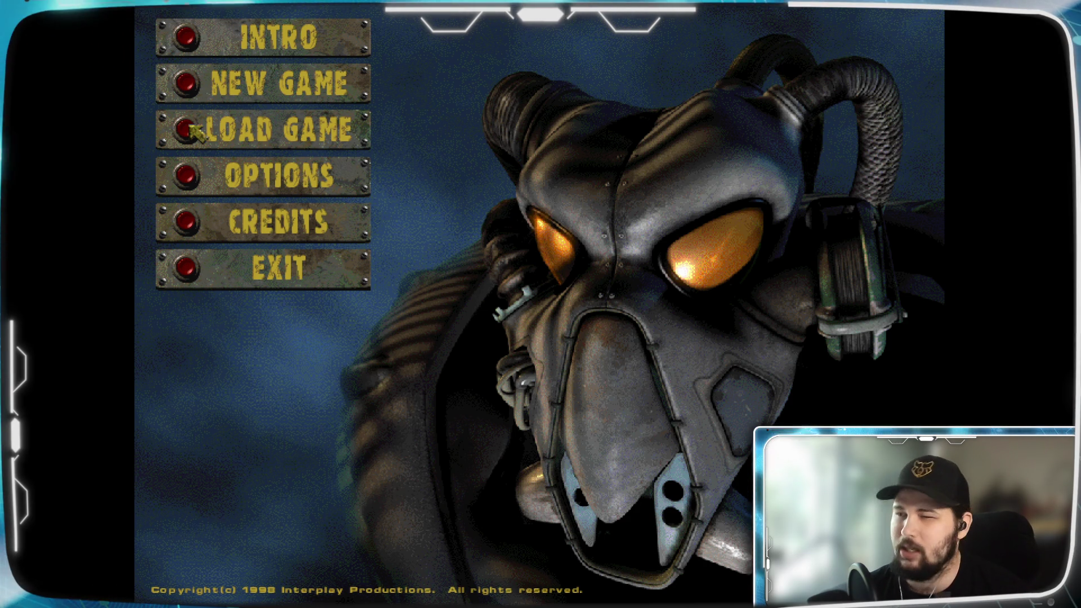
Load save slot 08, 'New Reno Retry', from the Load Game screen
click(174, 131)
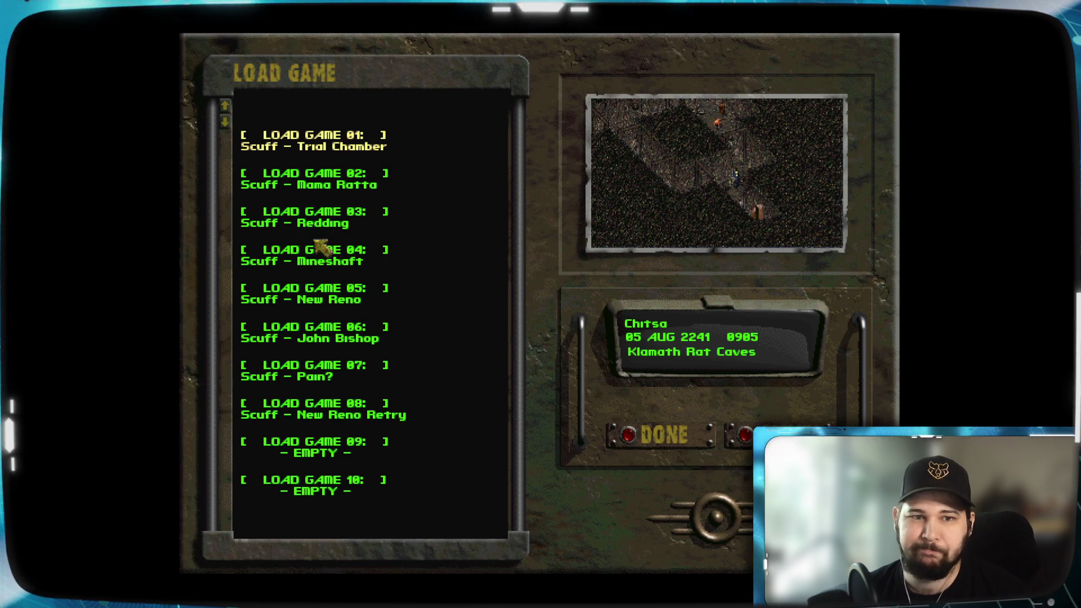
click(251, 405)
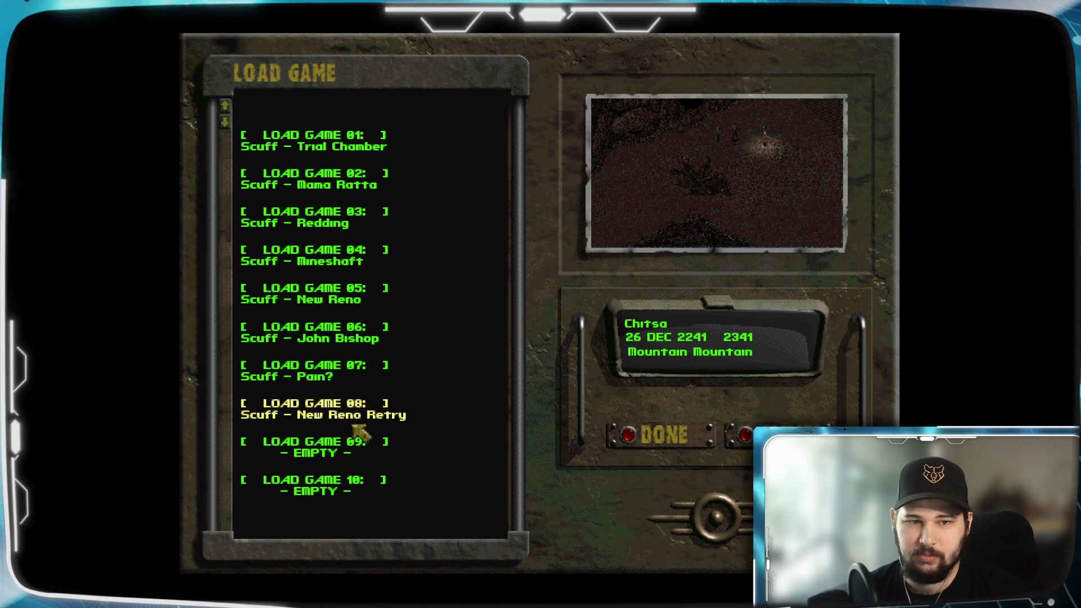
click(628, 432)
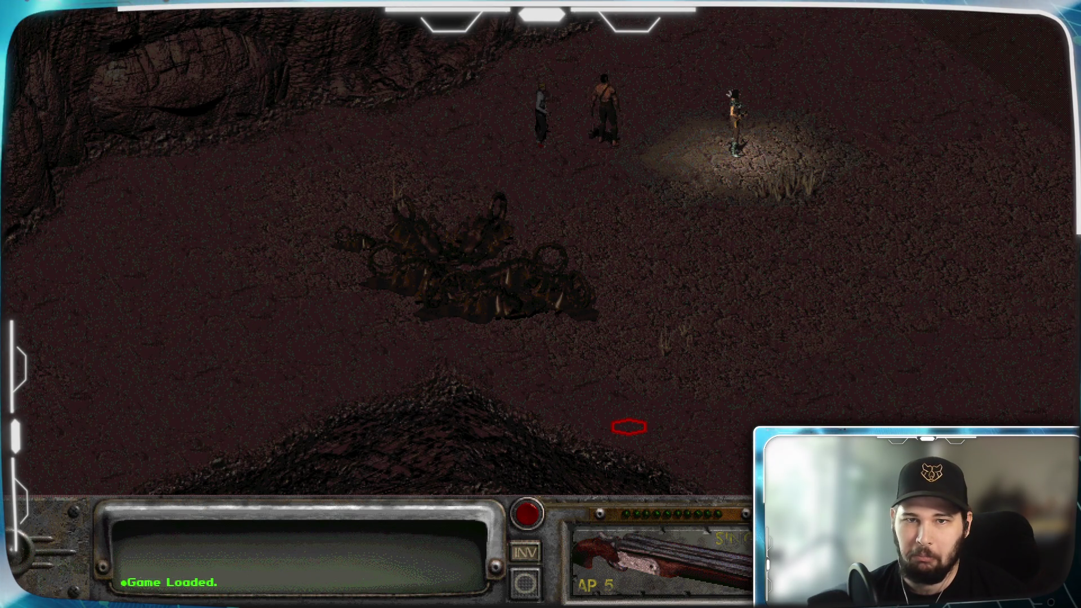
Walk the character to two nearby spots, then open the inventory screen
mouse_move(685, 24)
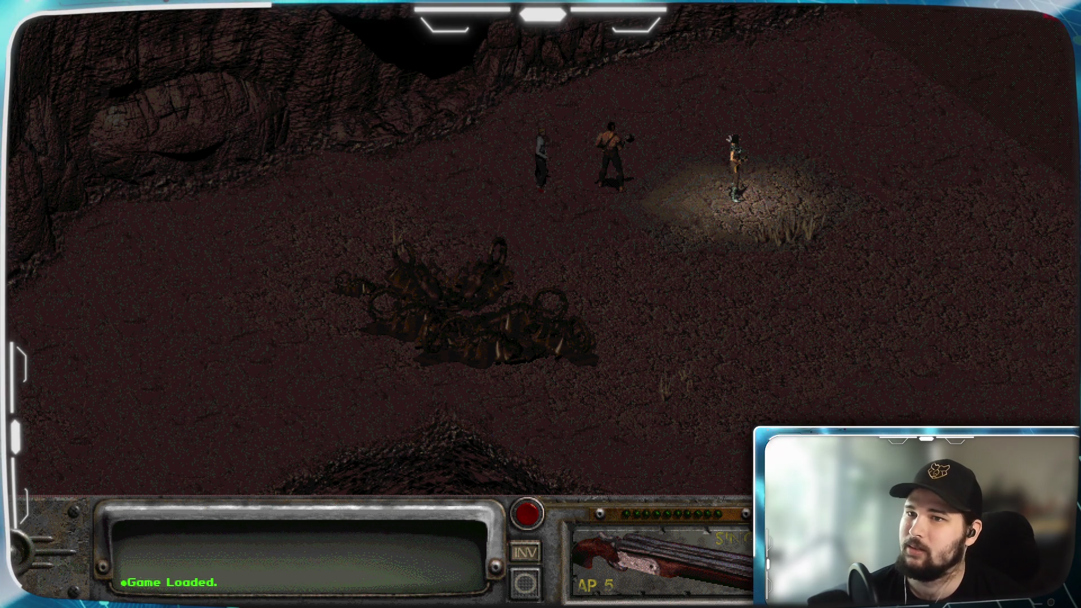
click(789, 164)
click(683, 214)
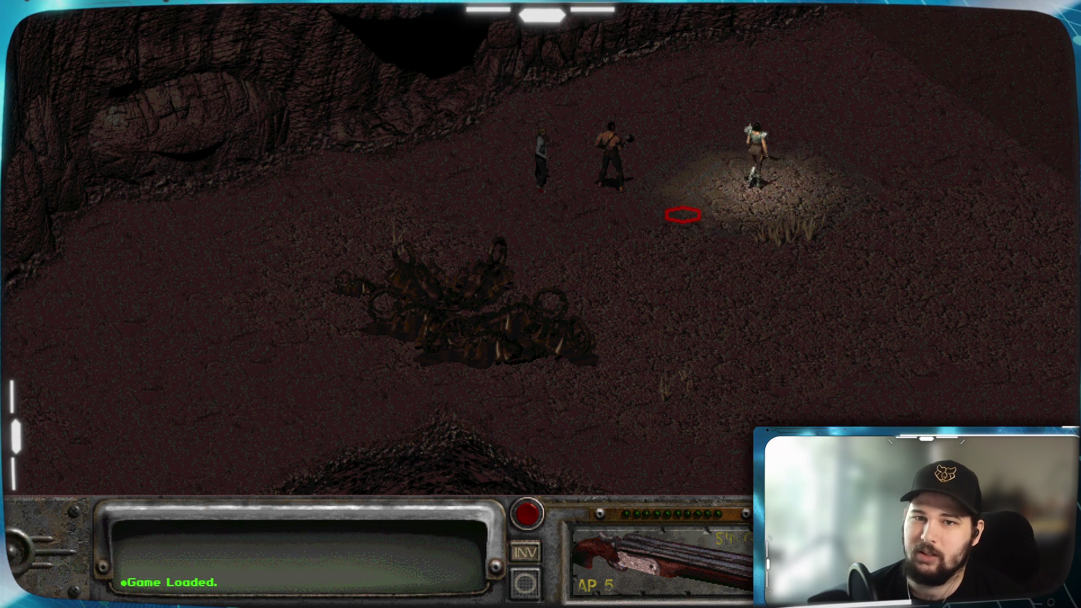
click(525, 553)
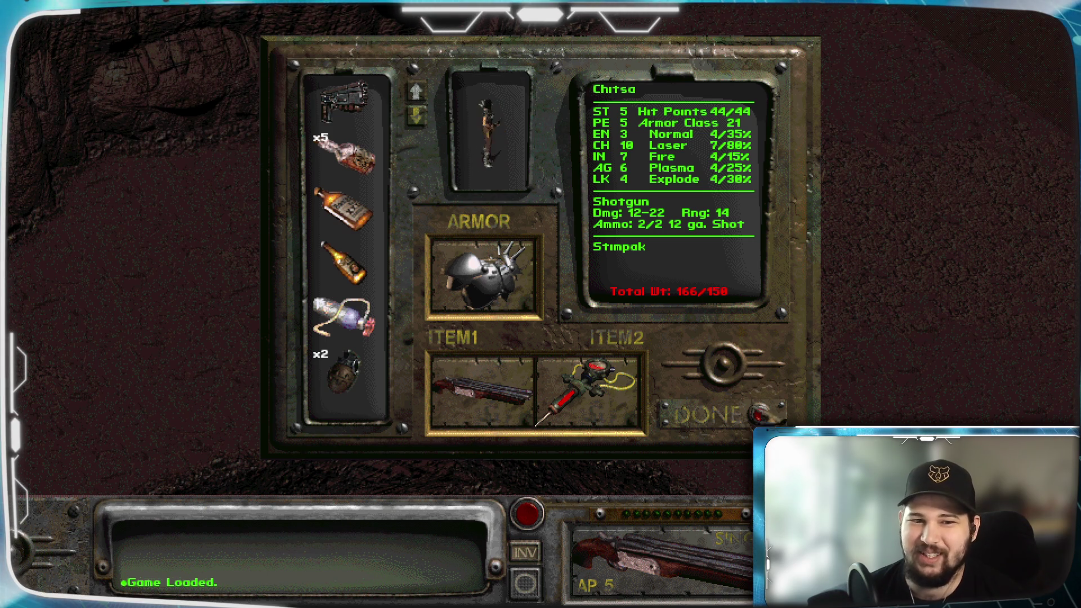
Close the inventory and walk the character across the canyon floor
key(Escape)
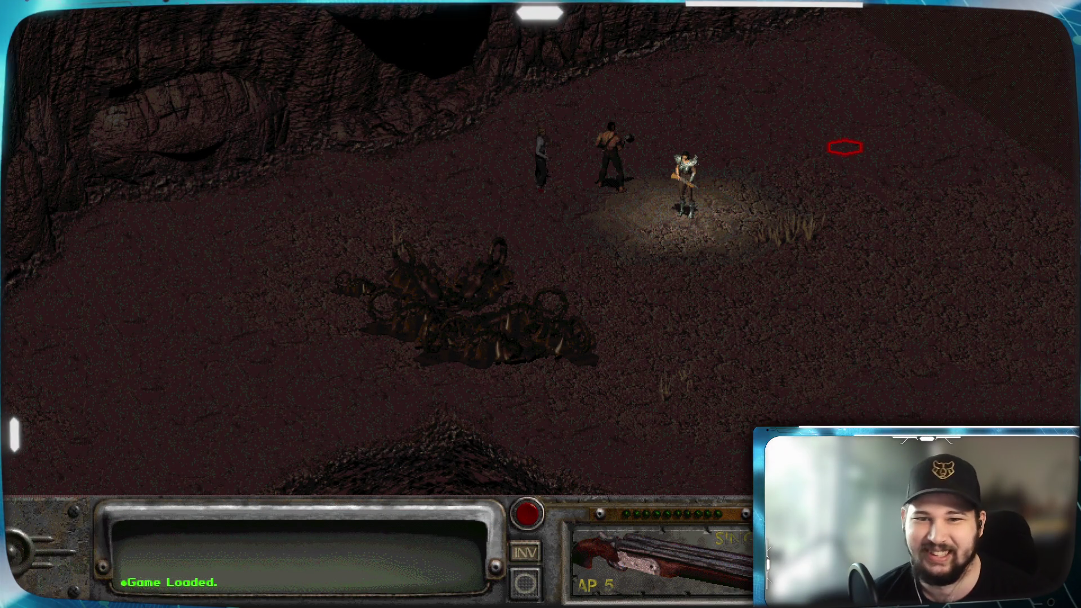
click(990, 66)
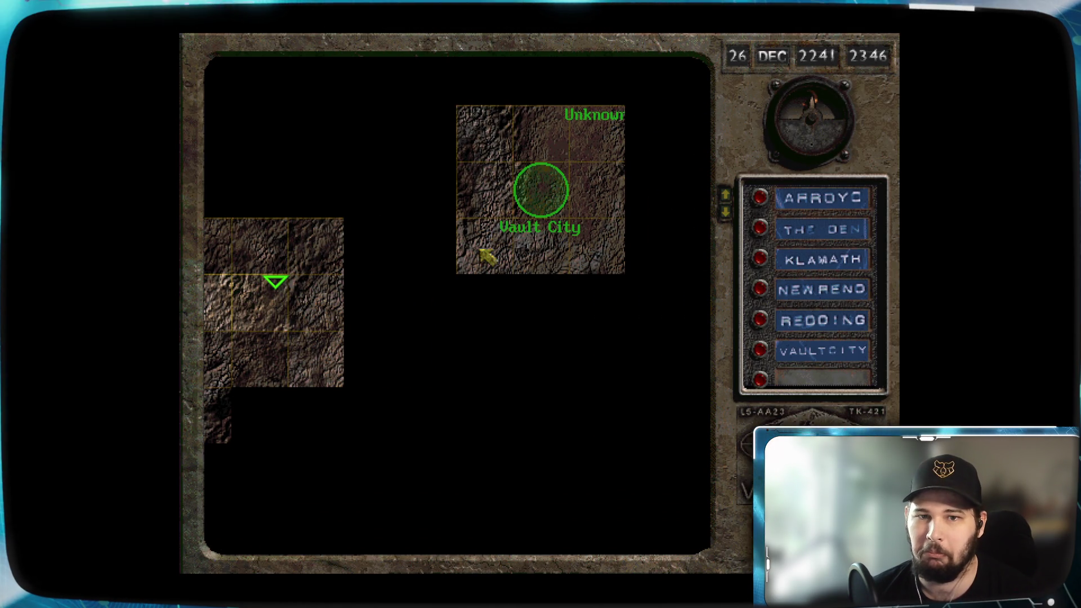
Choose Vault City on the world map as the travel destination
click(542, 202)
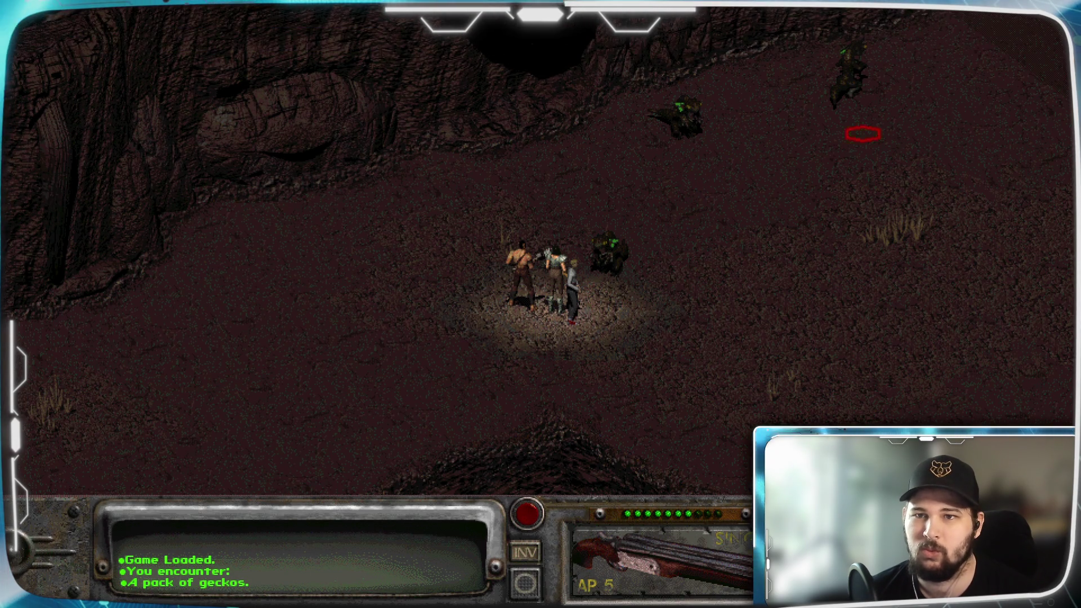
Move beside a gecko, attack it twice, heal, step one hex and end the turn
click(592, 281)
click(683, 558)
click(606, 248)
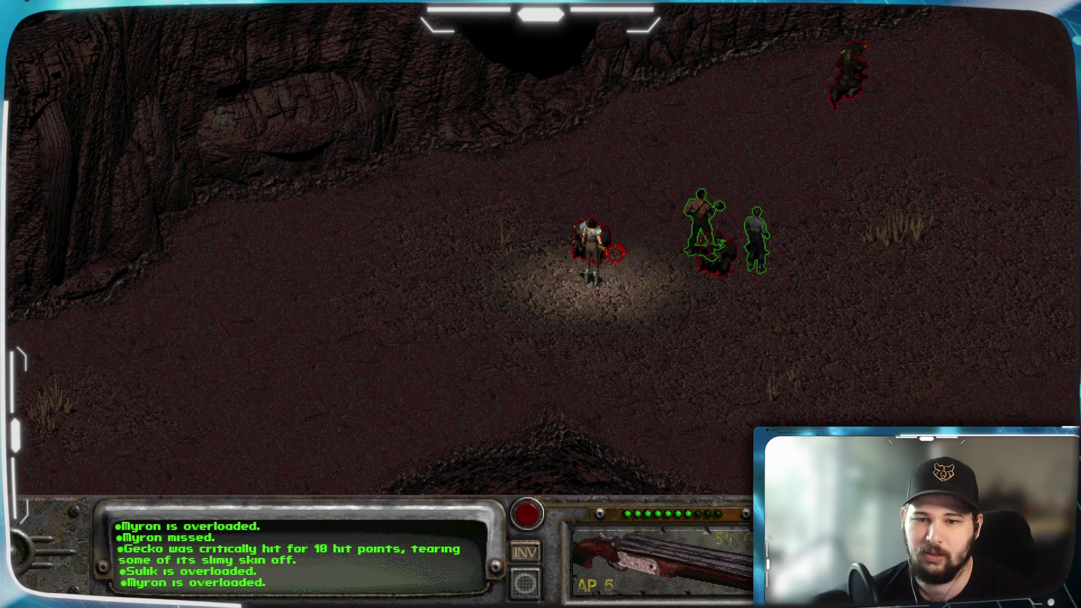
click(605, 239)
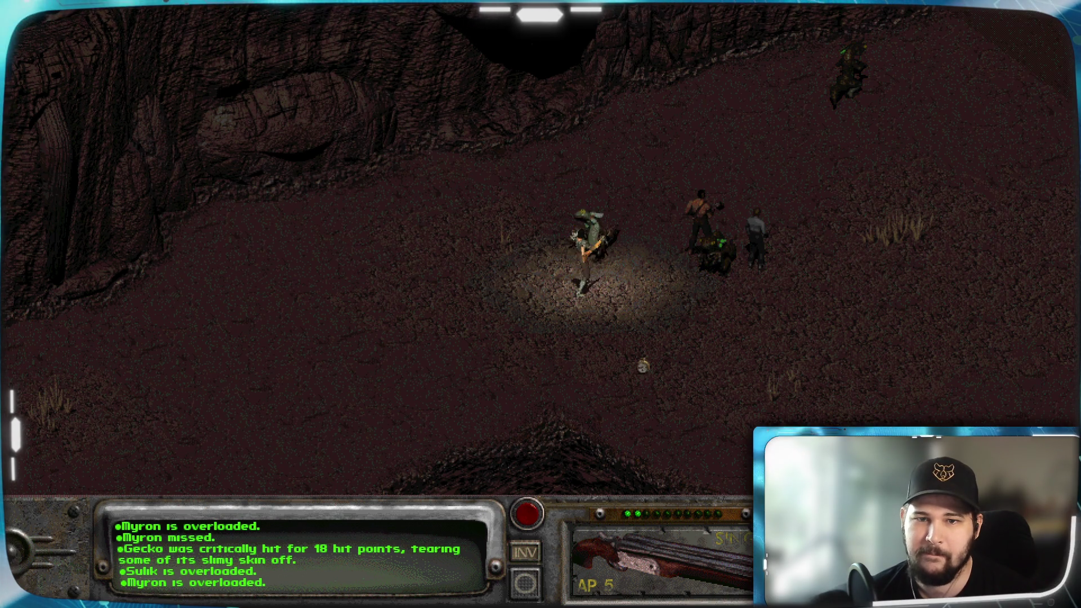
click(611, 268)
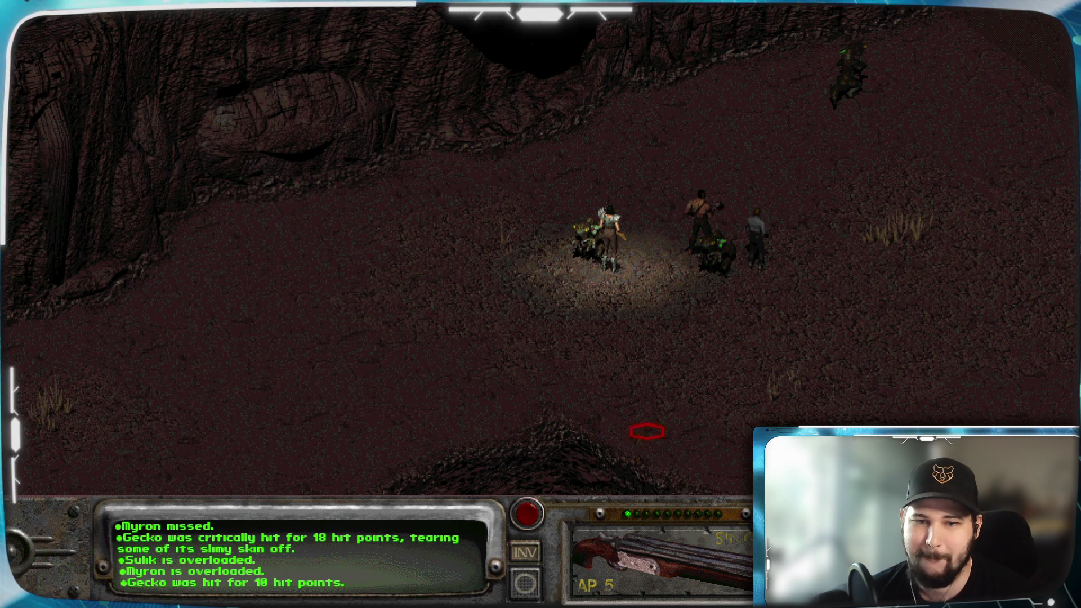
key(space)
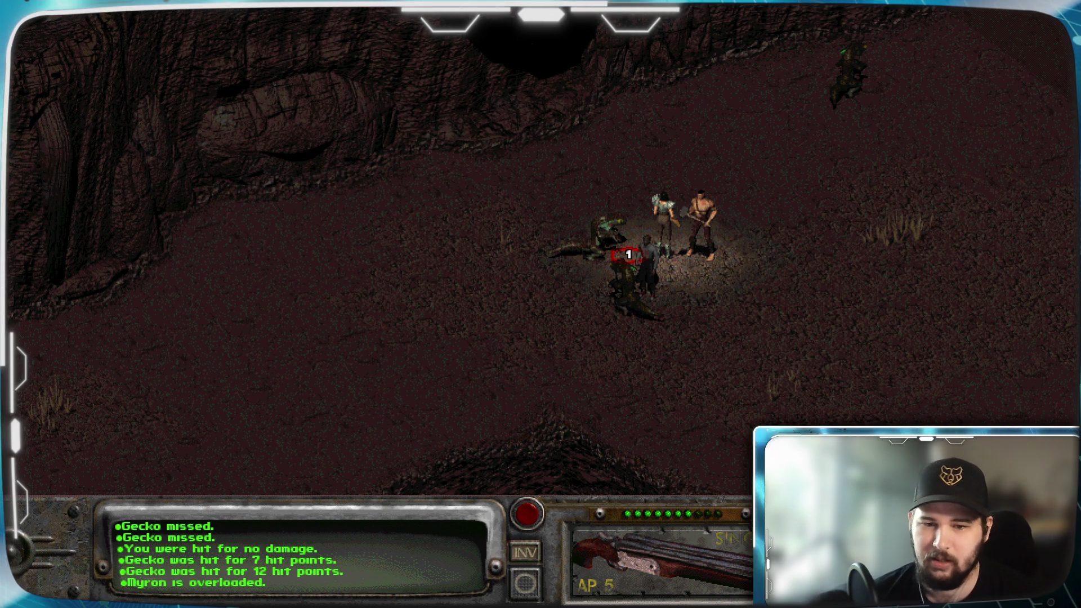
Cycle the fire mode back to normal and shoot a gecko for a 21-point critical hit
right_click(640, 563)
right_click(639, 563)
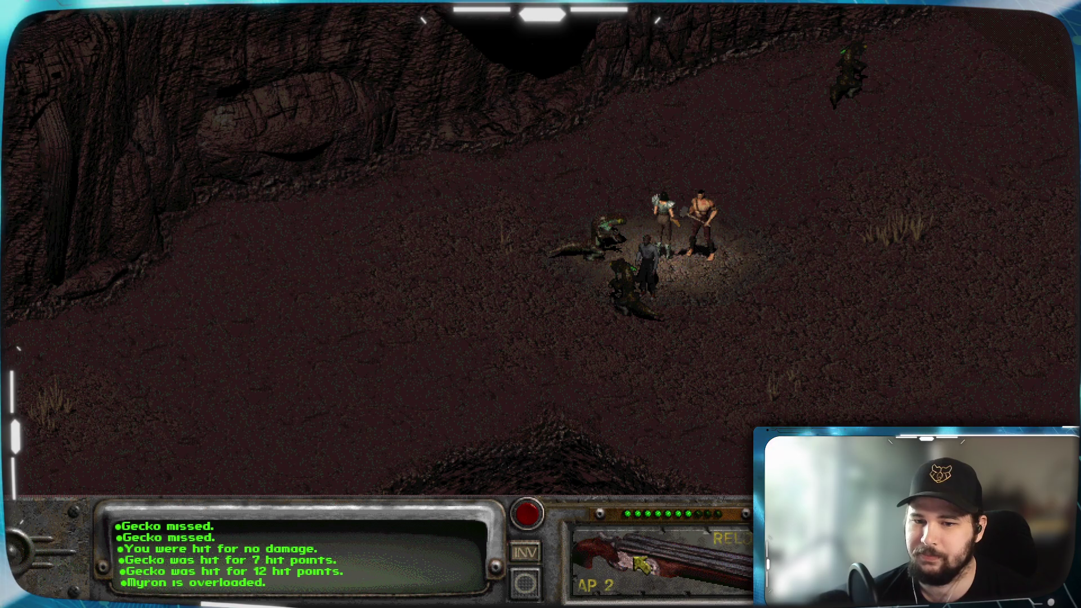
click(627, 547)
click(608, 225)
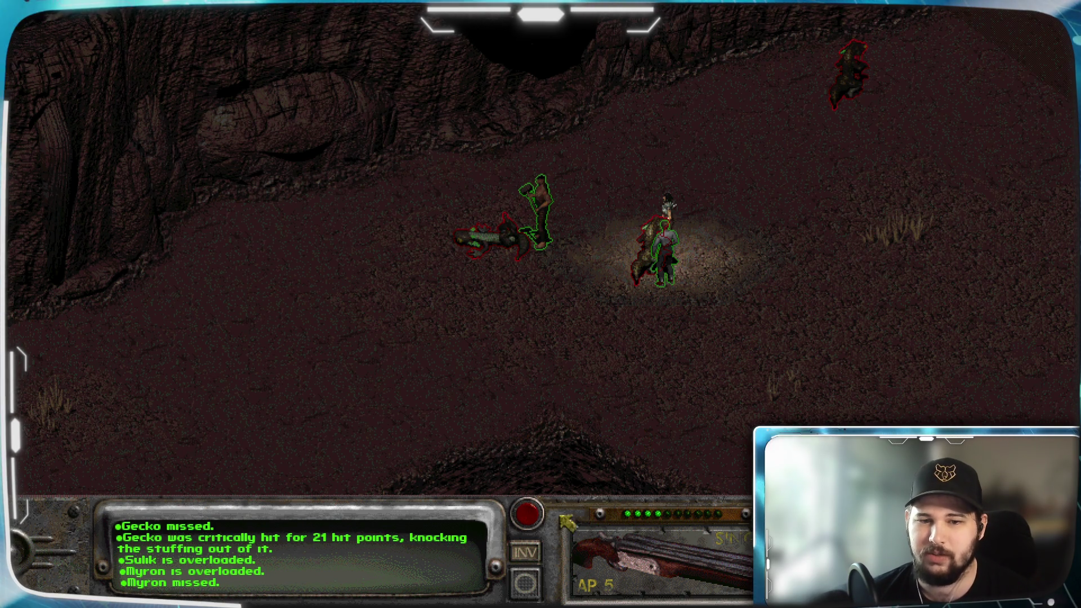
click(524, 553)
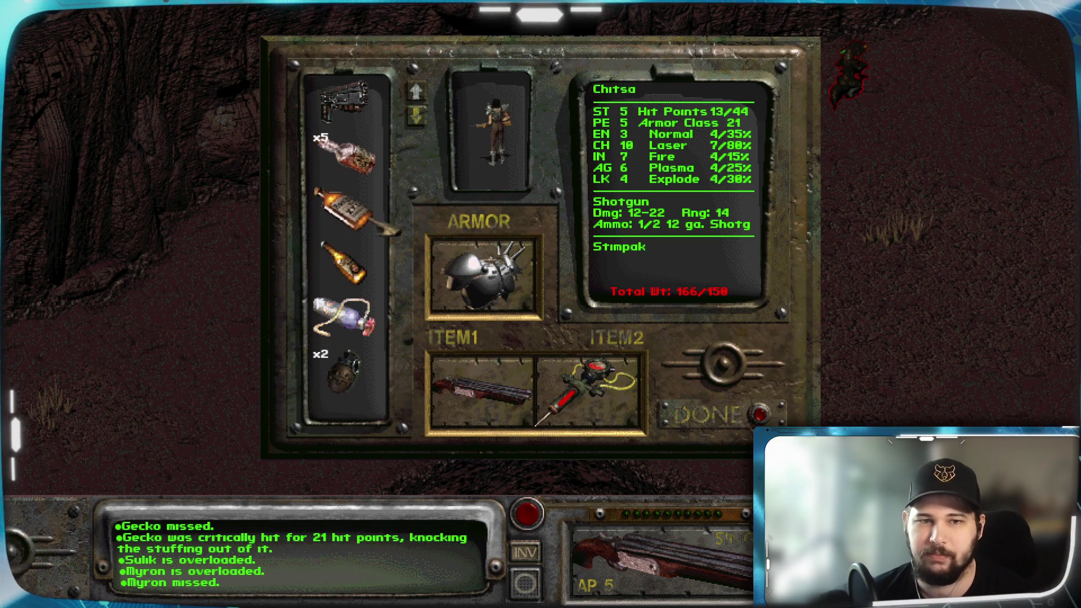
Scroll the inventory to the Stimpaks and use one, restoring 18 hit points
click(418, 117)
click(418, 117)
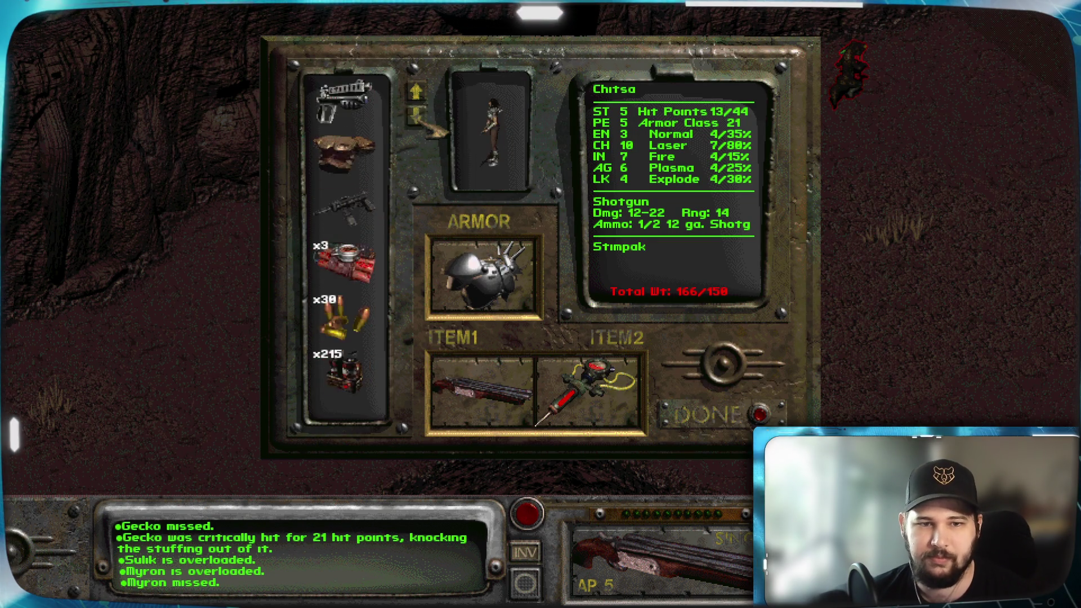
click(418, 117)
click(418, 117)
click(418, 116)
click(418, 117)
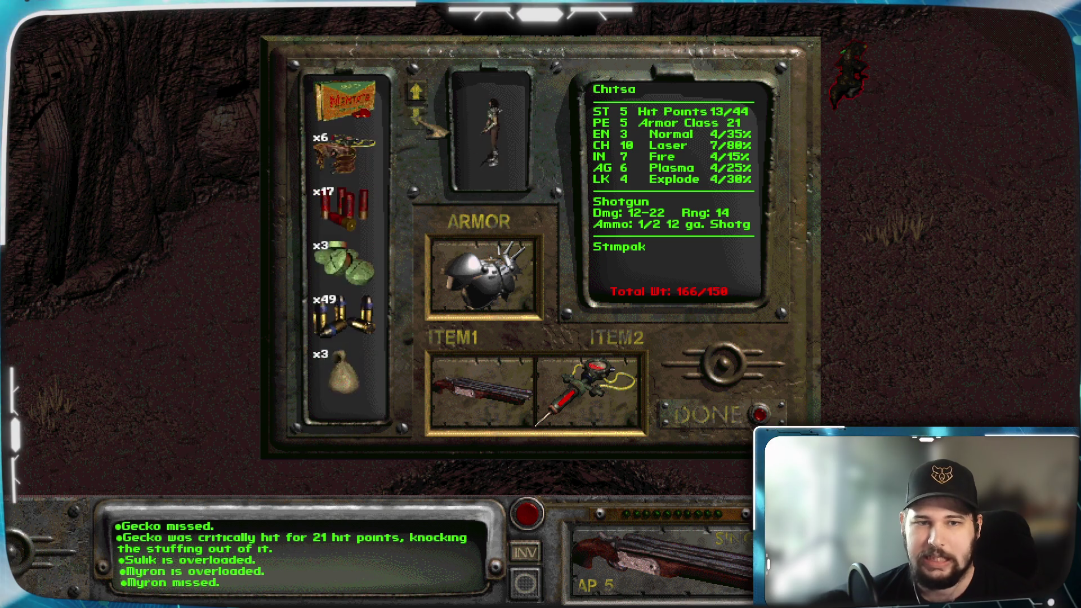
click(418, 117)
click(418, 117)
click(378, 264)
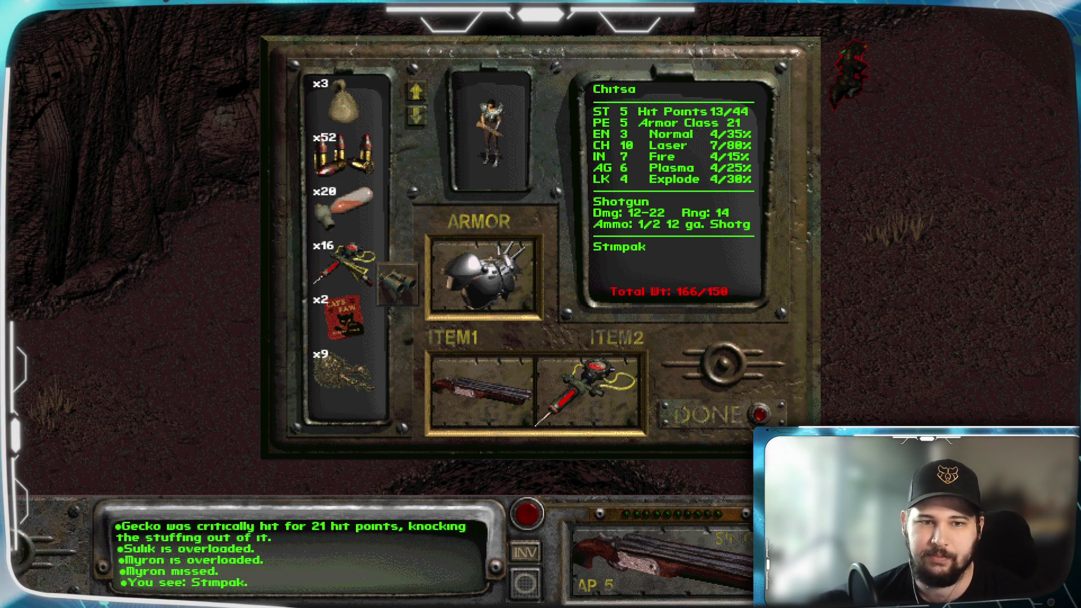
drag(398, 283, 397, 330)
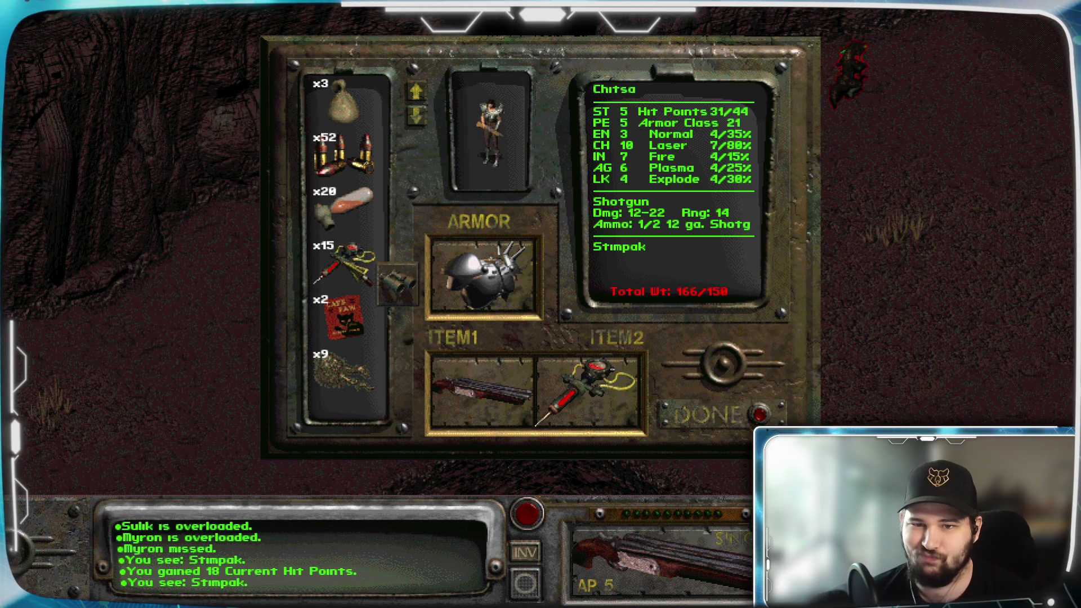
Use a second Stimpak for 13 more hit points and return to the fight
click(398, 283)
drag(398, 284, 397, 330)
drag(398, 284, 397, 329)
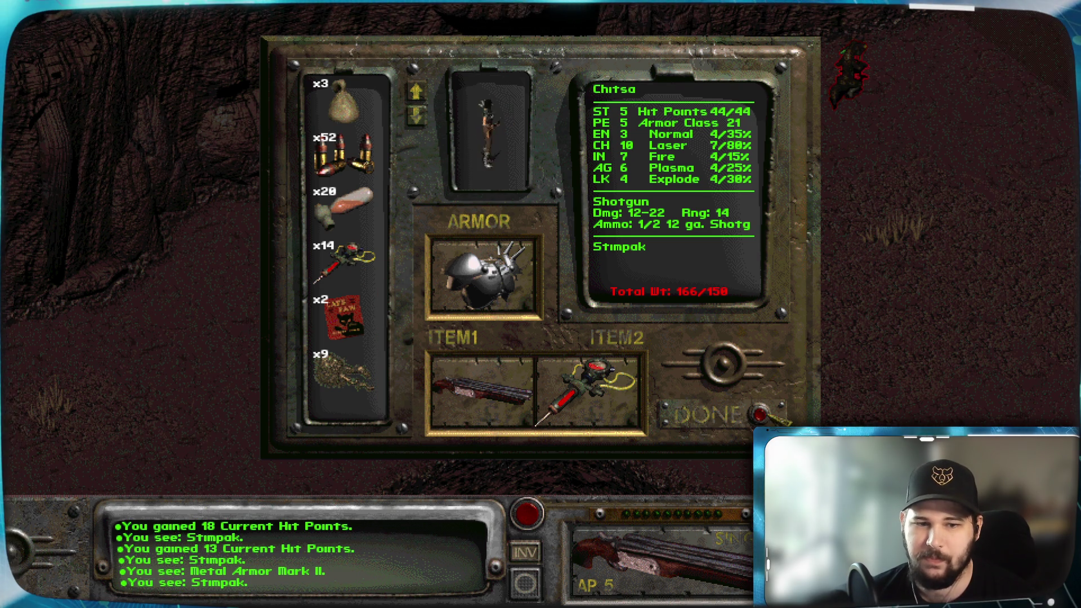
click(717, 408)
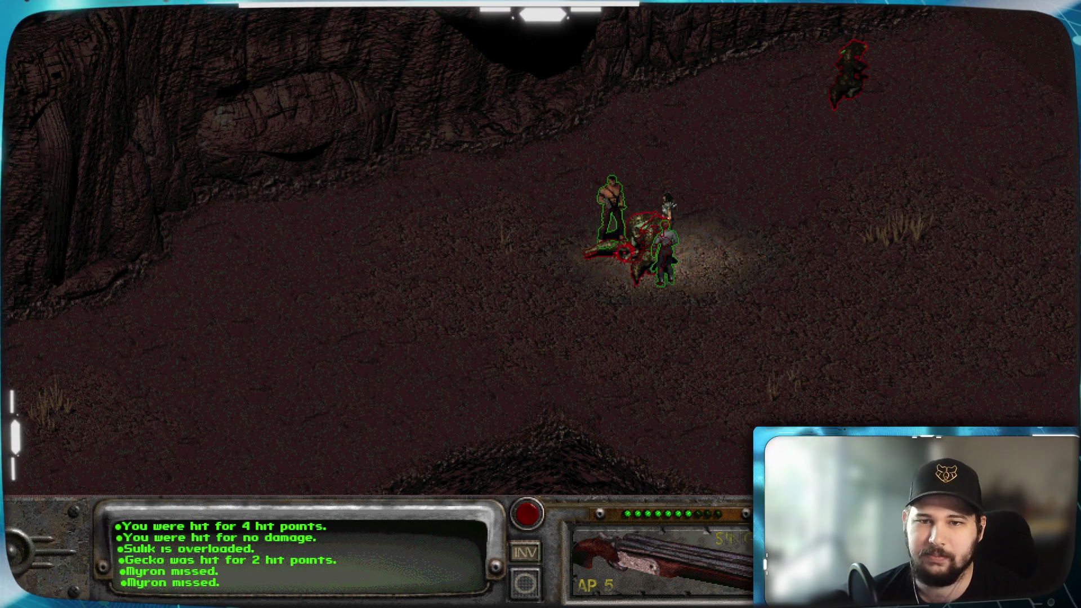
Attack, check both geckos' conditions, hit the wounded gecko and end the turn
click(652, 231)
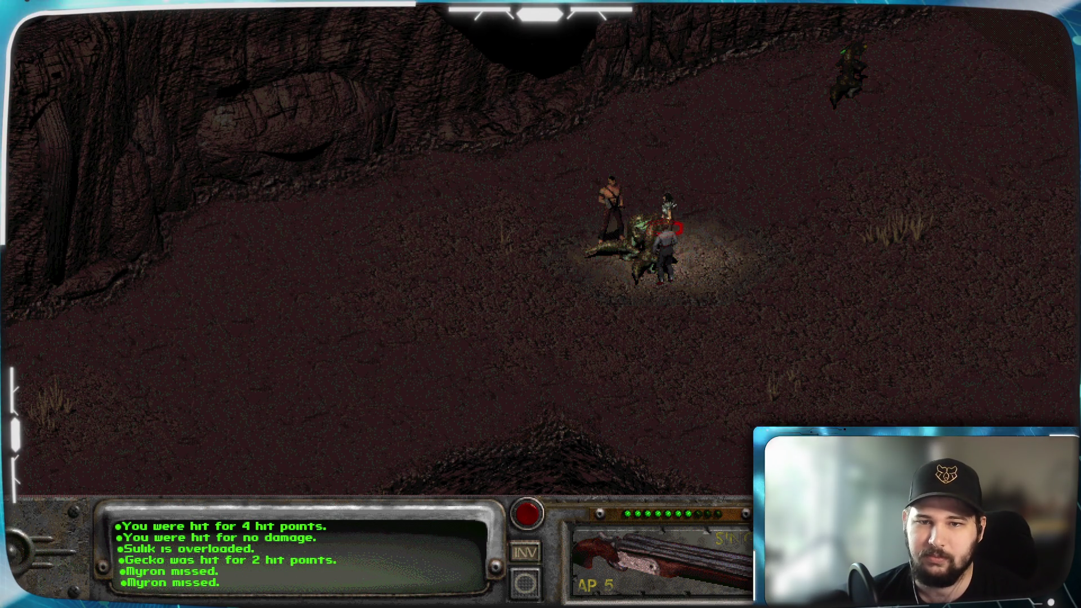
right_click(656, 270)
click(625, 252)
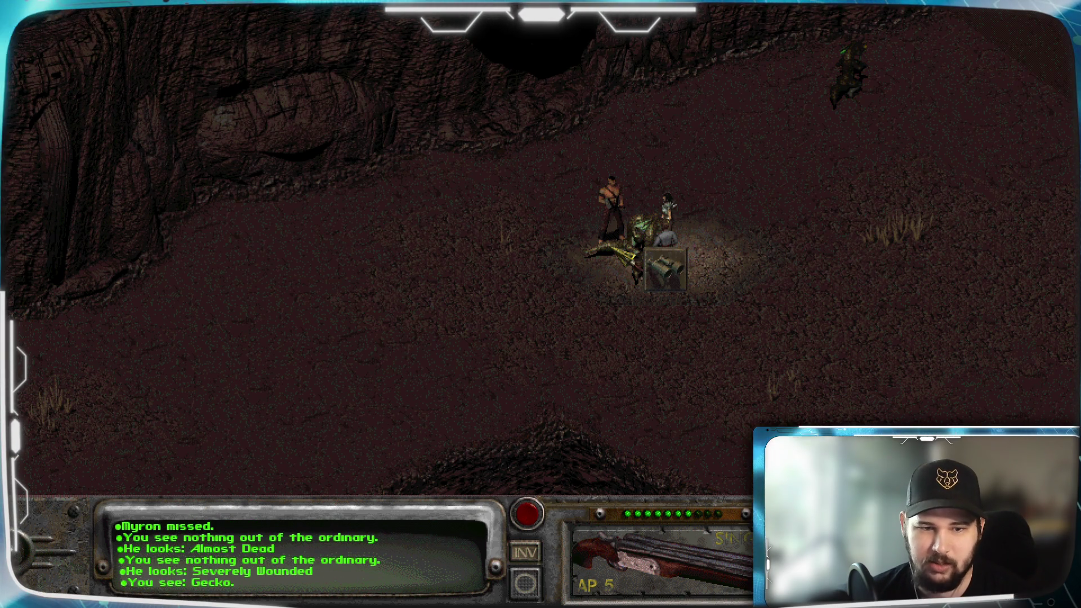
right_click(665, 269)
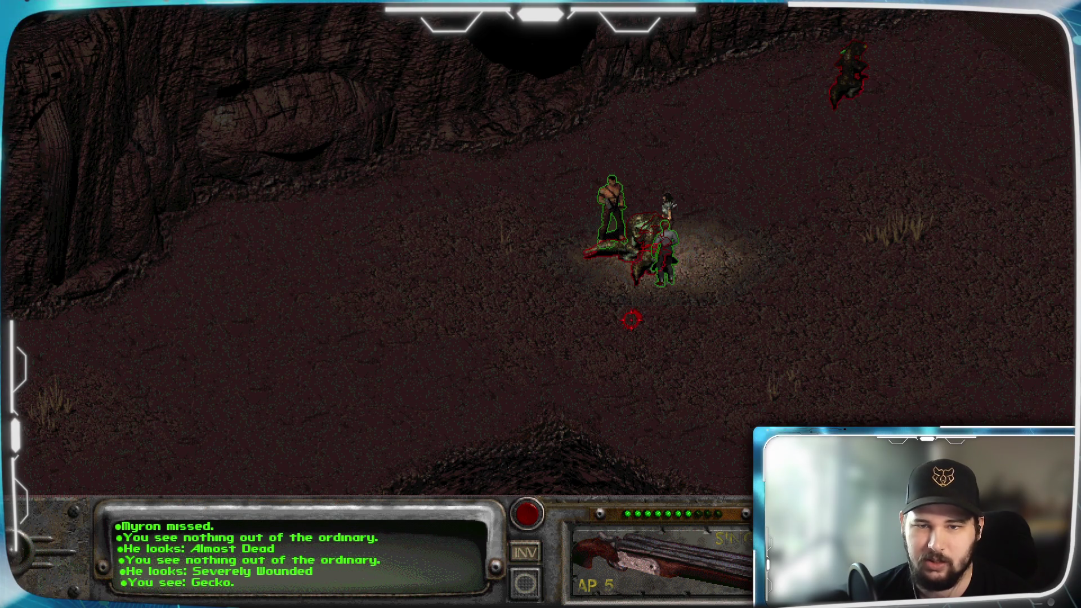
click(638, 269)
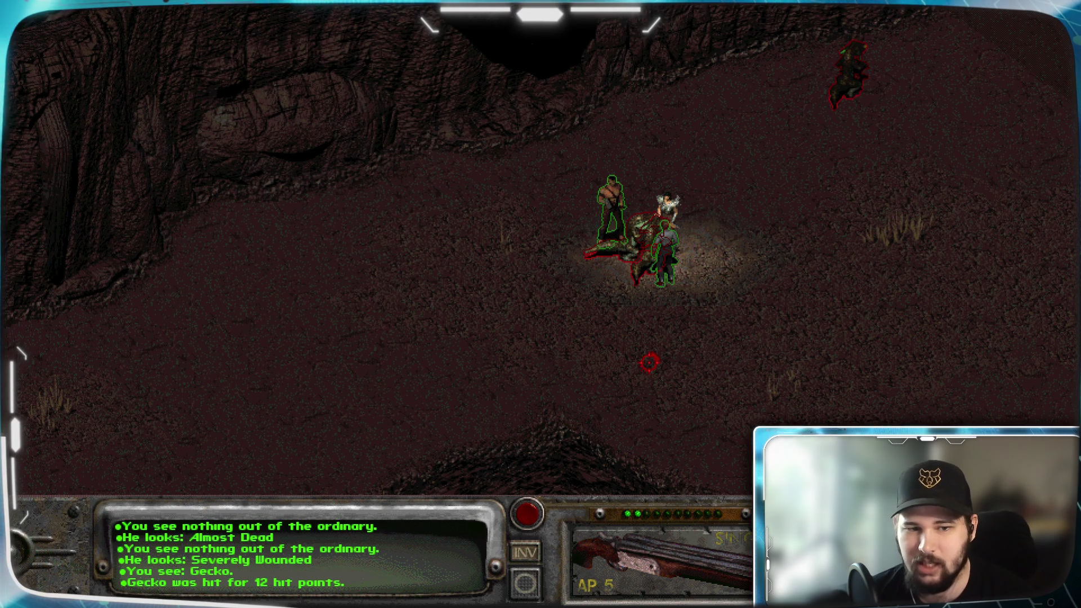
key(space)
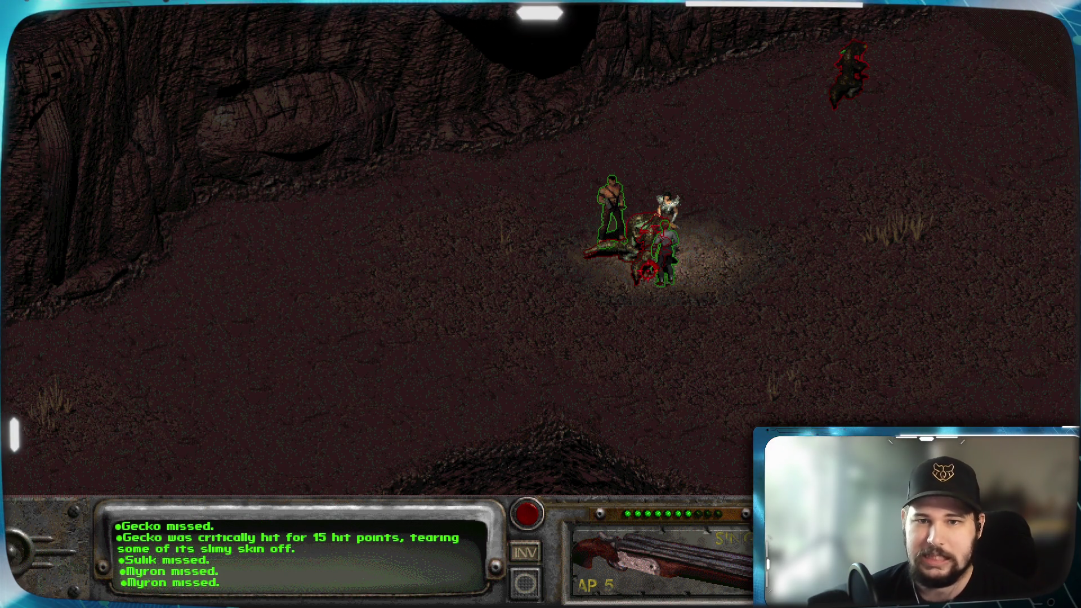
Kill the gecko with a 9-point hit, end combat, examine both companions and search its remains
click(641, 270)
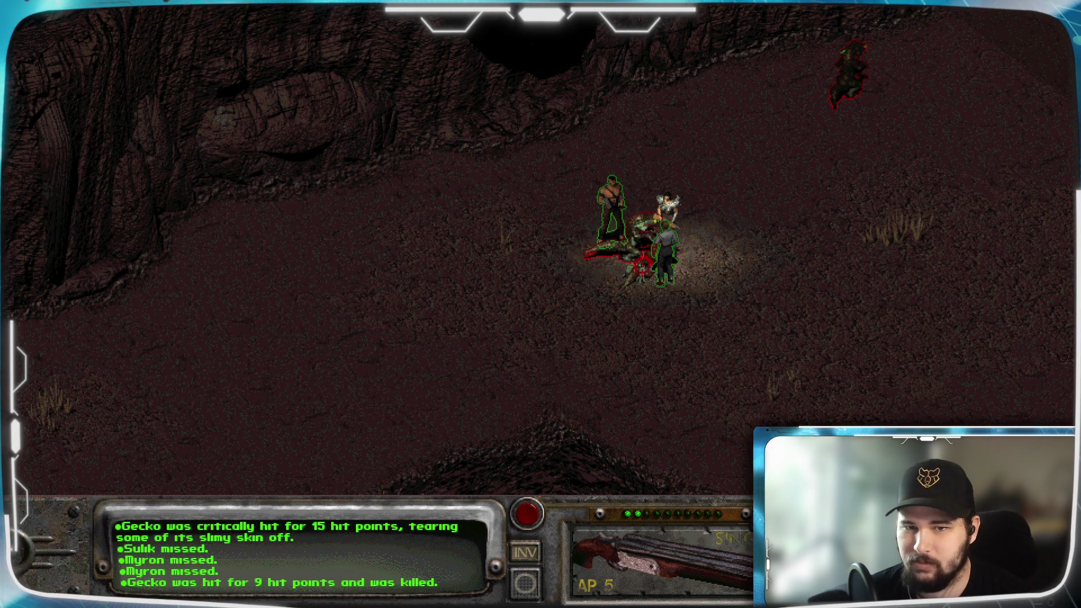
key(Return)
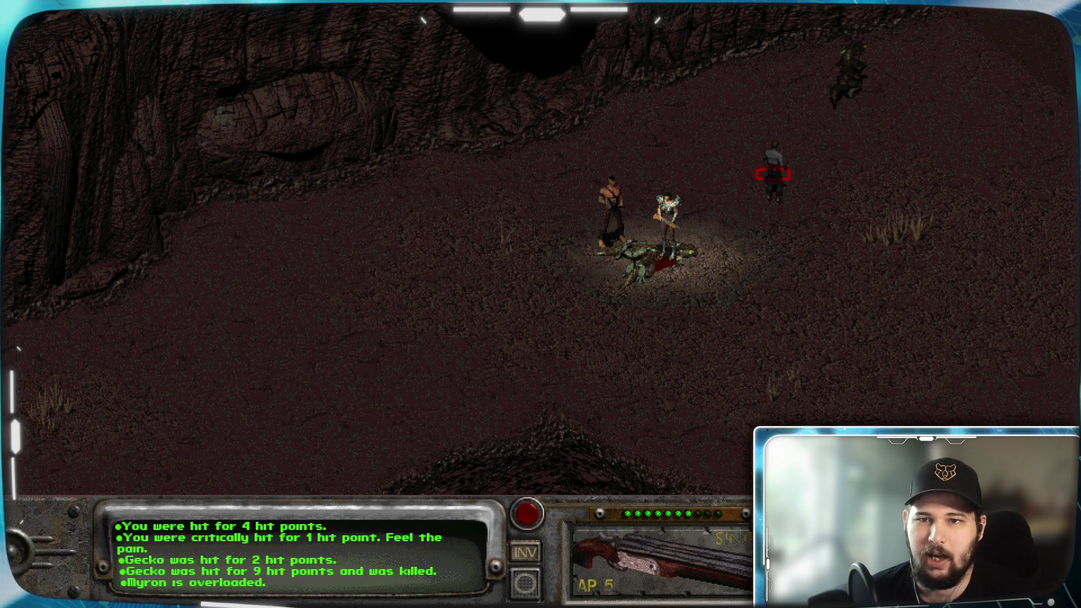
click(788, 177)
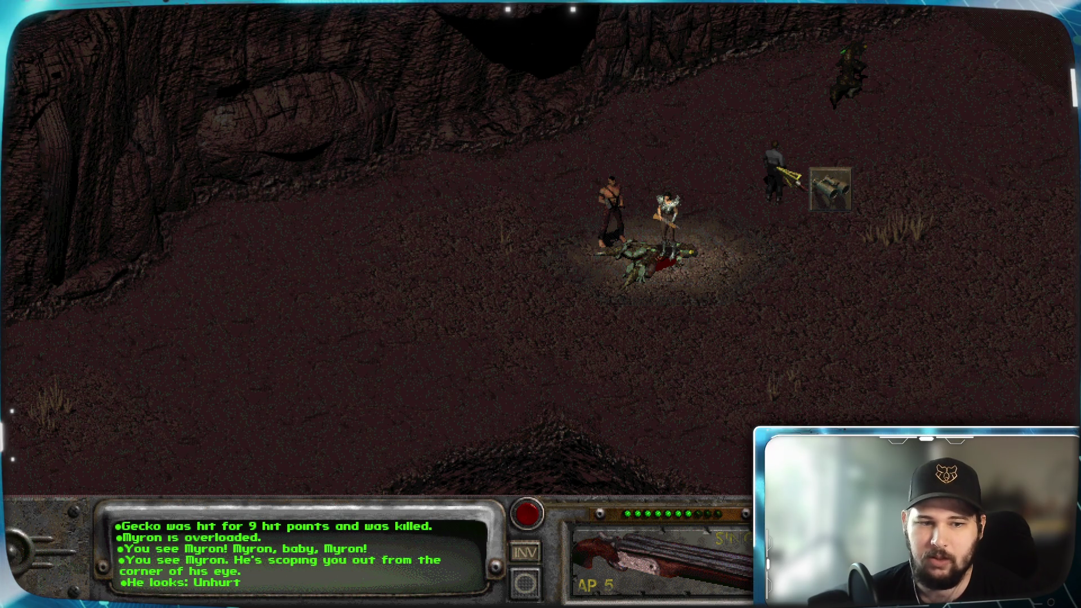
click(663, 217)
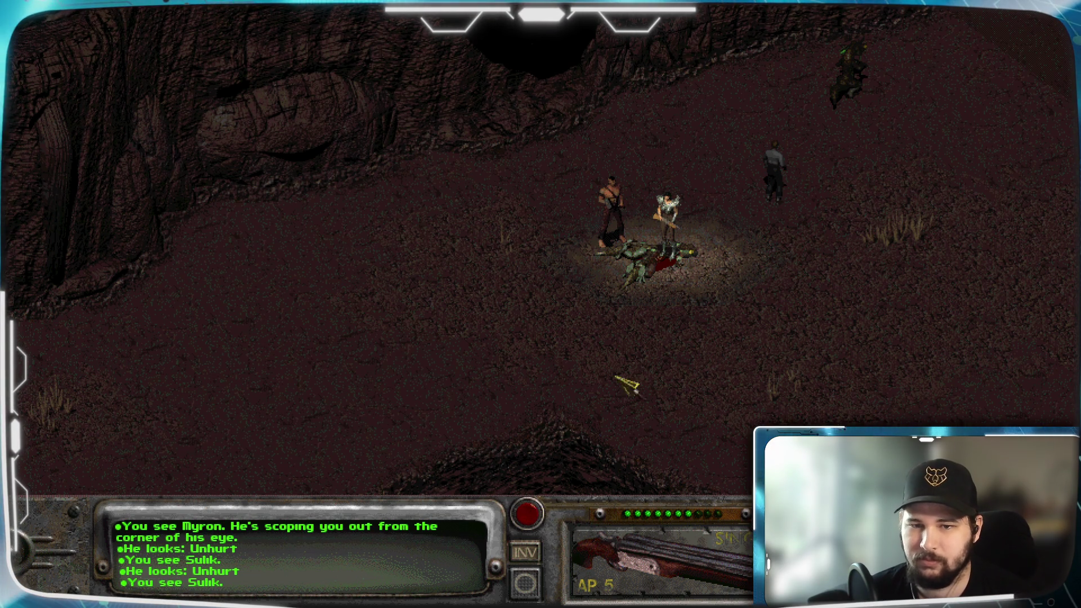
click(648, 279)
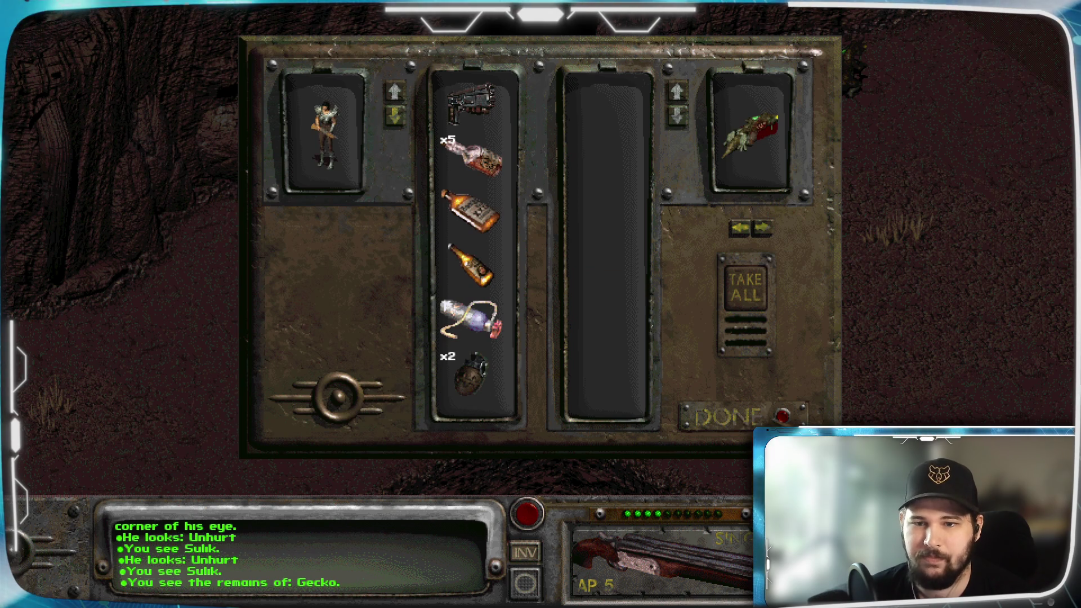
Leave the gecko's loot untouched and walk the player away from the corpse
key(Escape)
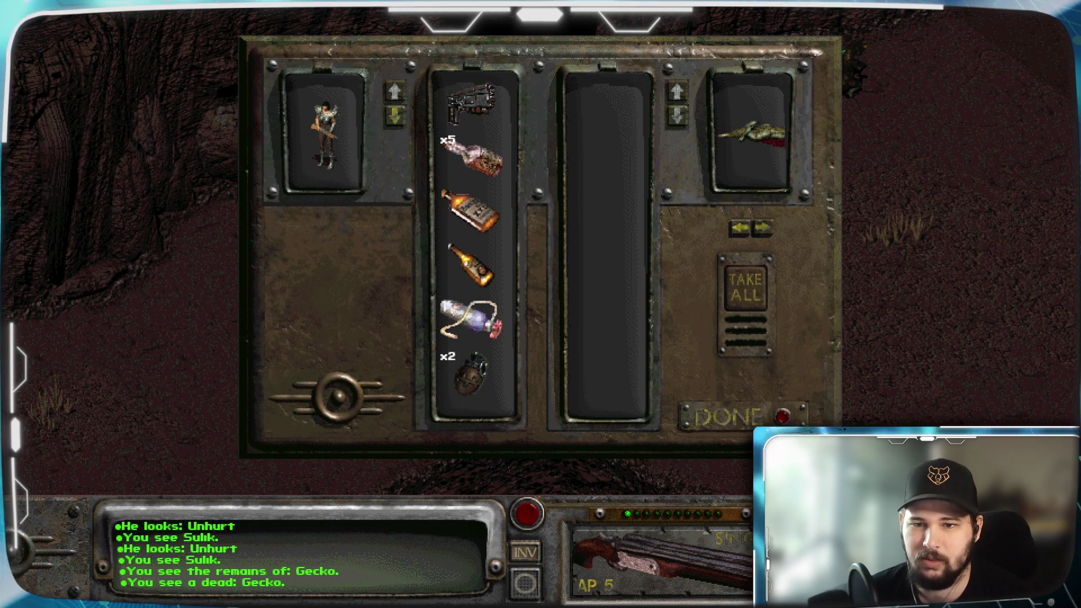
key(Escape)
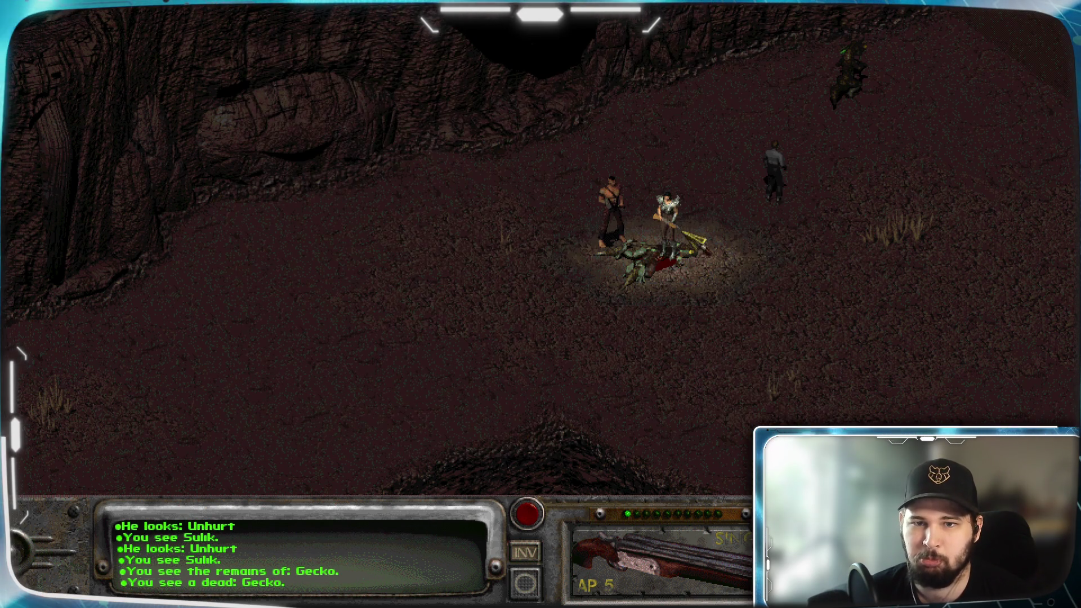
click(681, 271)
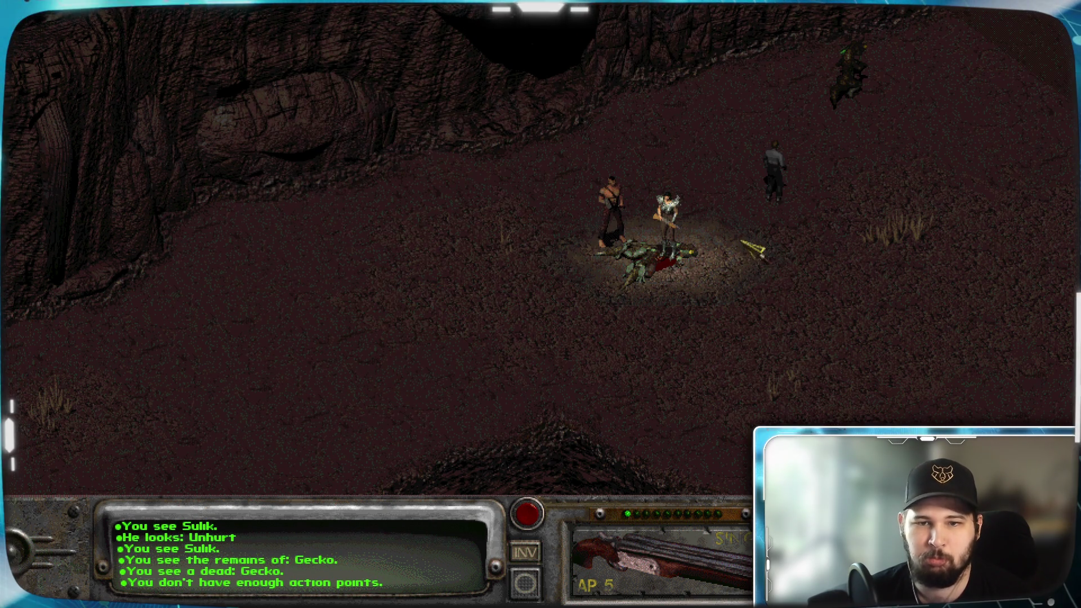
click(701, 282)
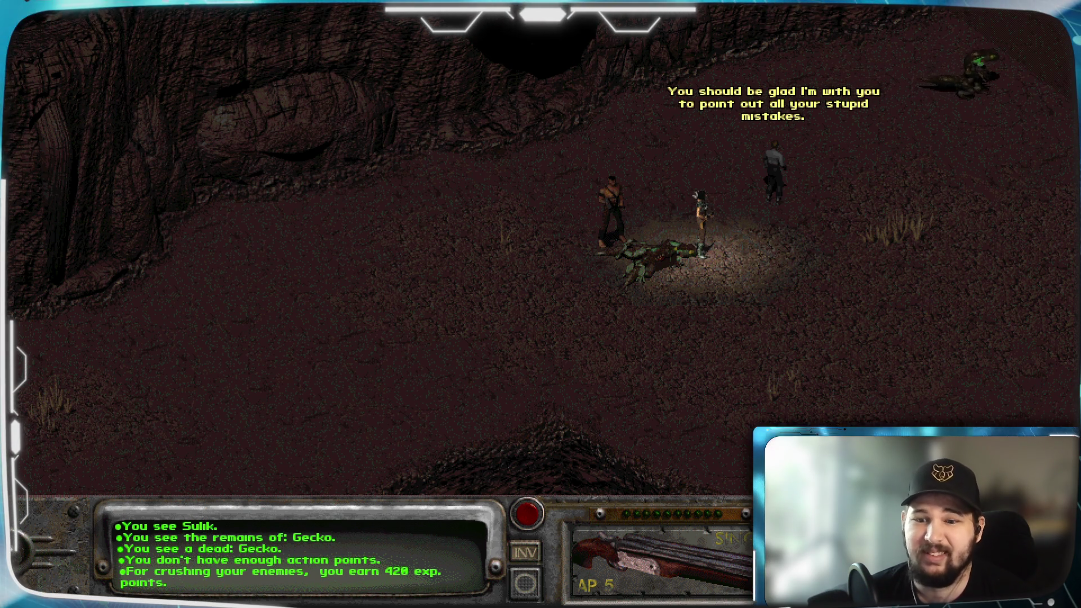
Try resting from the Pip-Boy clock, dismiss the cannot-rest warning and close the Pip-Boy
key(p)
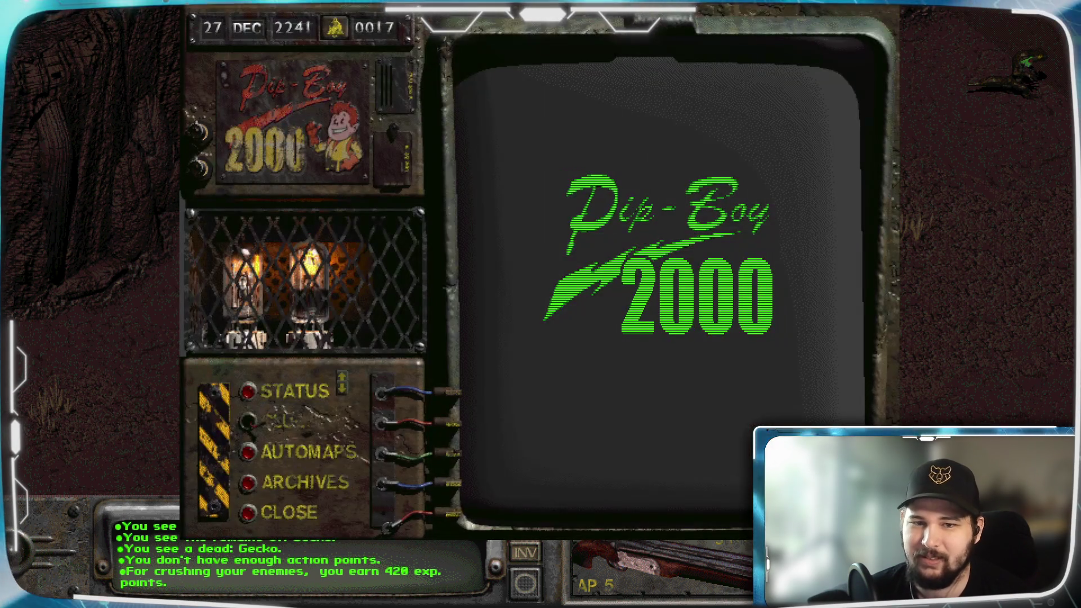
click(347, 27)
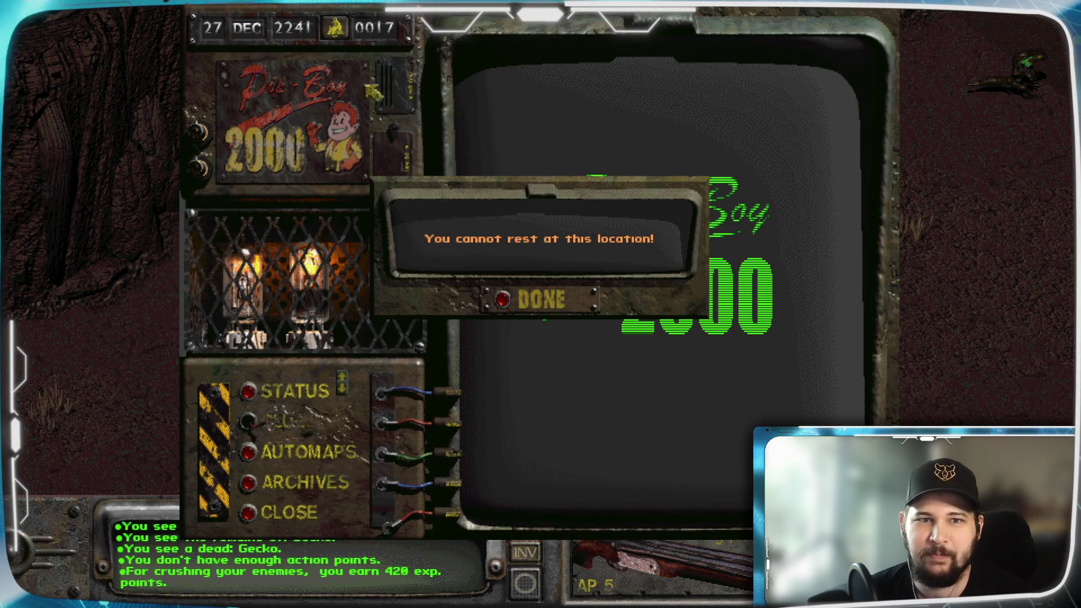
click(507, 301)
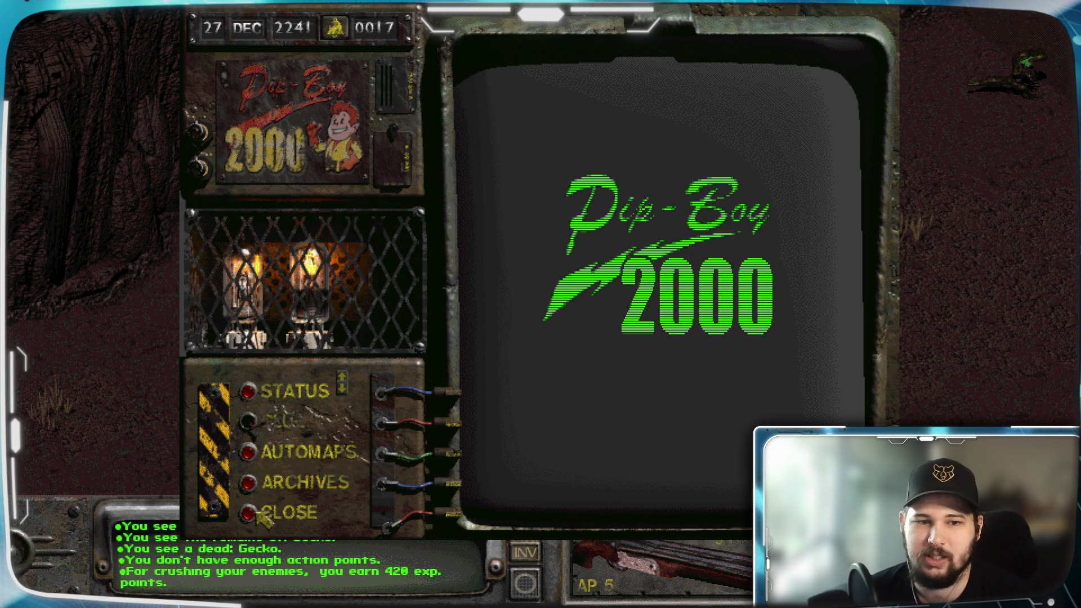
click(270, 515)
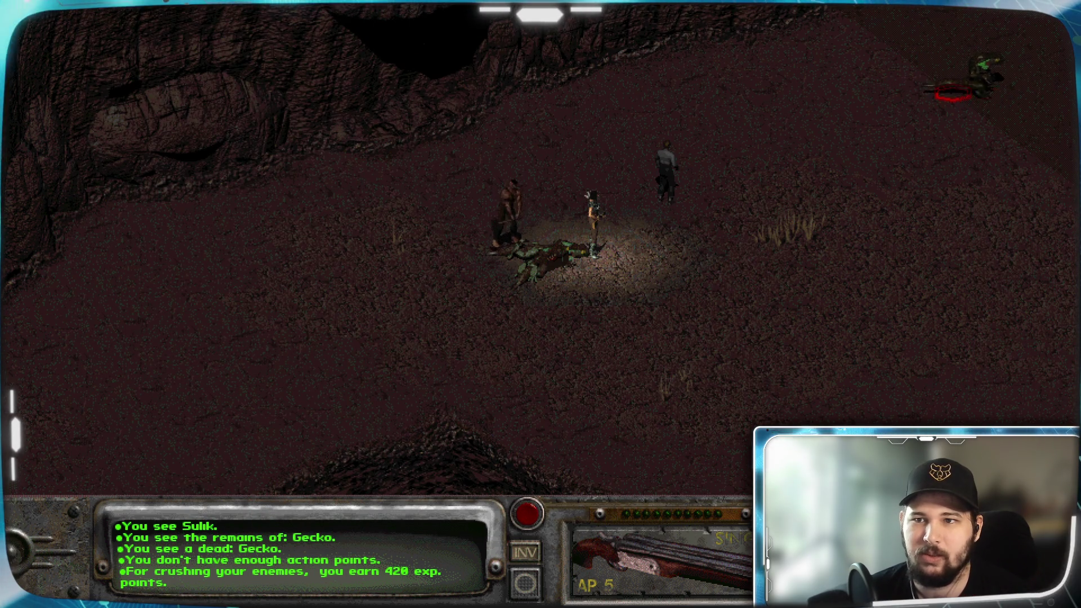
Walk back beside the first corpse and attack the approaching second gecko until a 15-point hit kills it
click(707, 223)
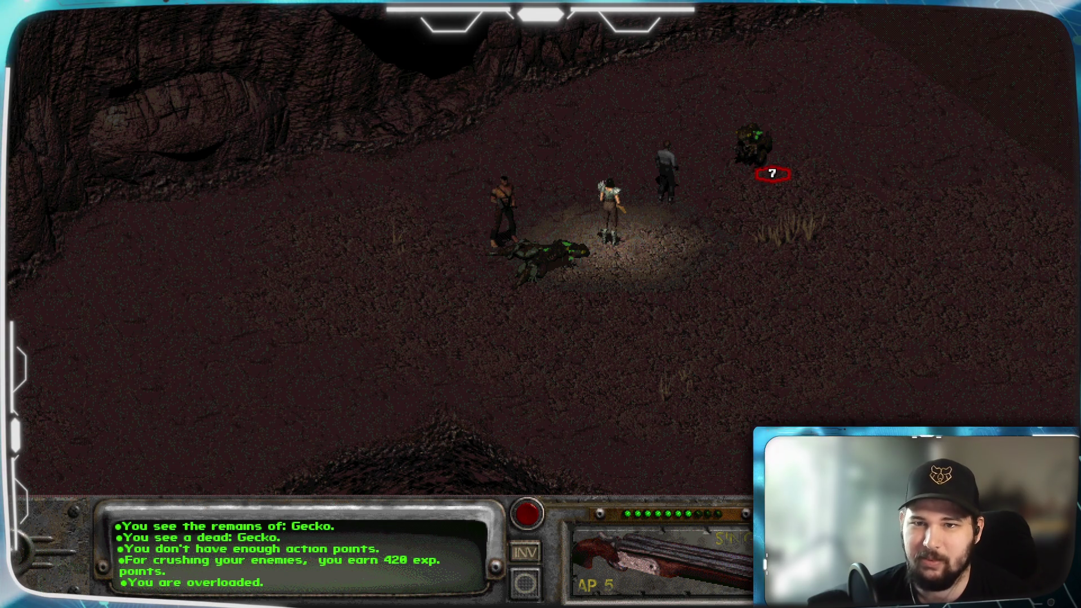
click(512, 309)
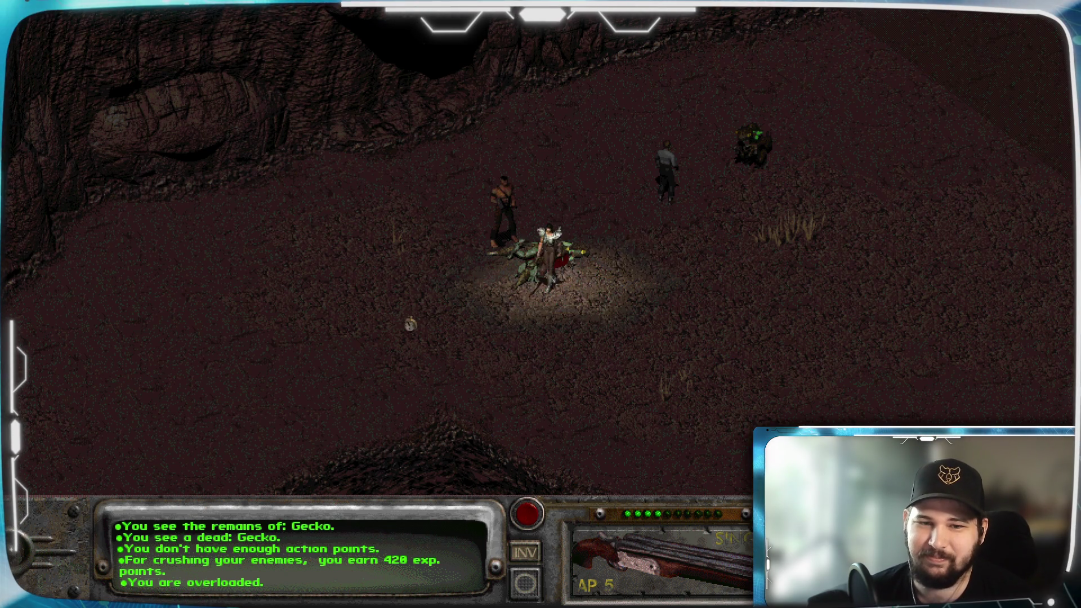
click(375, 336)
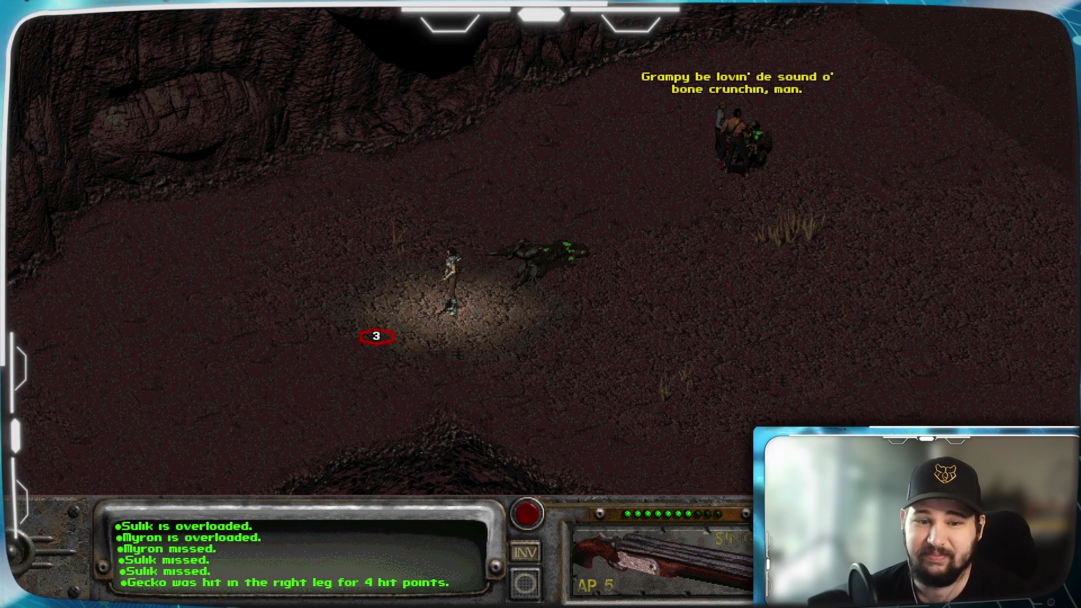
click(665, 256)
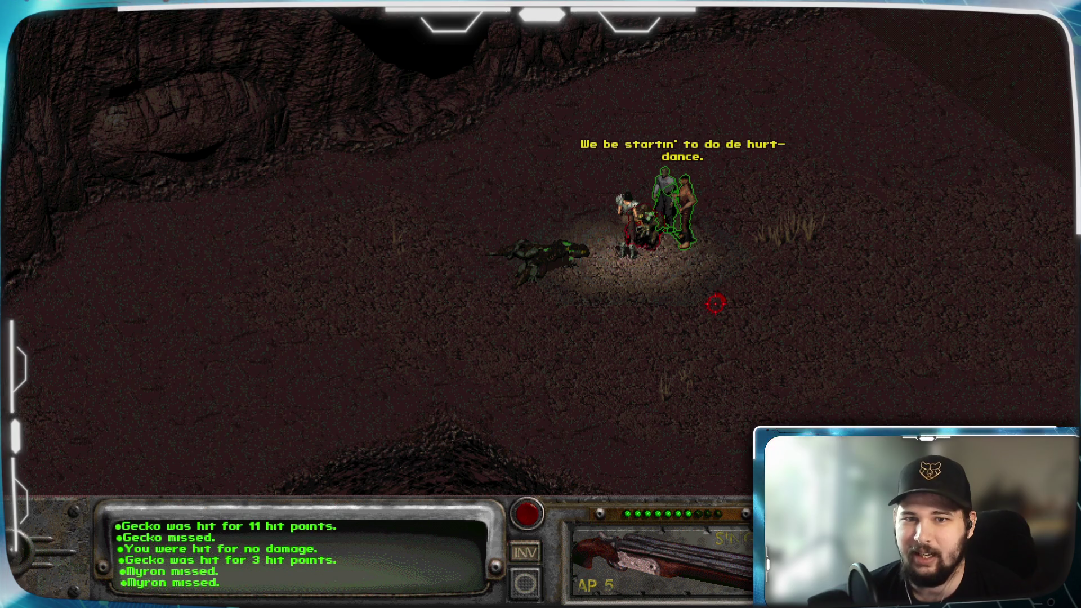
click(655, 244)
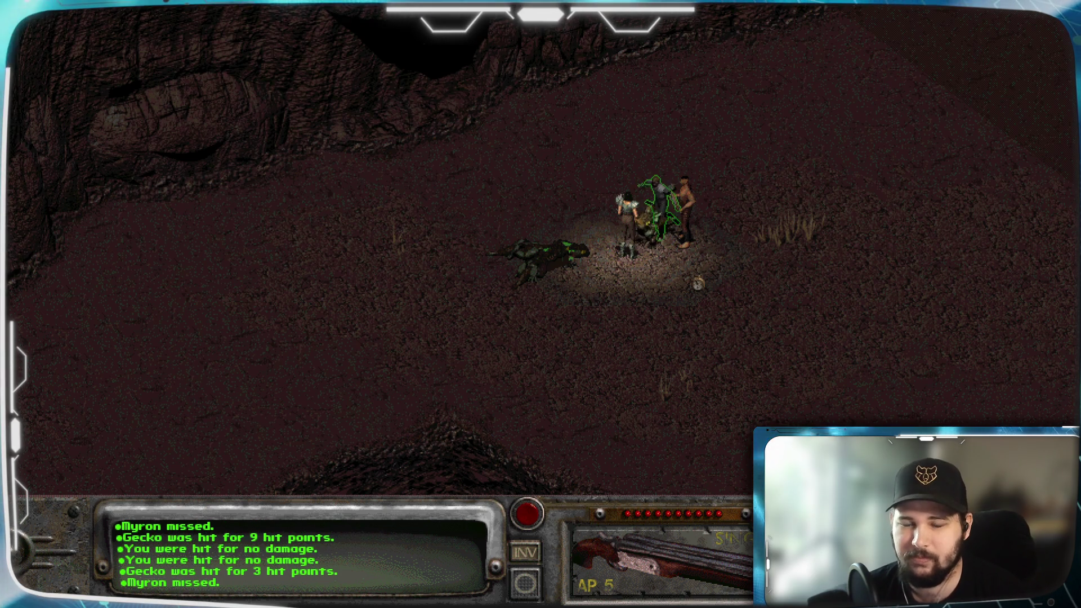
right_click(685, 243)
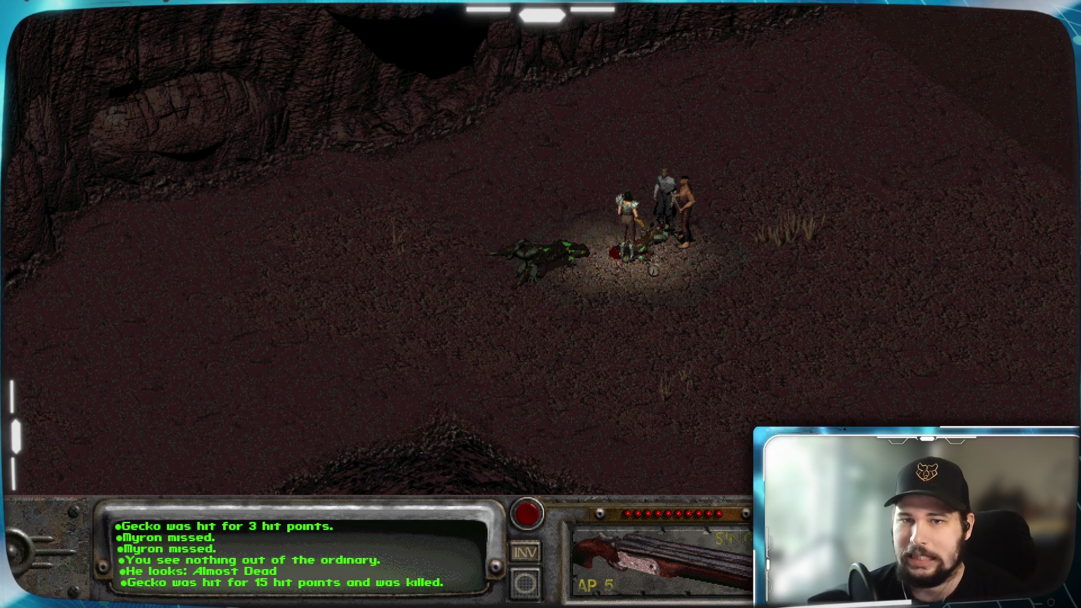
Search the gecko corpses one after another and close each loot screen without taking anything
click(654, 256)
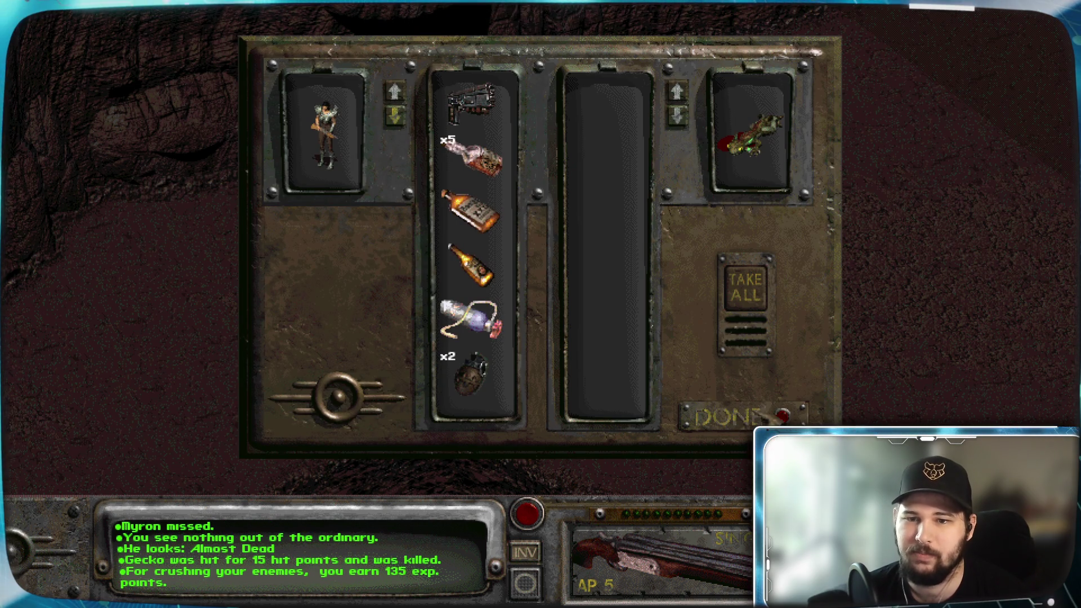
key(Escape)
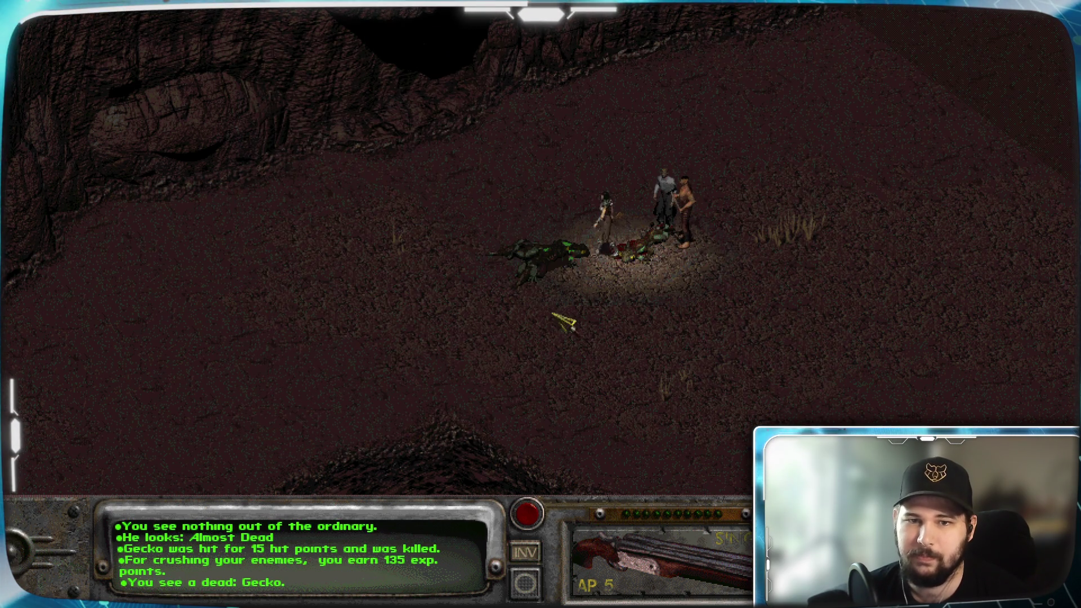
click(557, 316)
key(Escape)
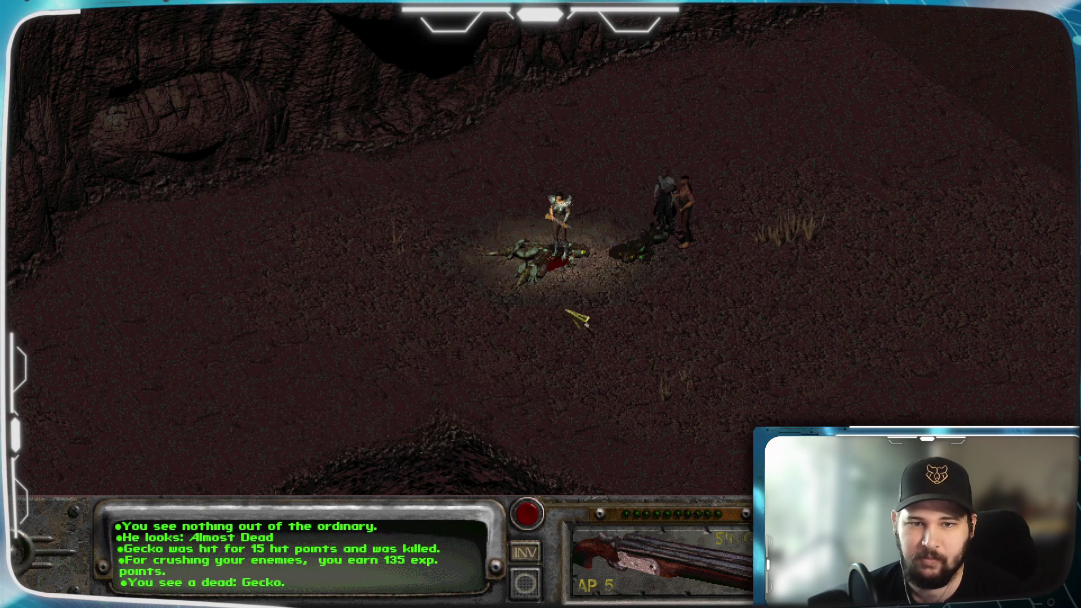
click(549, 281)
key(Escape)
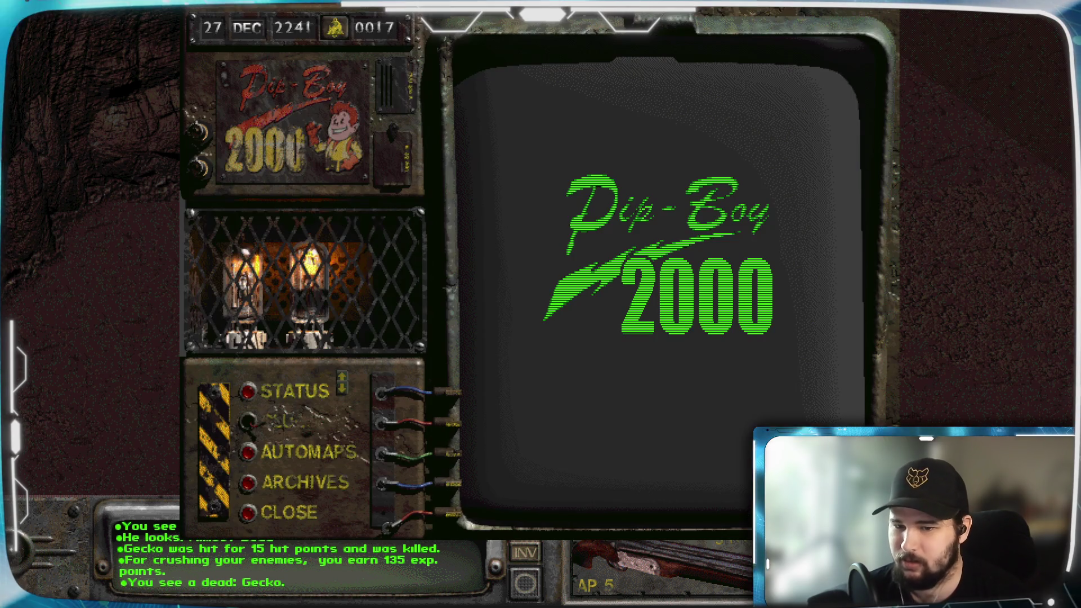
Rest until healed from the Pip-Boy, raising hit points from 19/44
key(p)
click(337, 30)
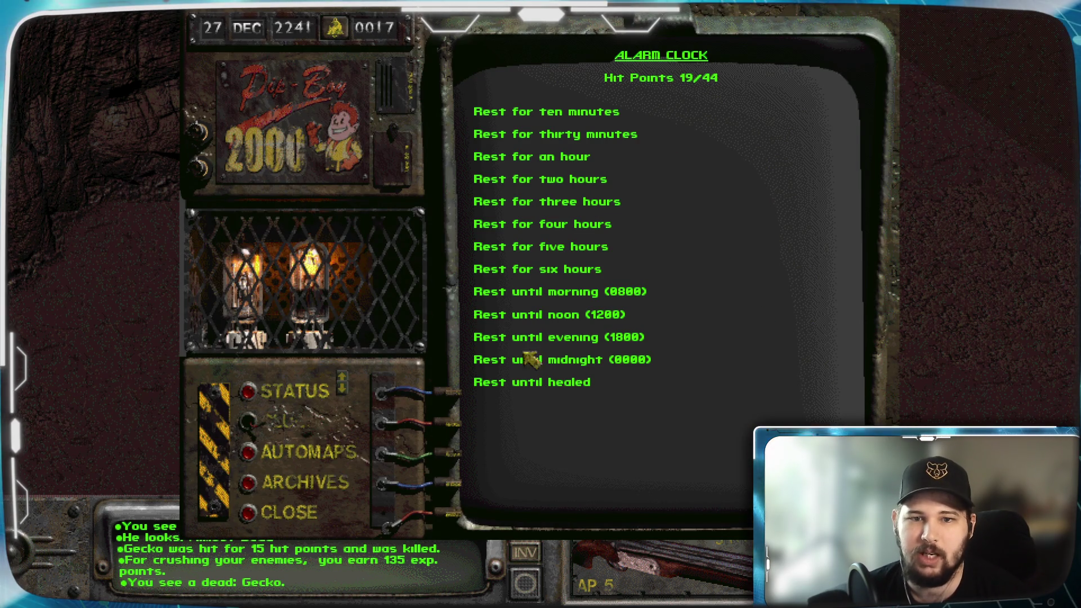
click(538, 384)
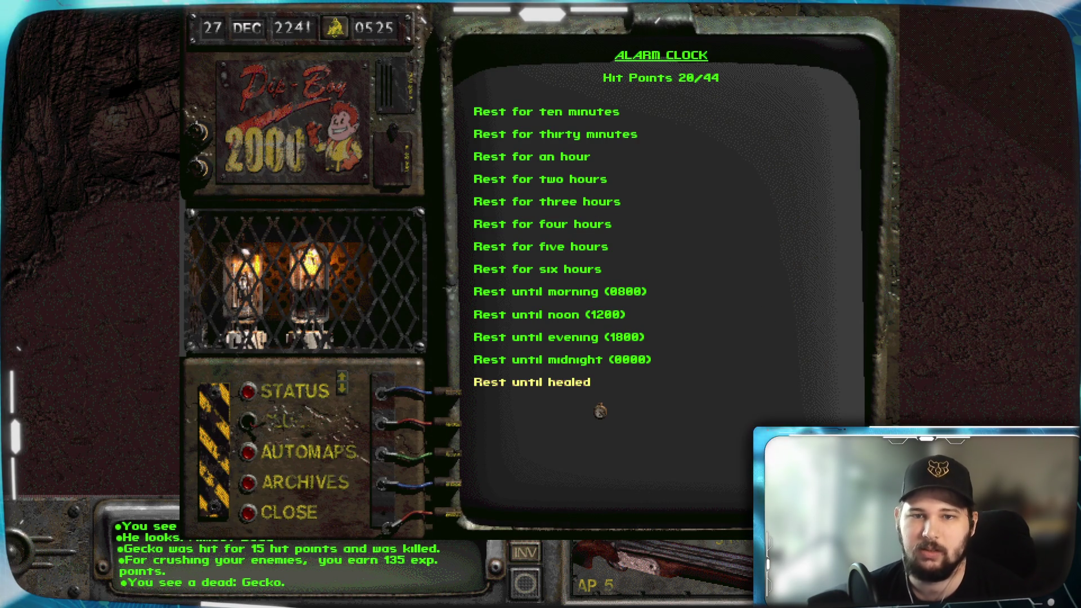